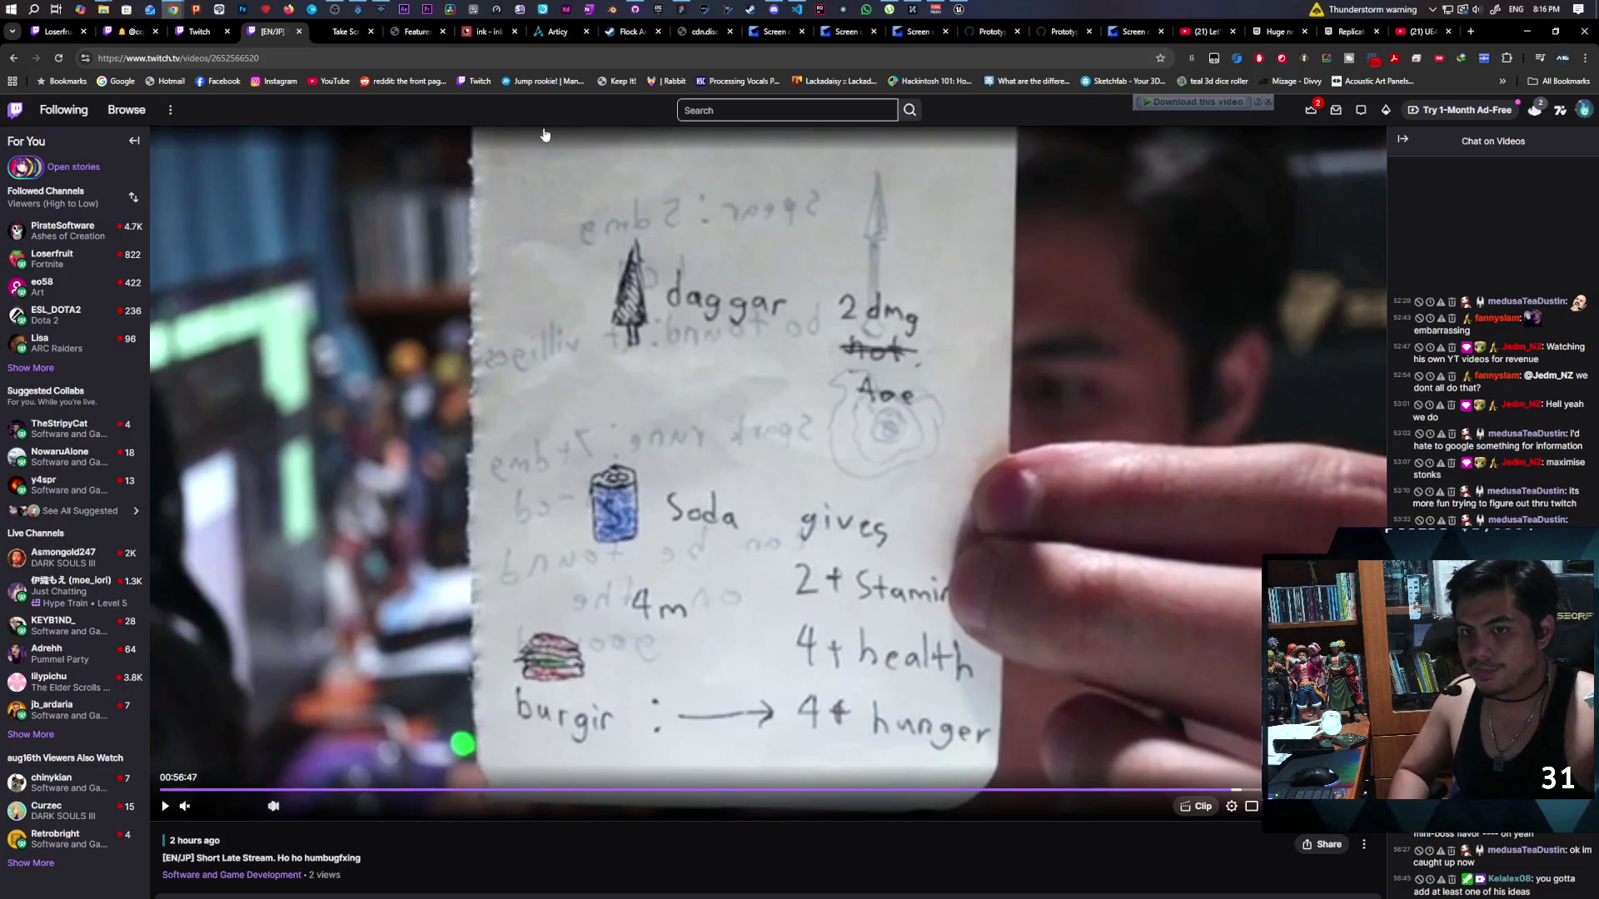
Set the Play options' Number of Players to 1, then open the Twitch clip in a new tab.
left_click(966, 13)
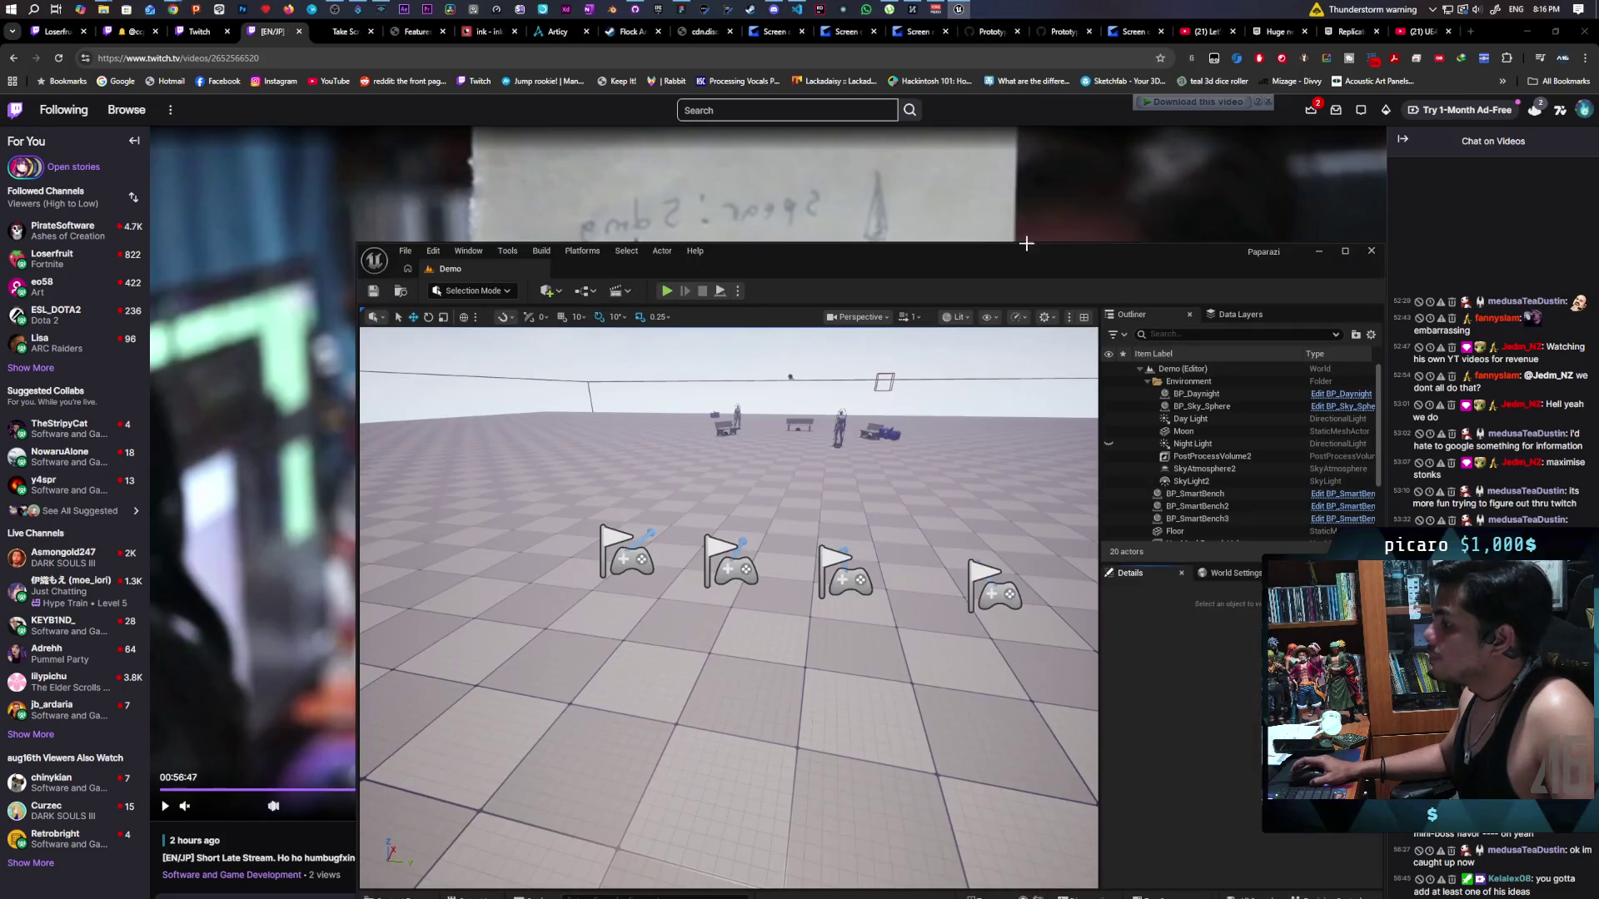
left_click_drag(912, 258, 891, 184)
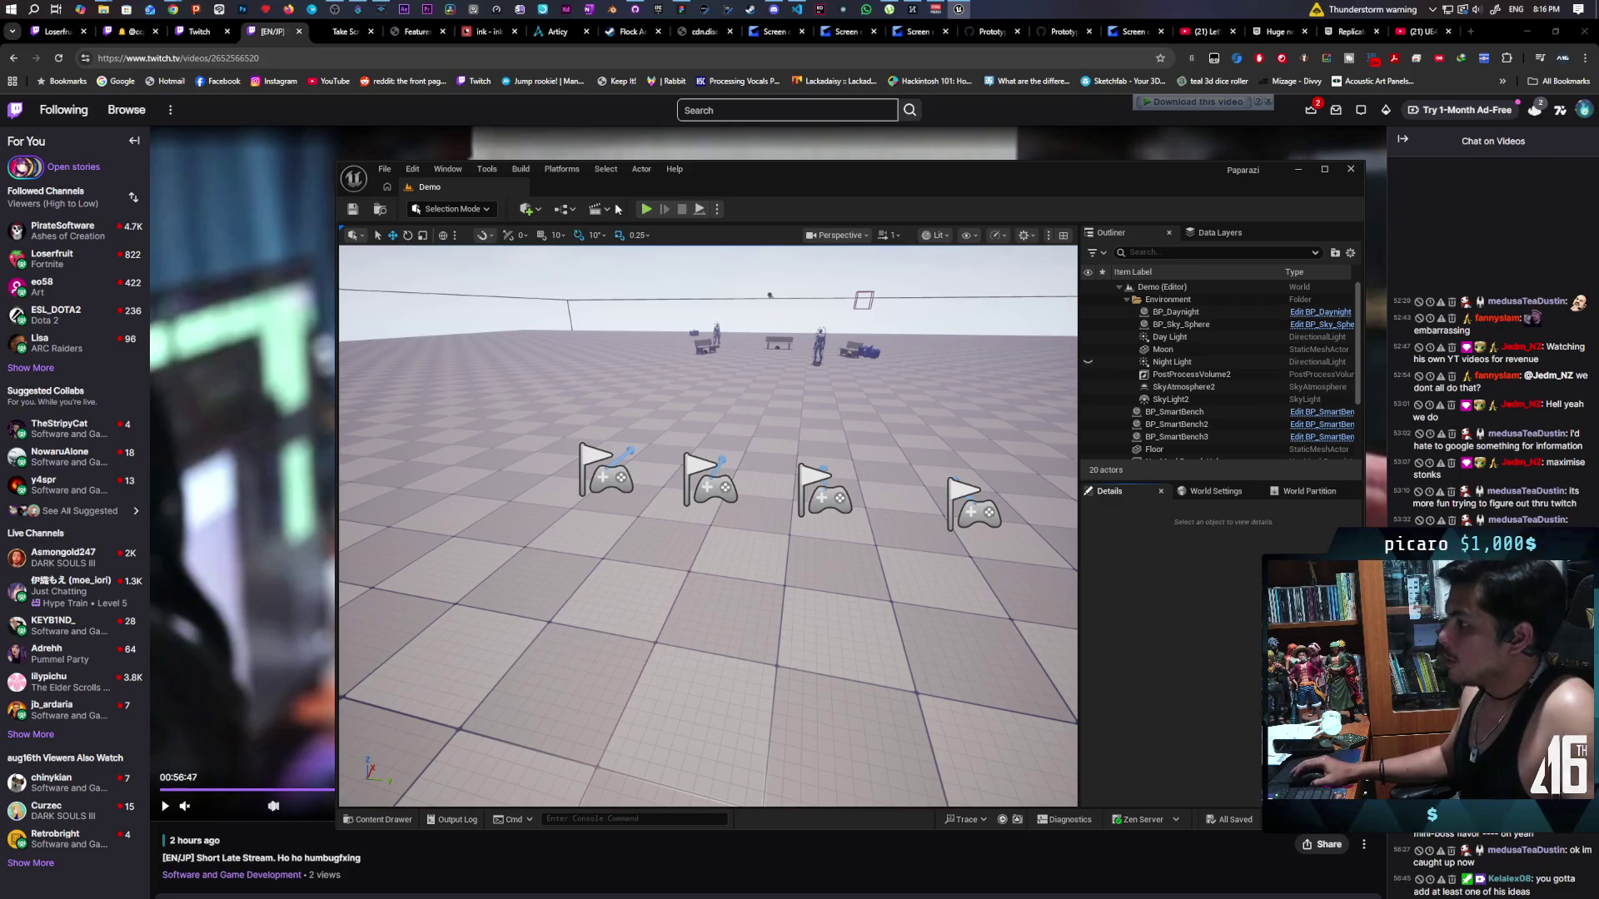
left_click(717, 210)
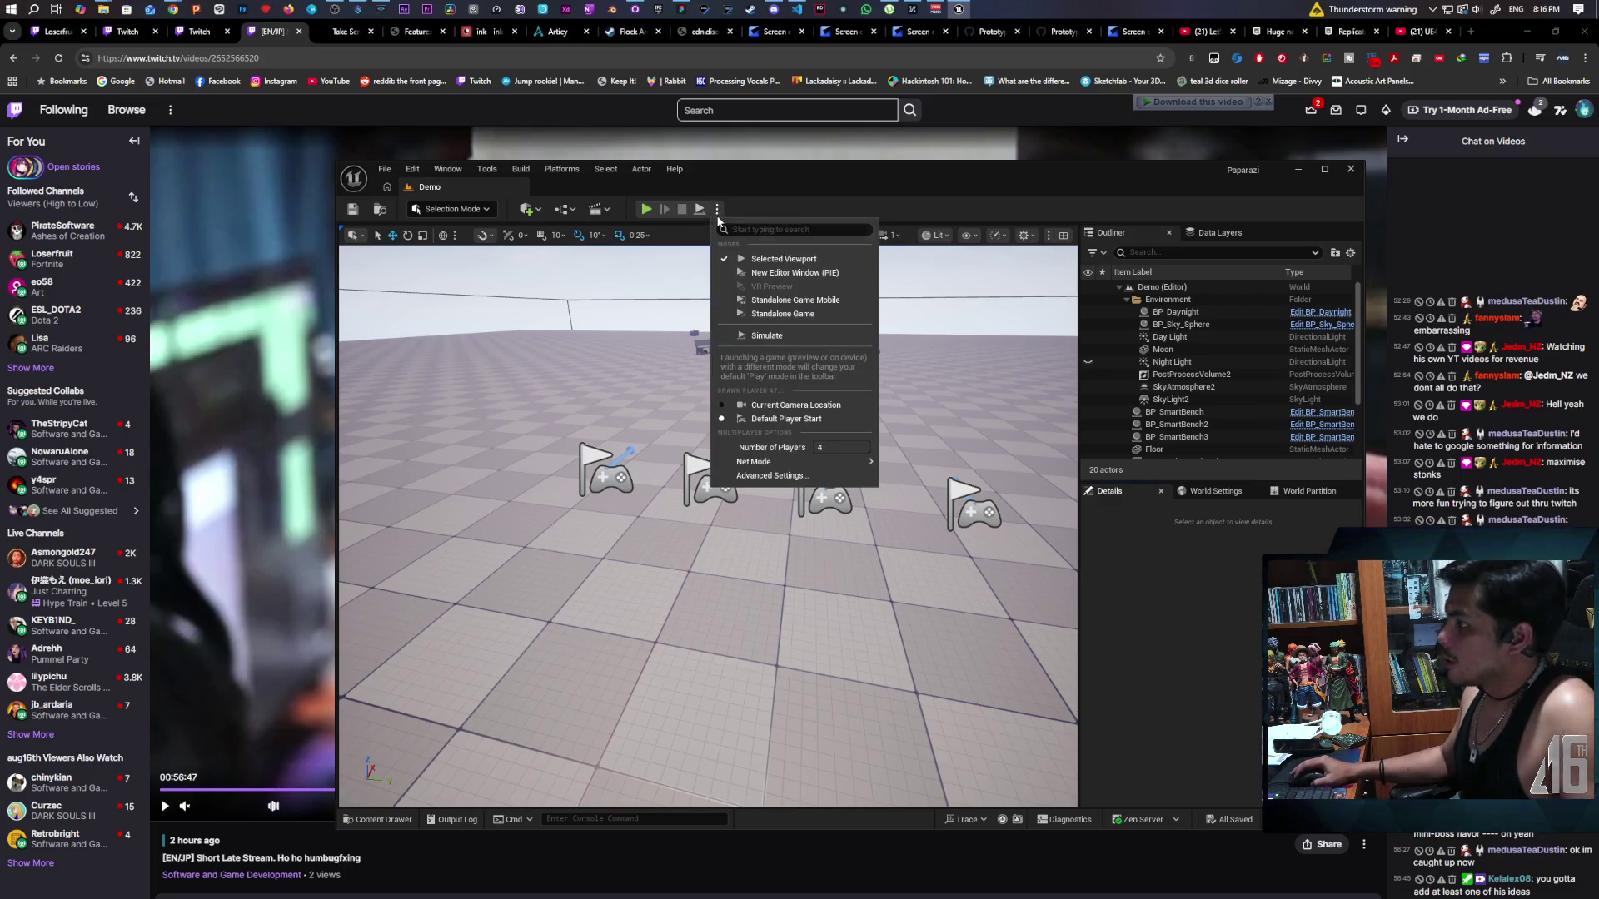
left_click(841, 447)
type("1")
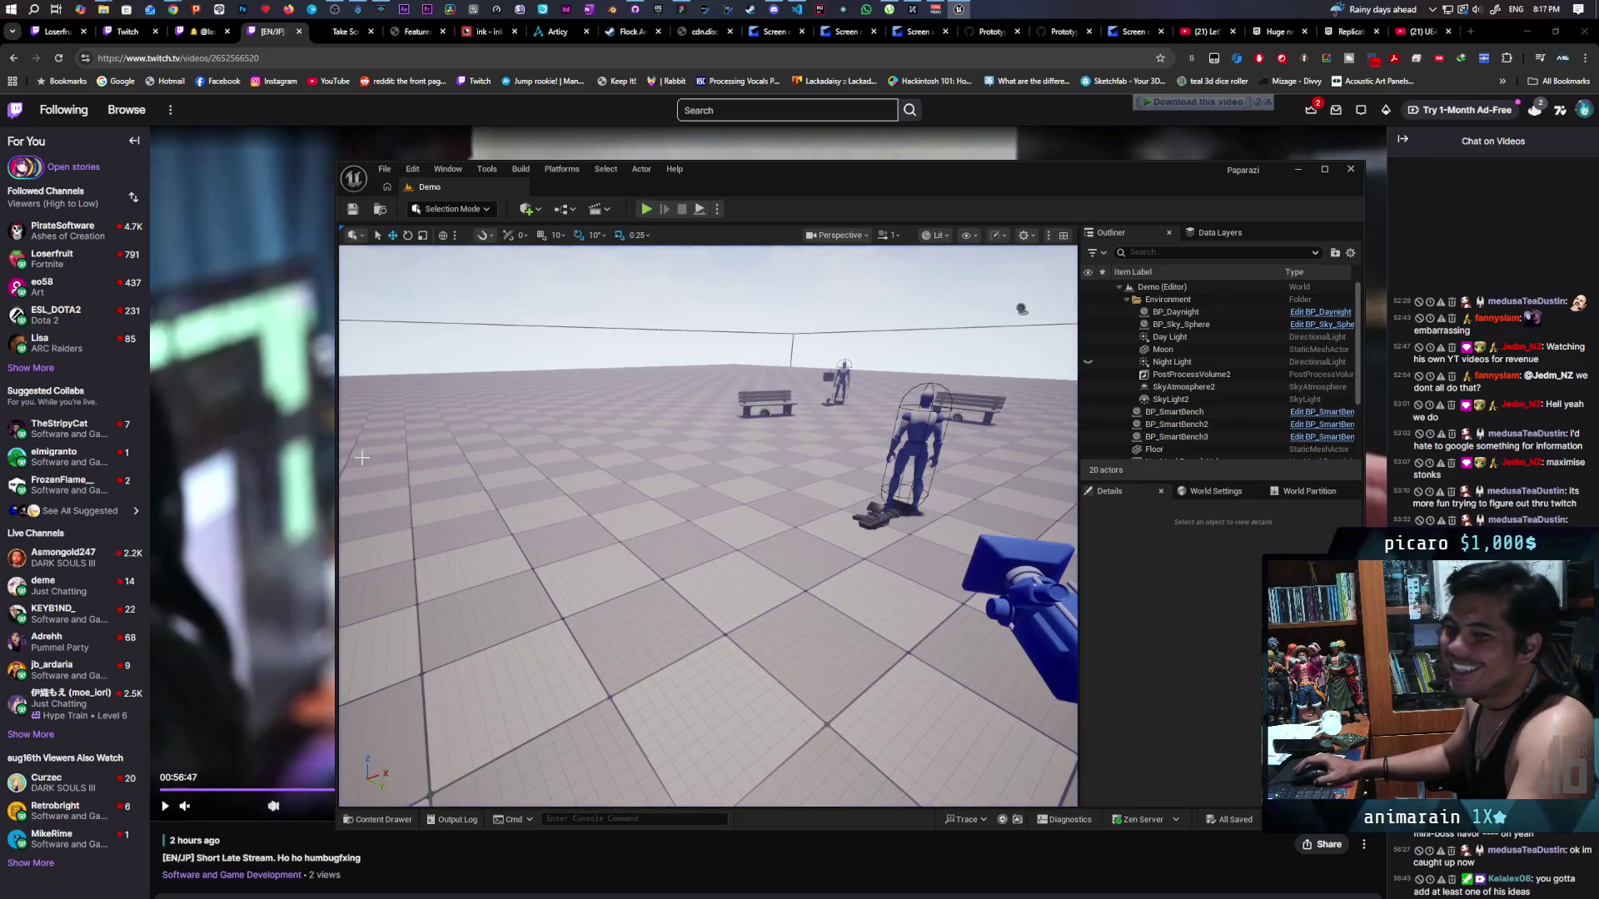
key("alt+x")
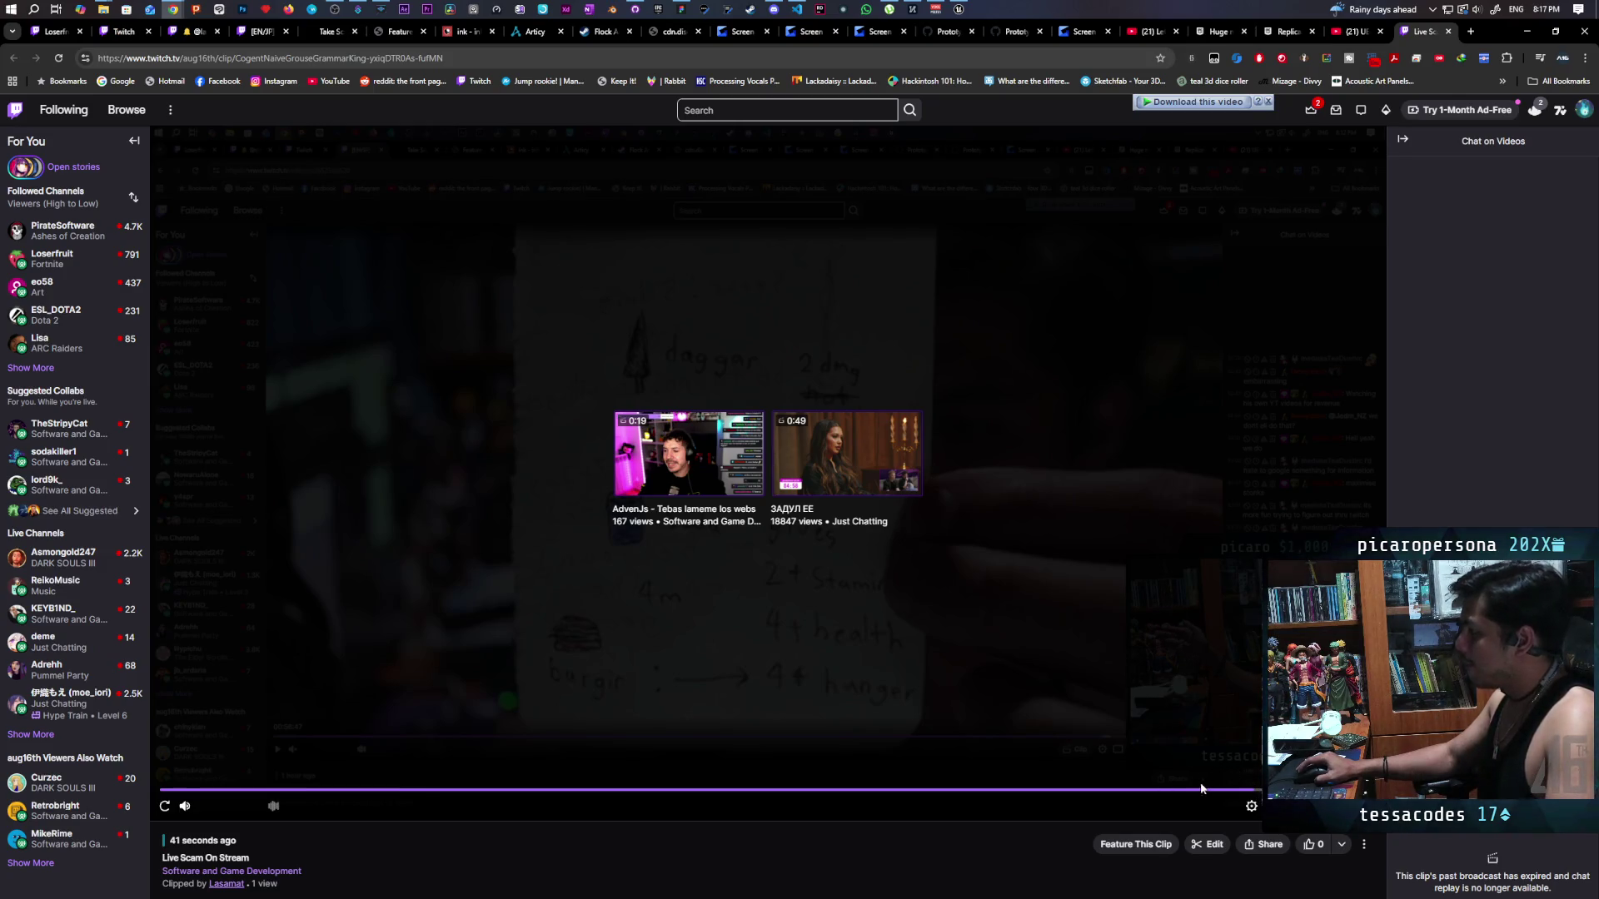
Replay the Twitch clip, then minimize Chrome and maximize the Unreal Editor window.
left_click(164, 806)
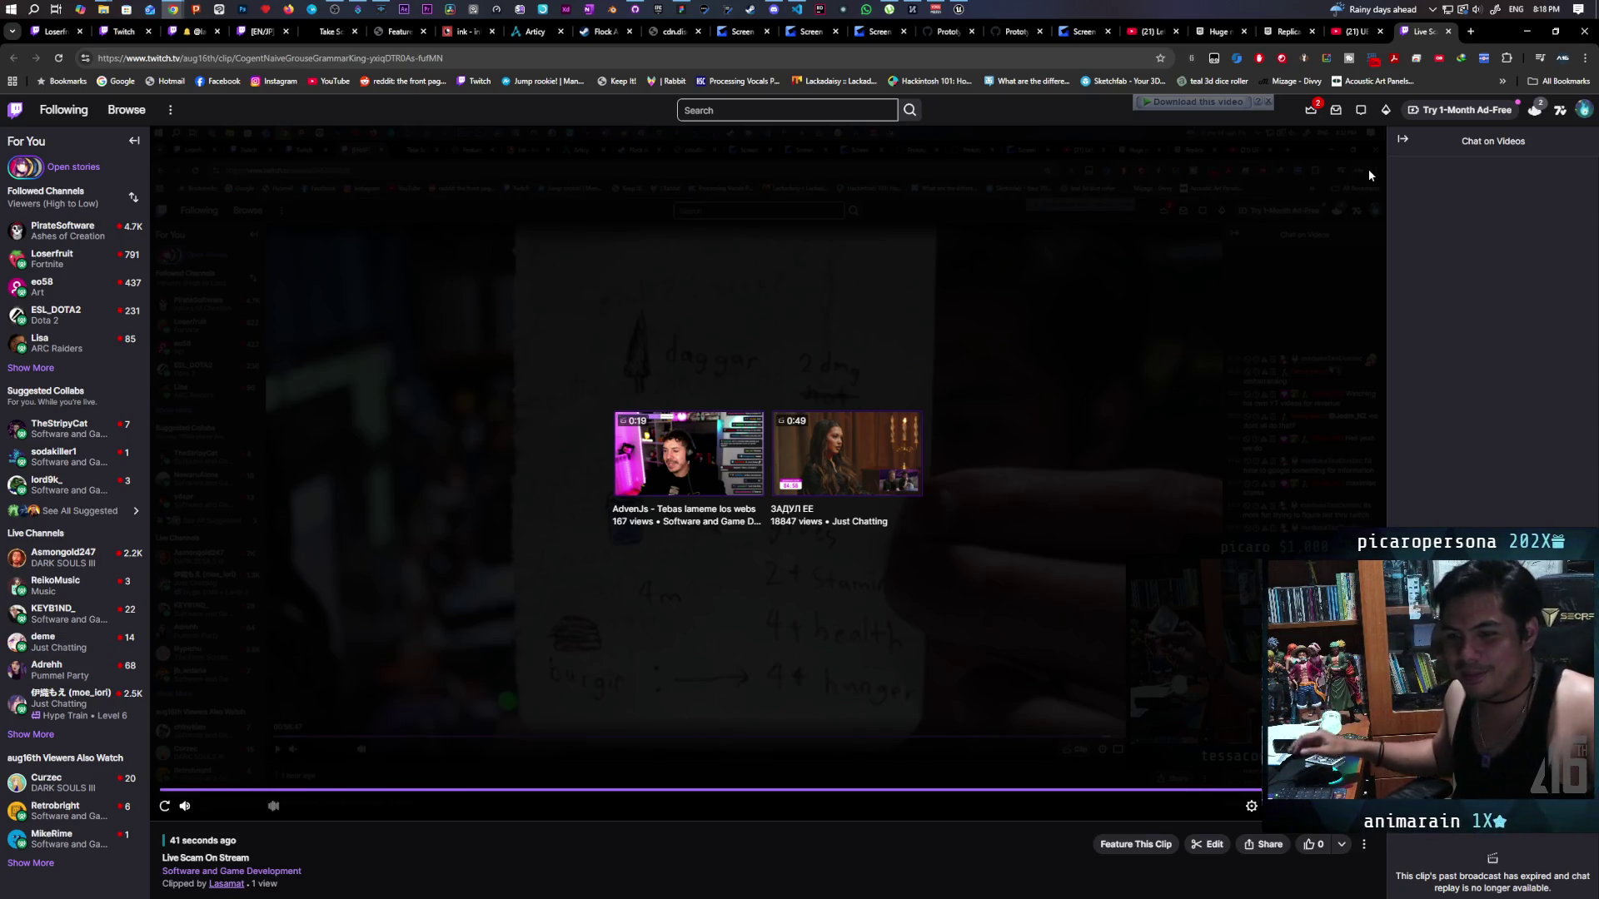
left_click(1523, 31)
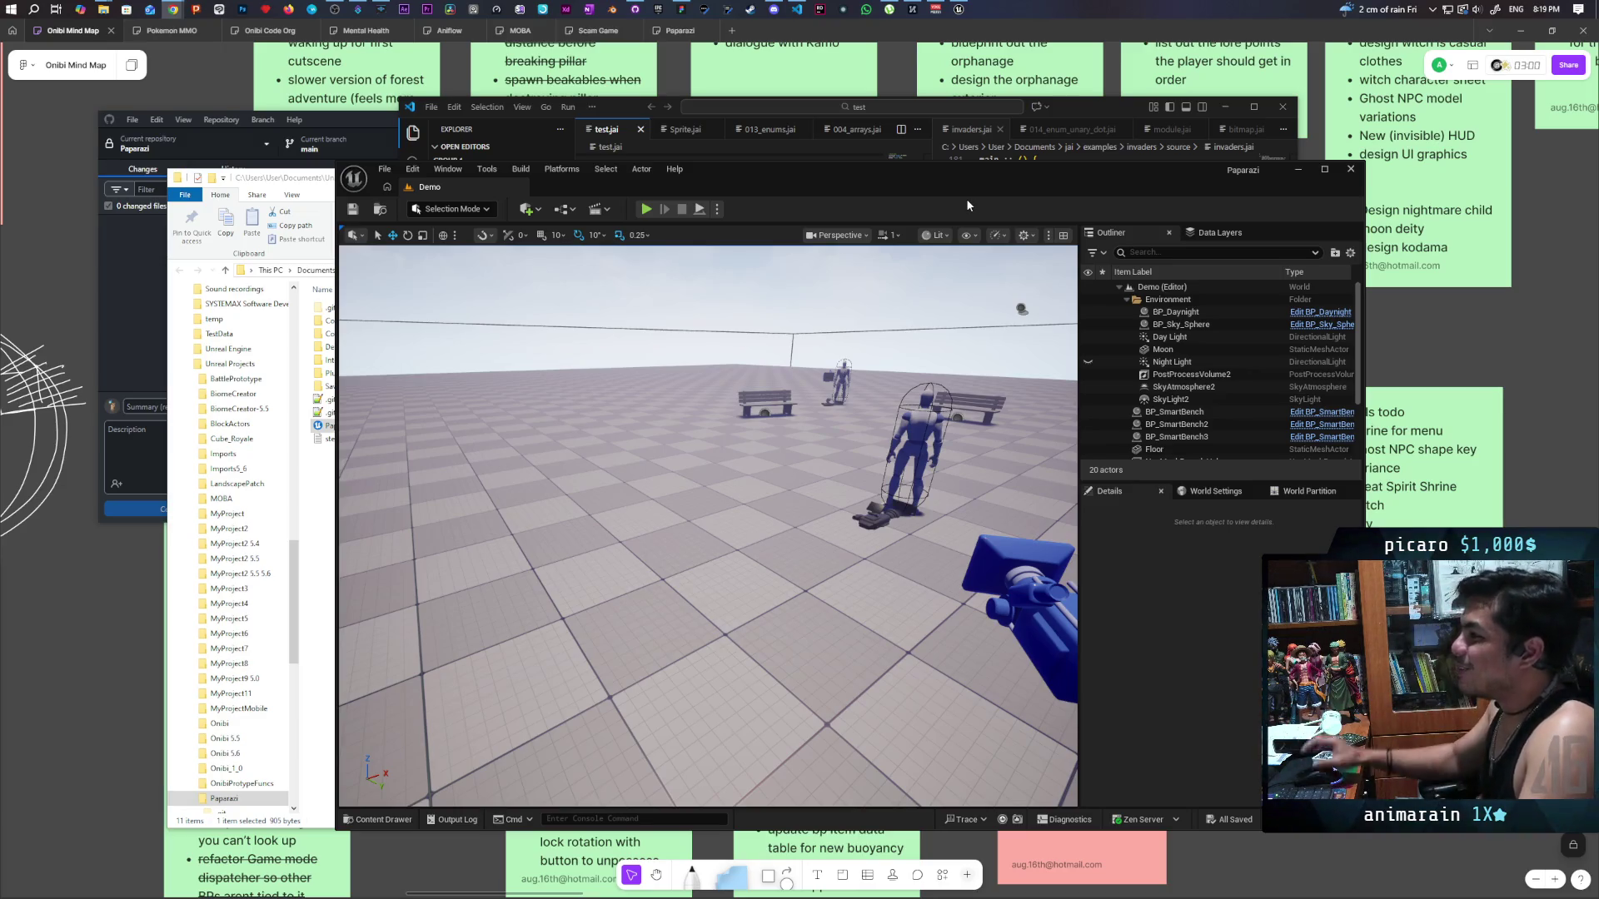
double_click(889, 177)
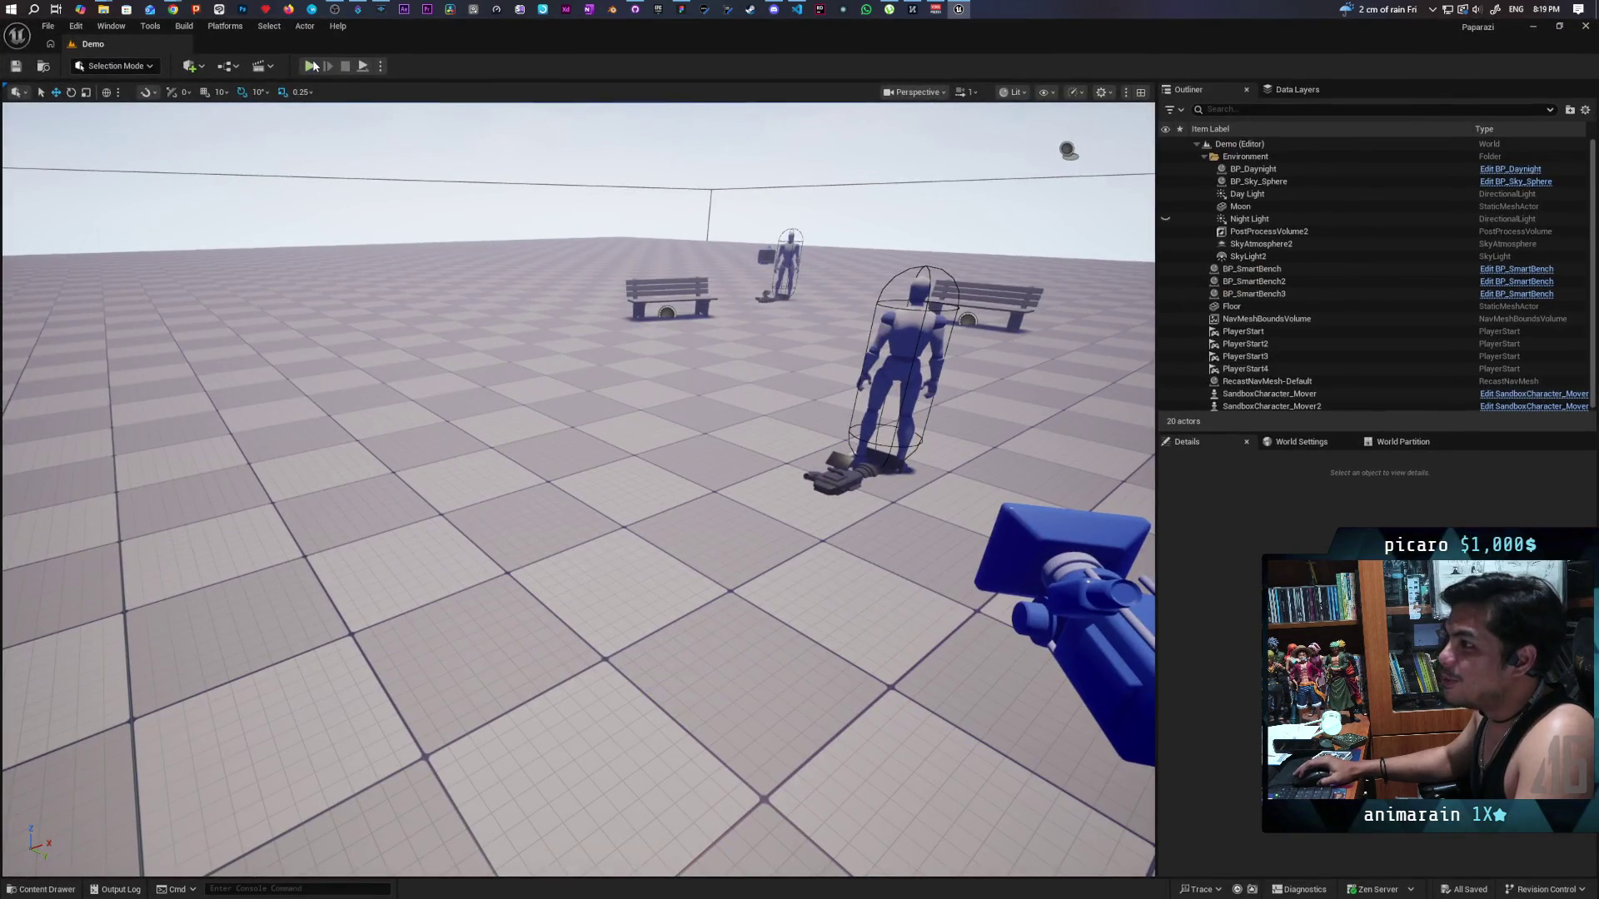
Start the Demo level playtest and roll the ball toward the walking NPC.
left_click(318, 66)
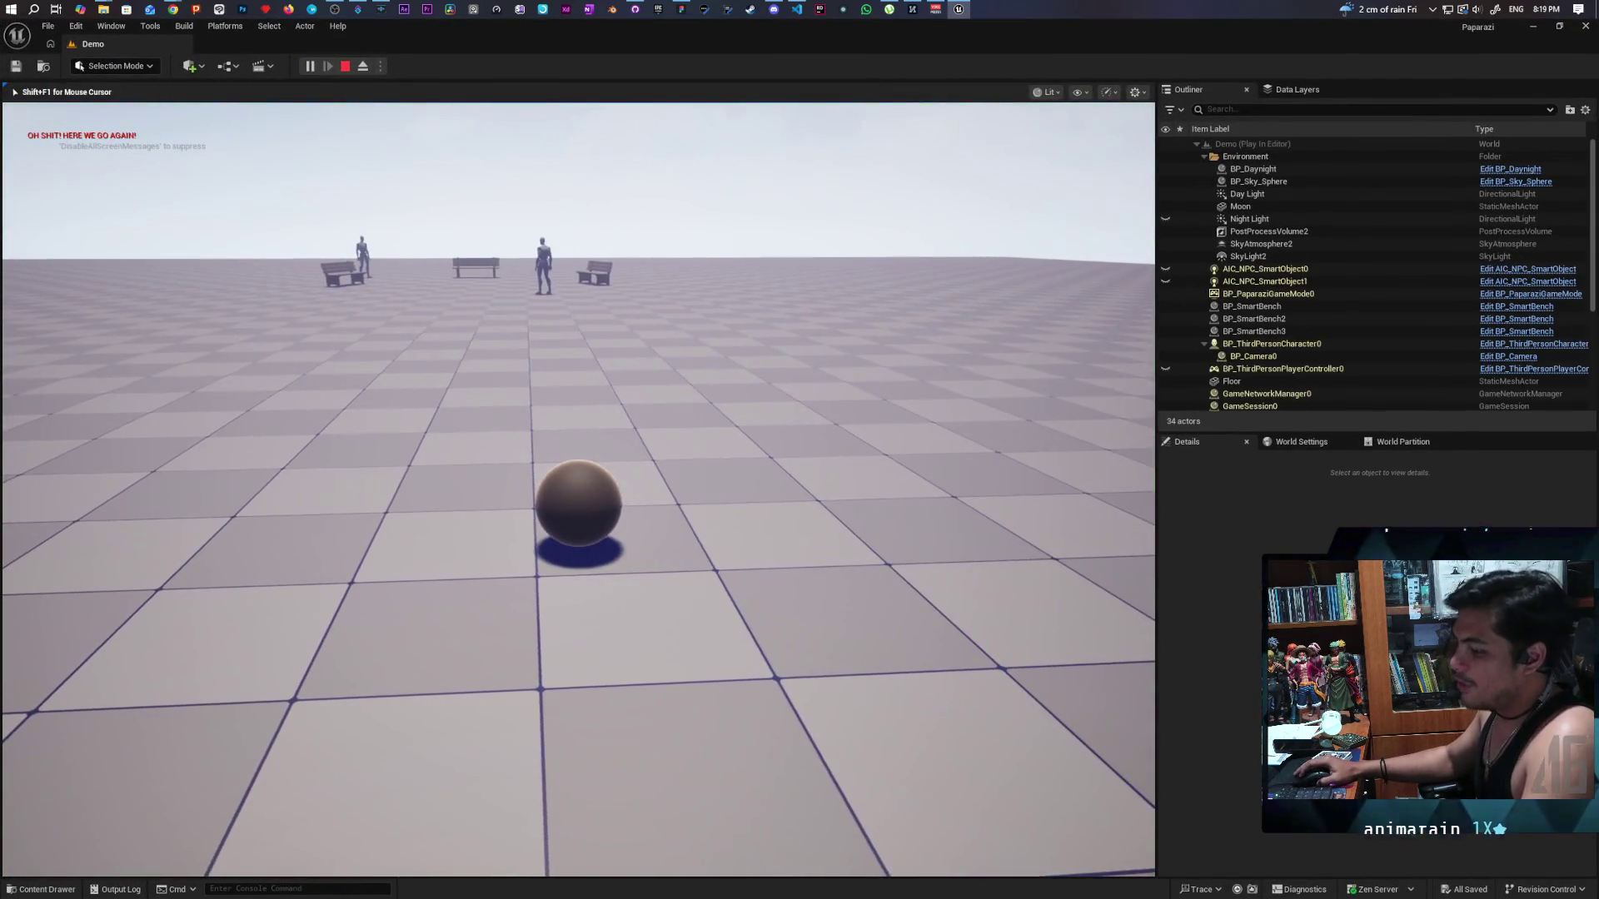
key("w")
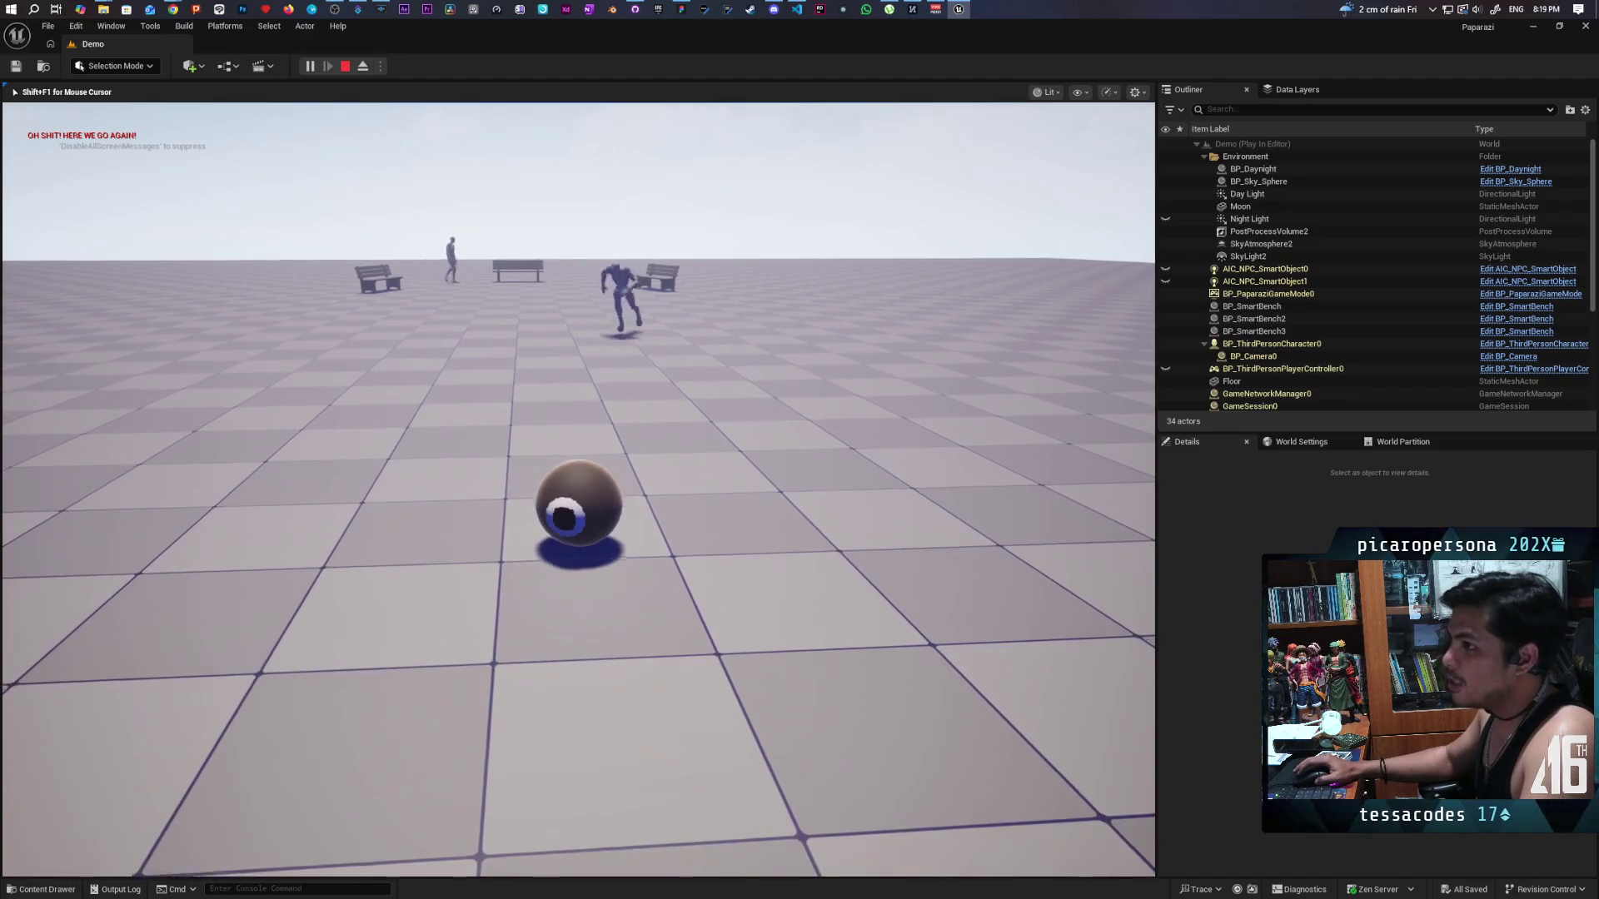
key("d")
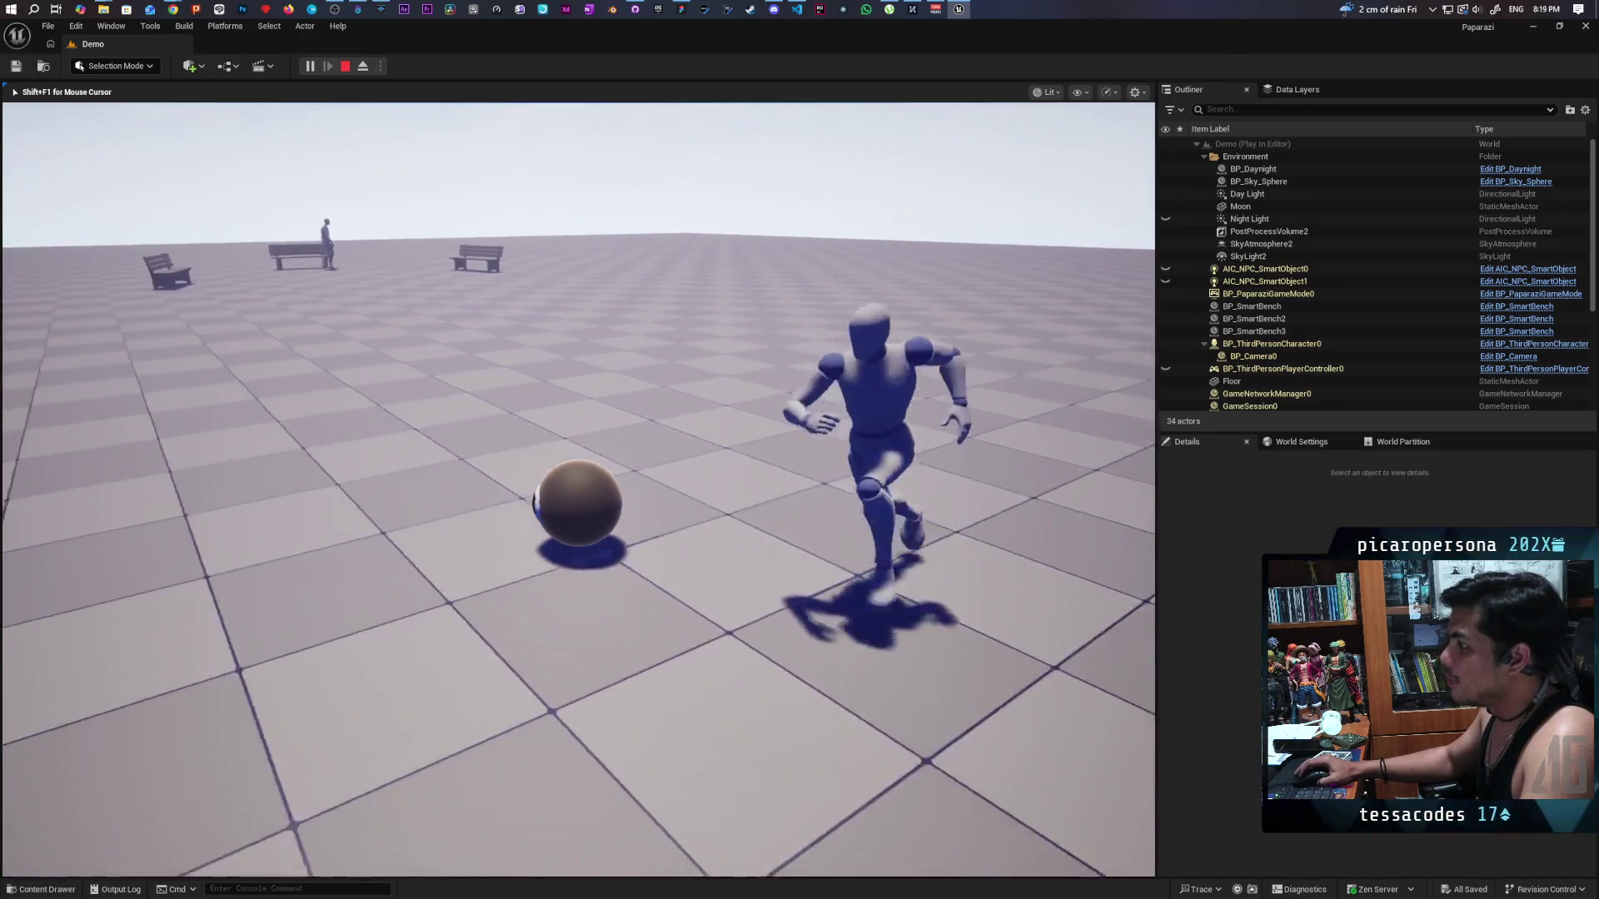
key("a")
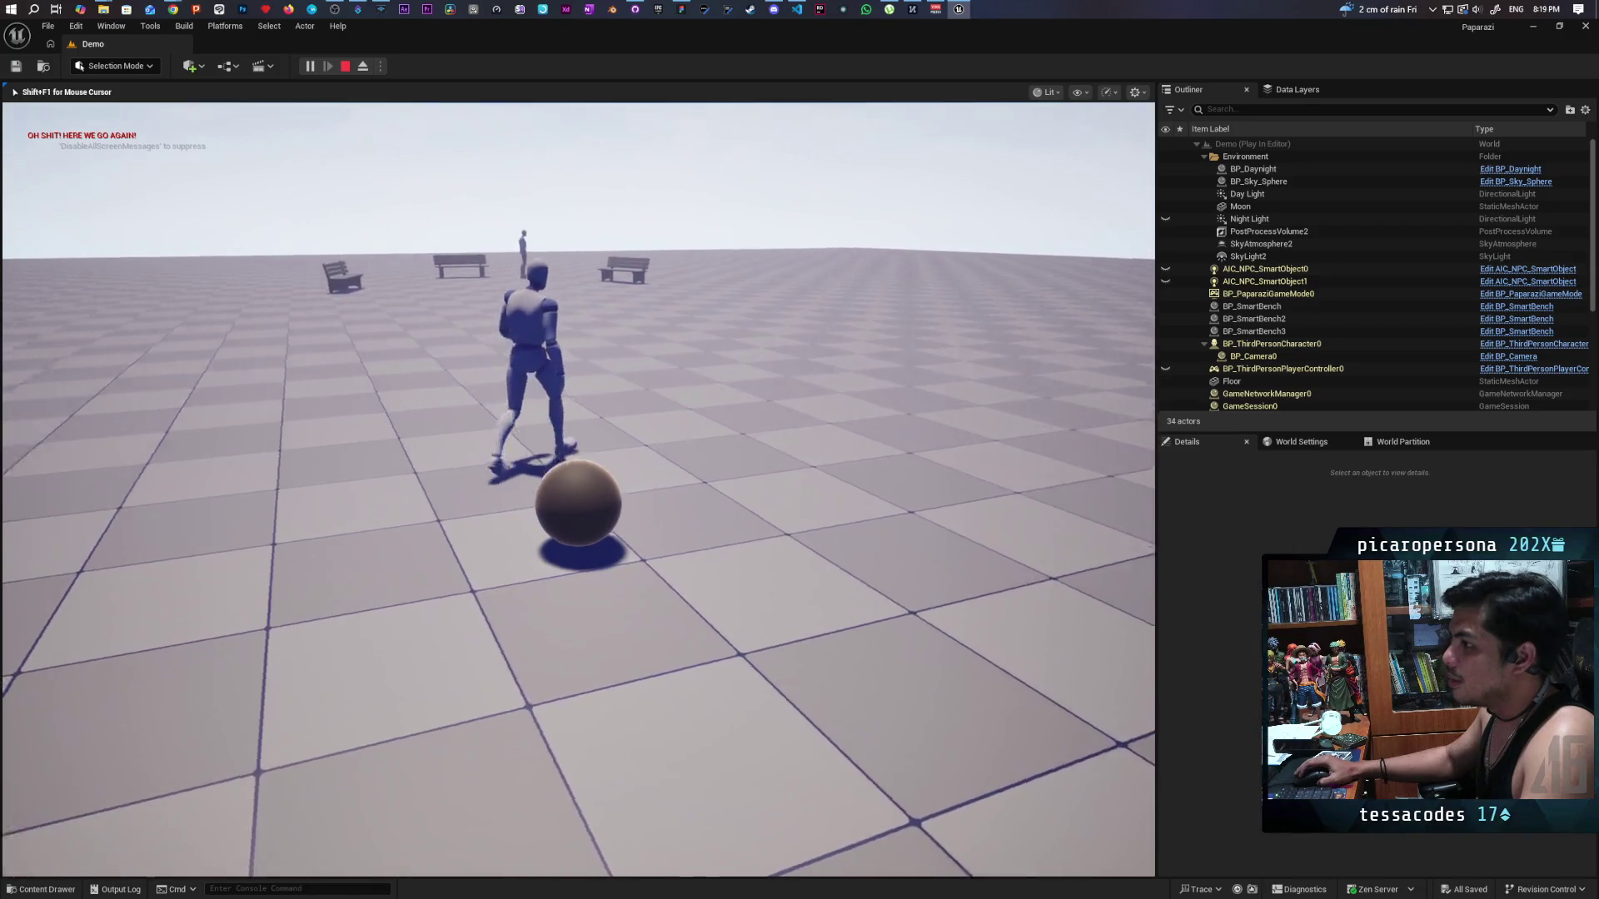
key("a")
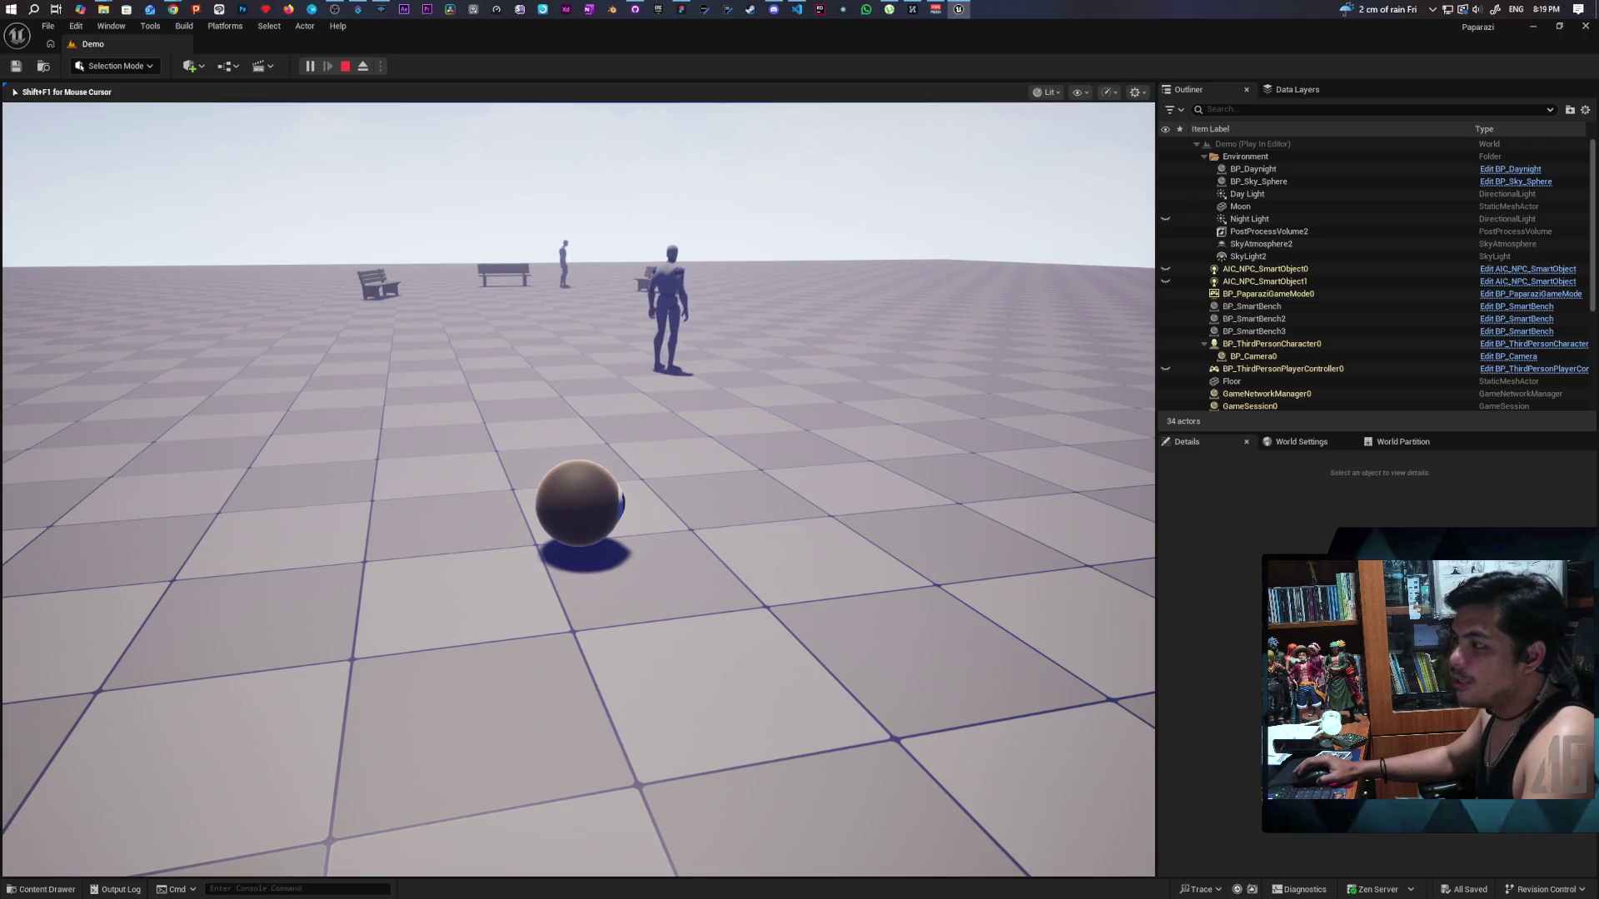
key("w")
key("d")
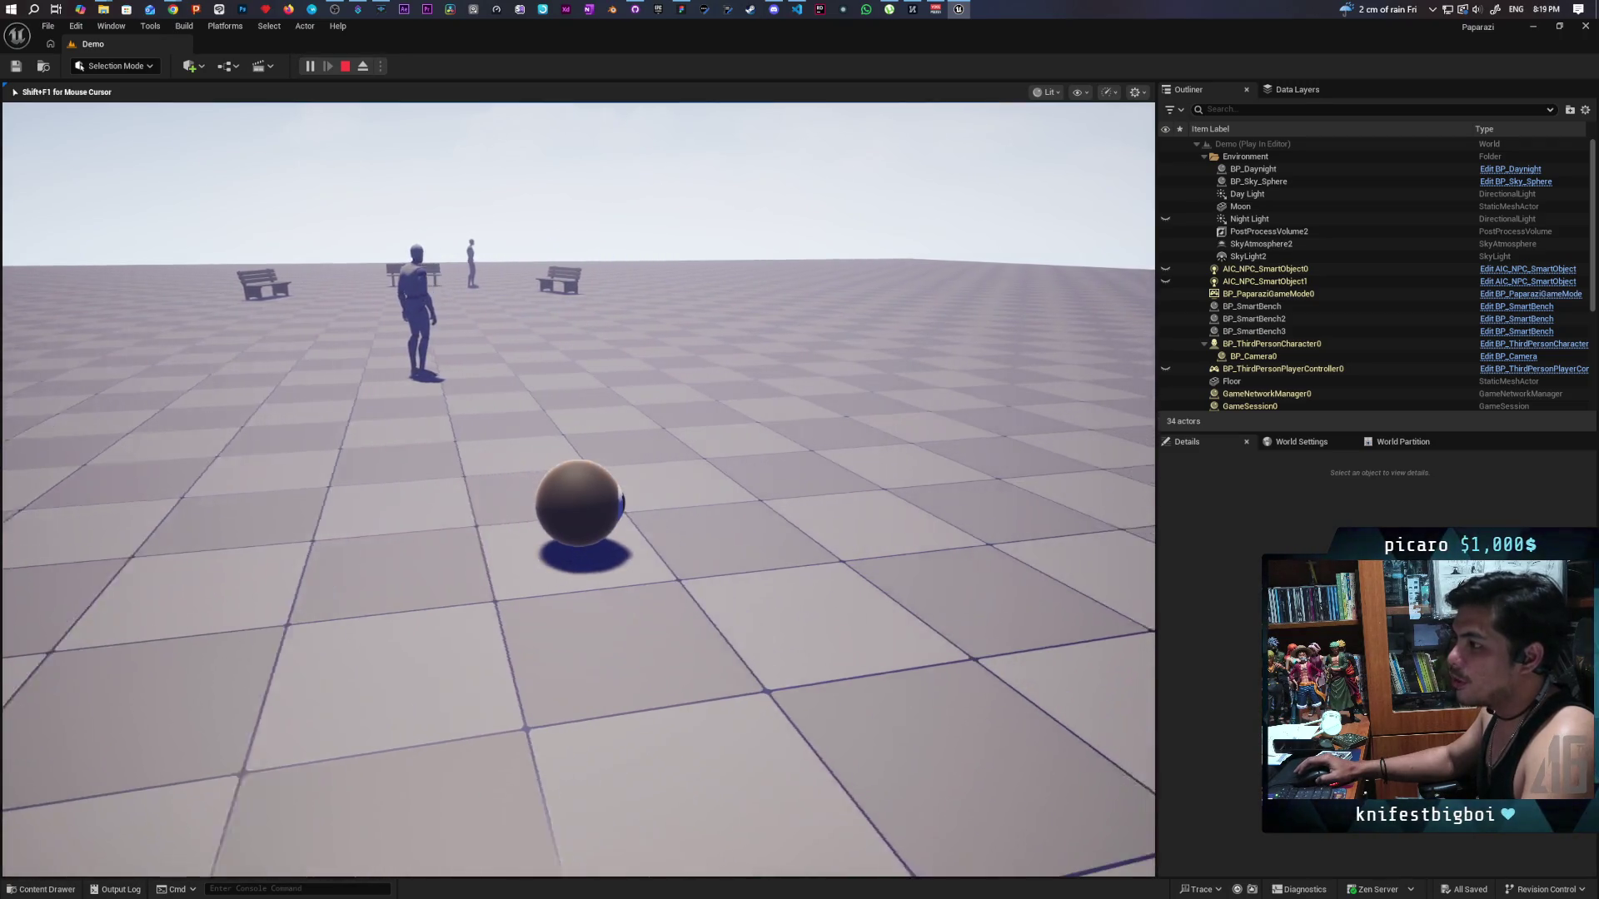
key("a")
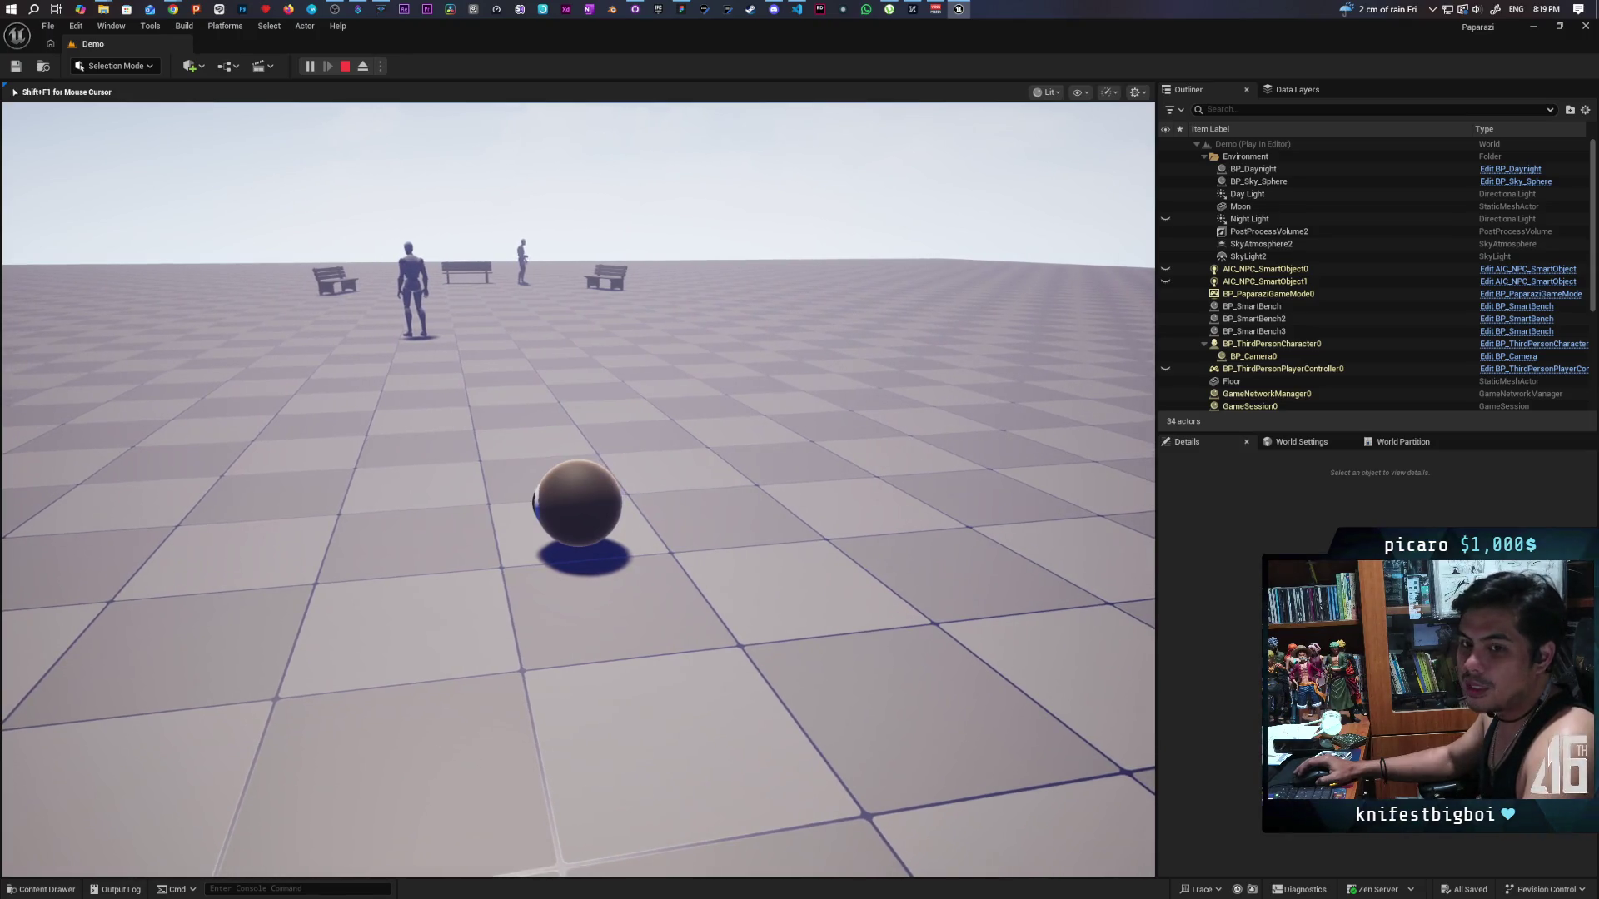
key("w")
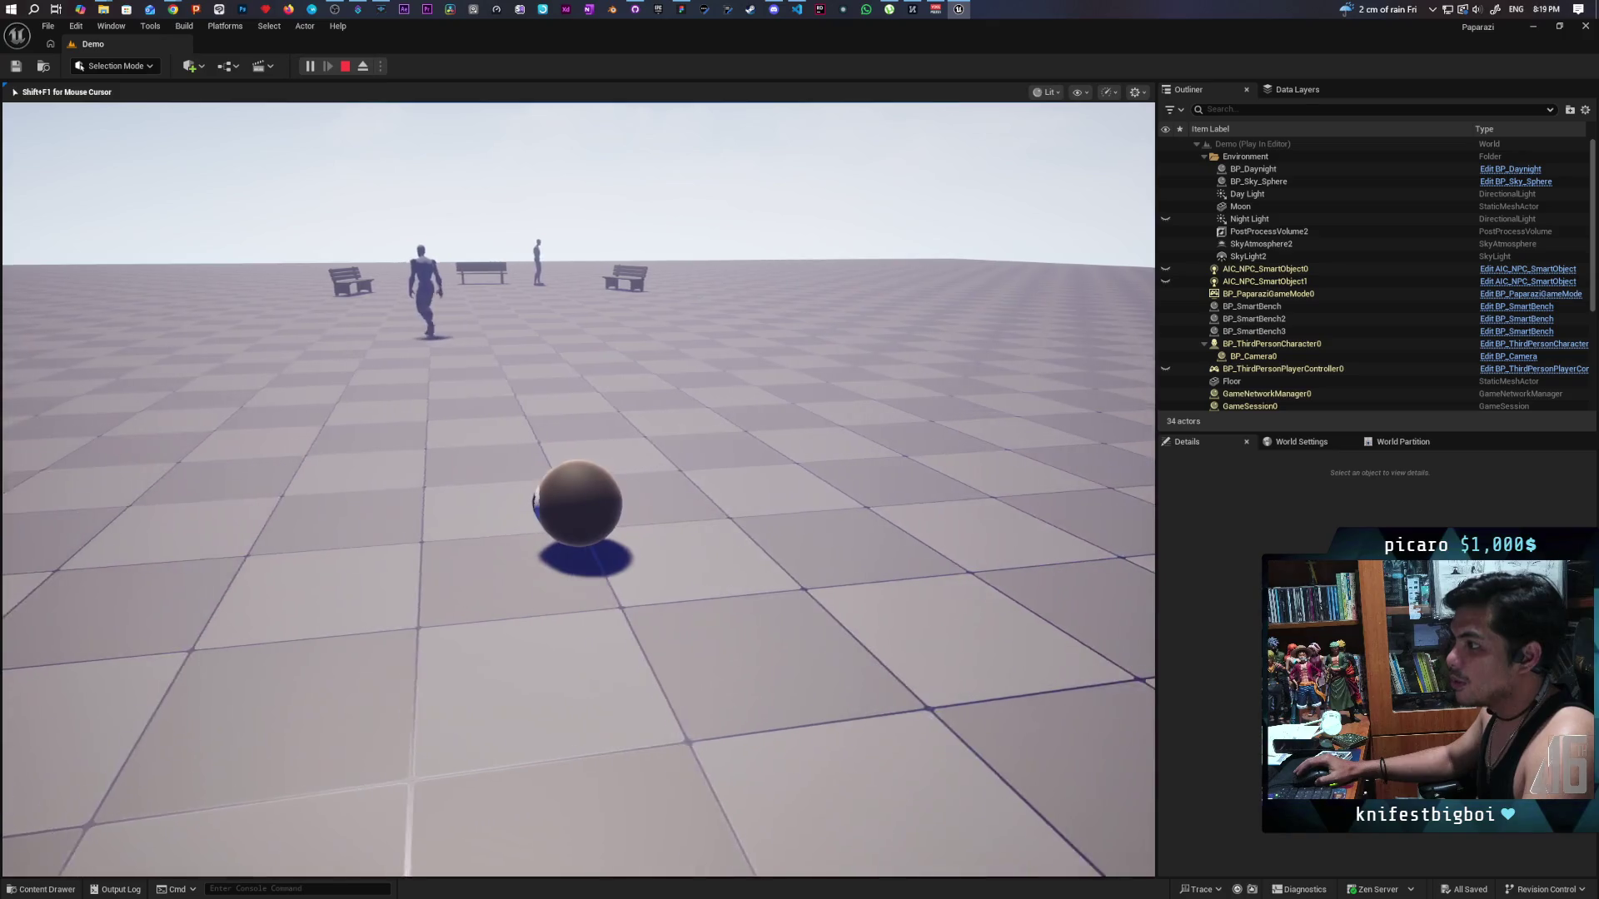
key("a")
key("a")
key("w")
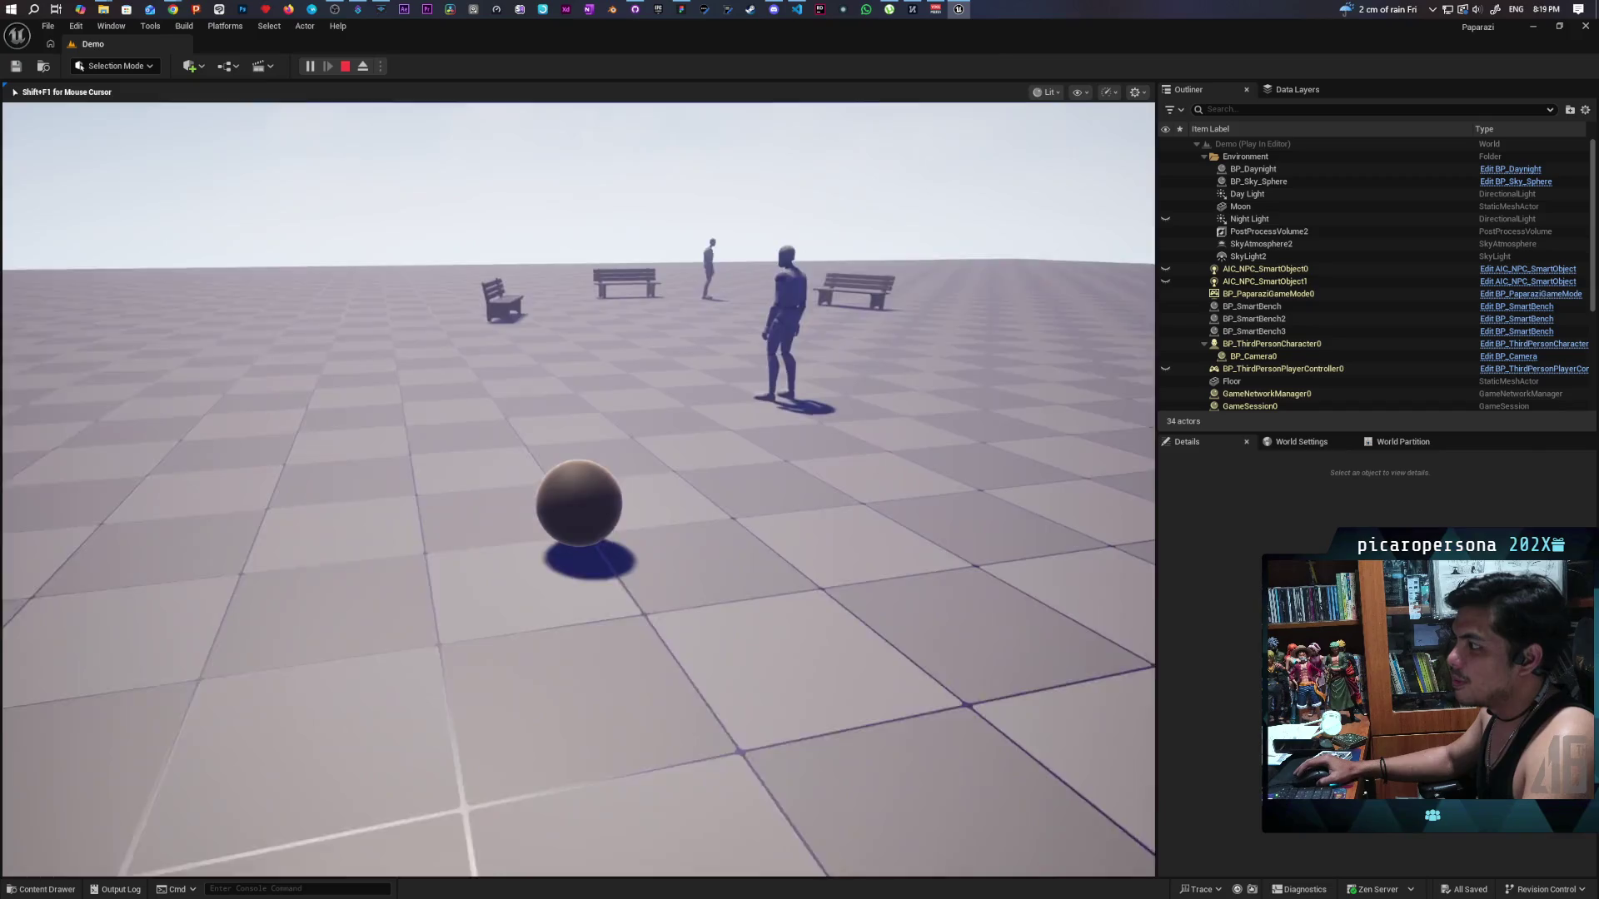
Approach the benches and circle the camera around the ball to follow the NPCs.
key("a")
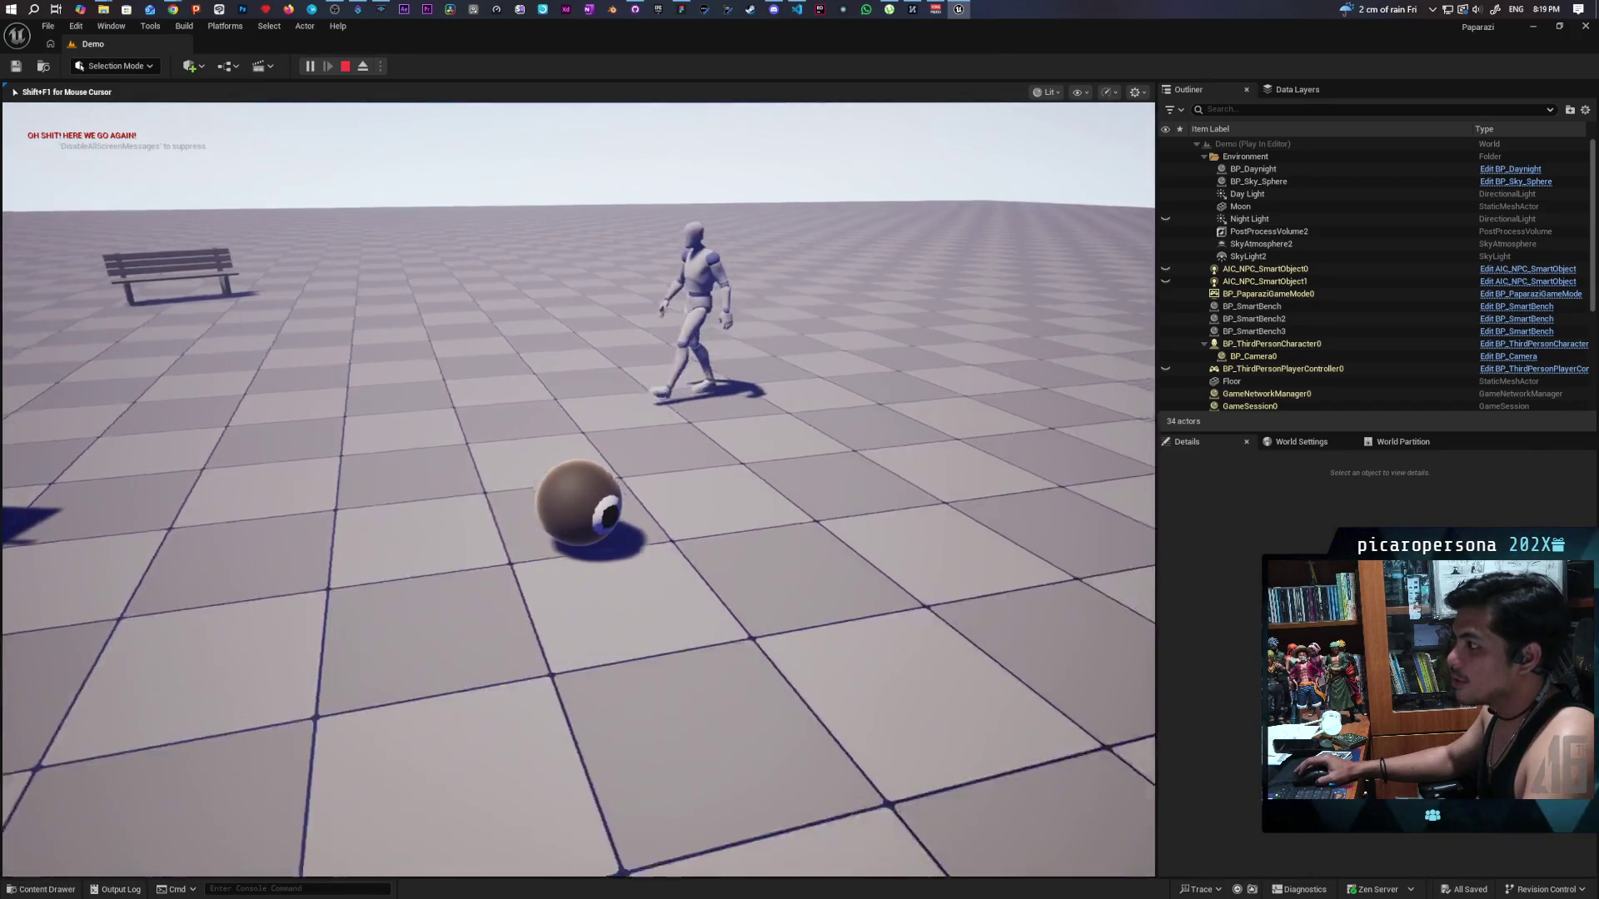
key("a")
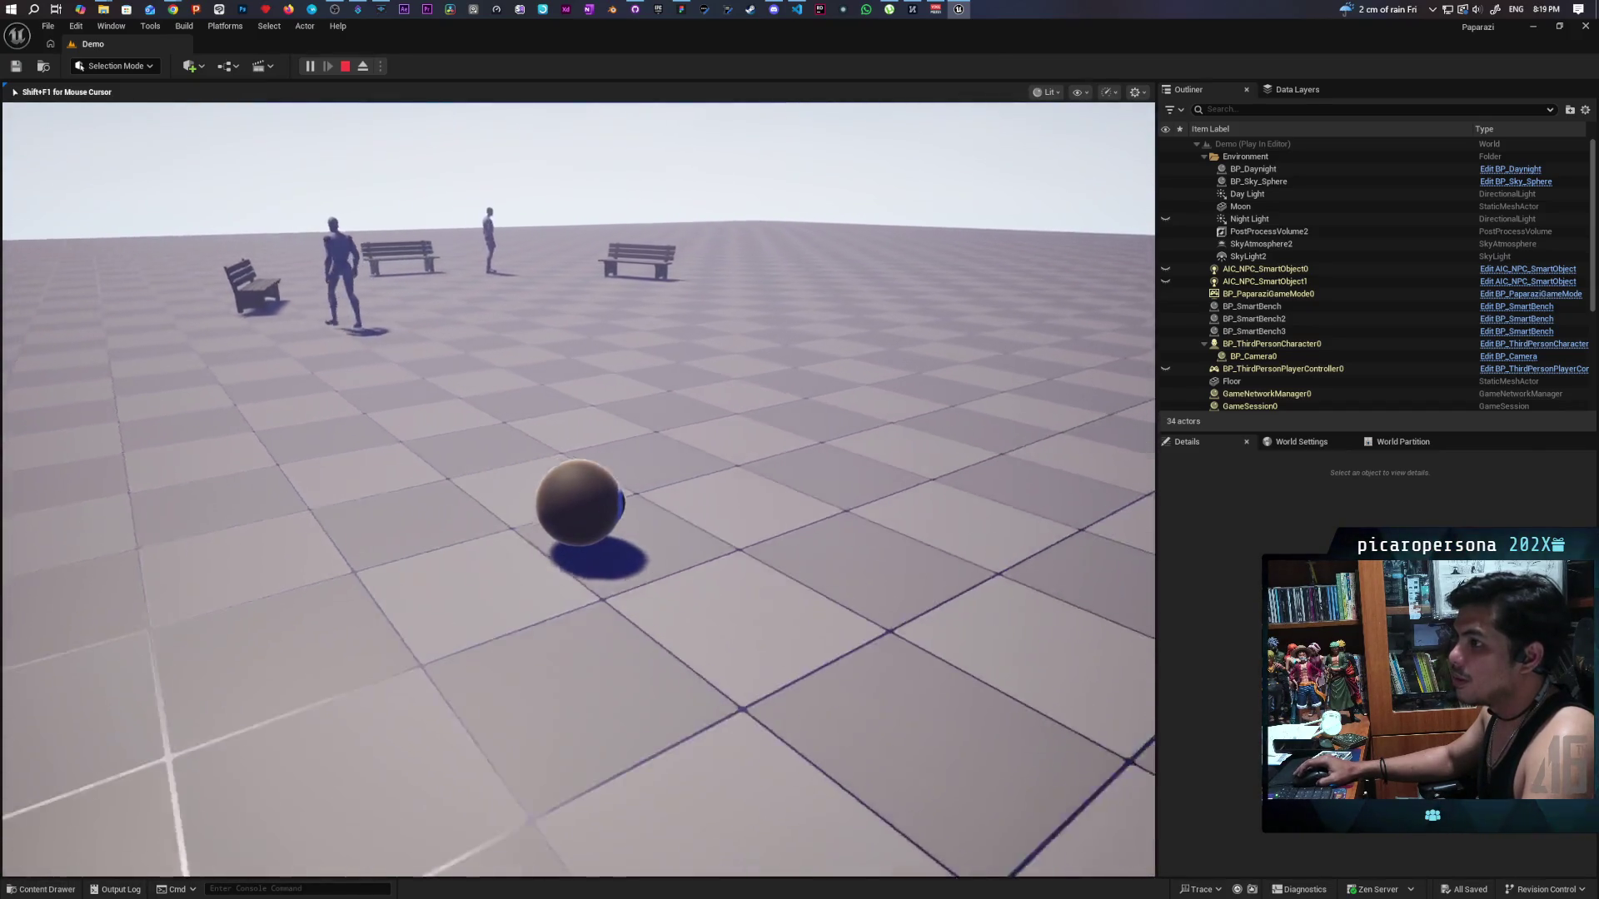
key("w")
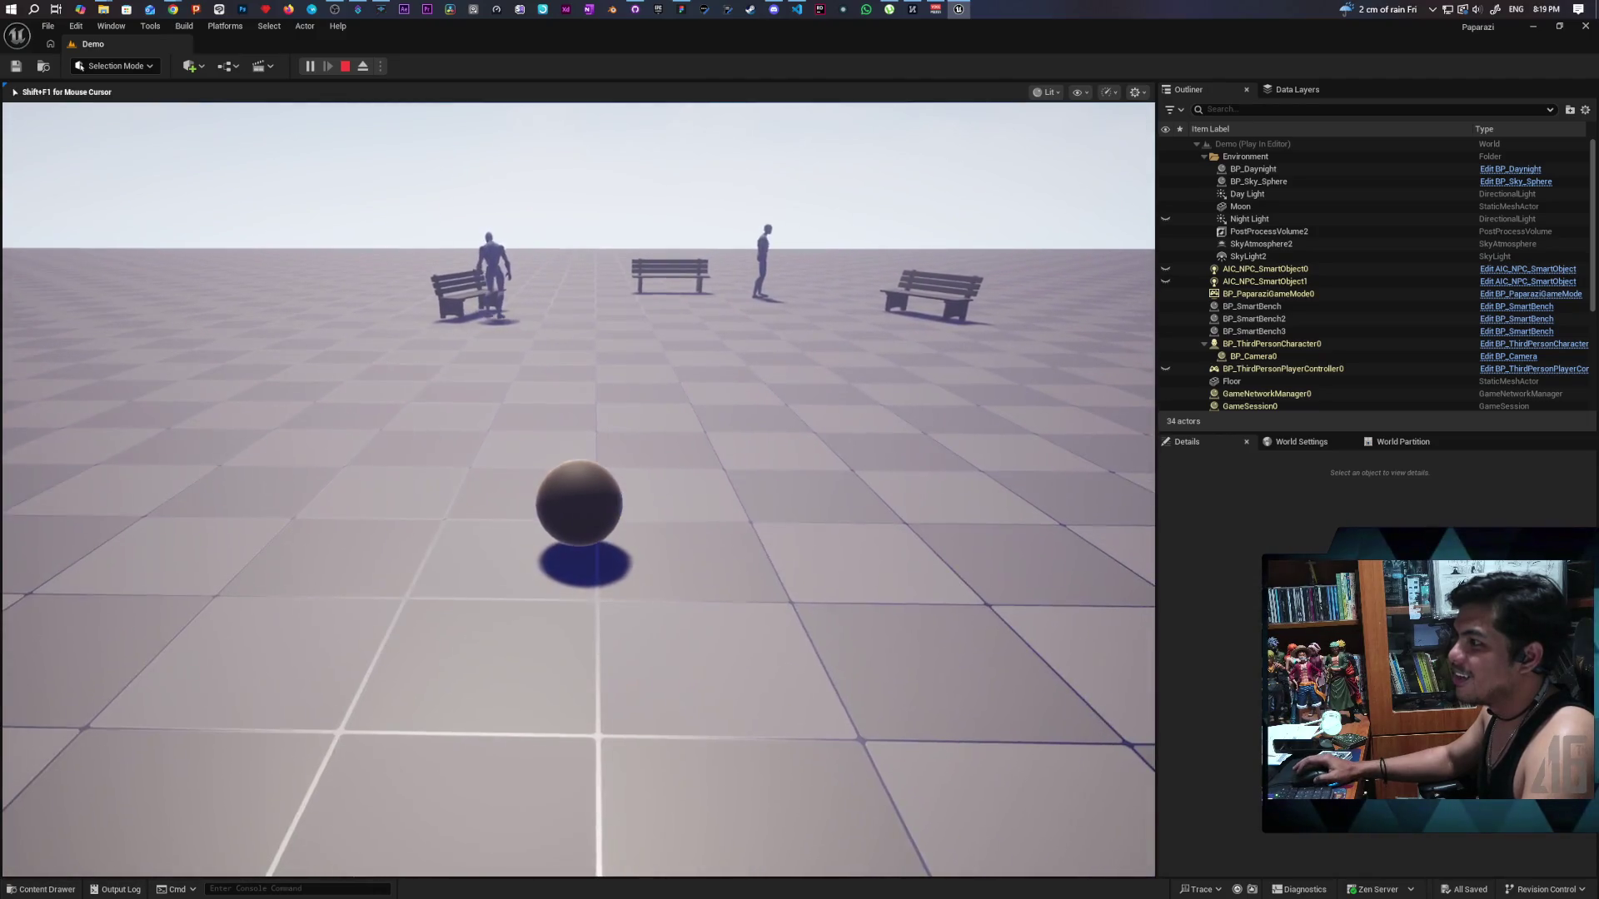
key("w")
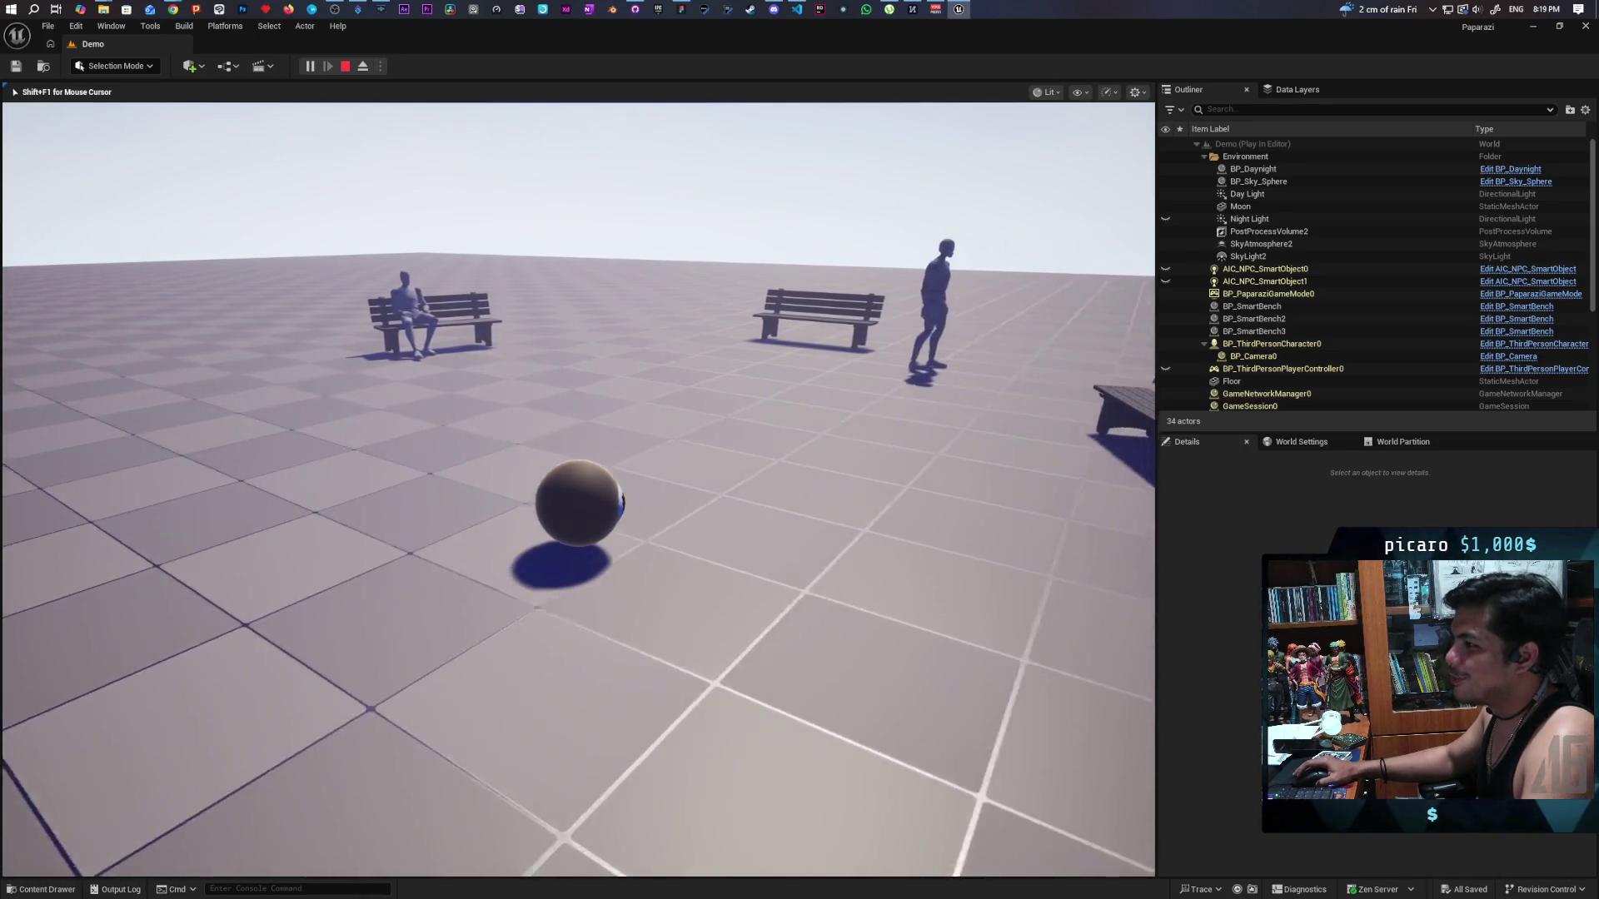
key("d")
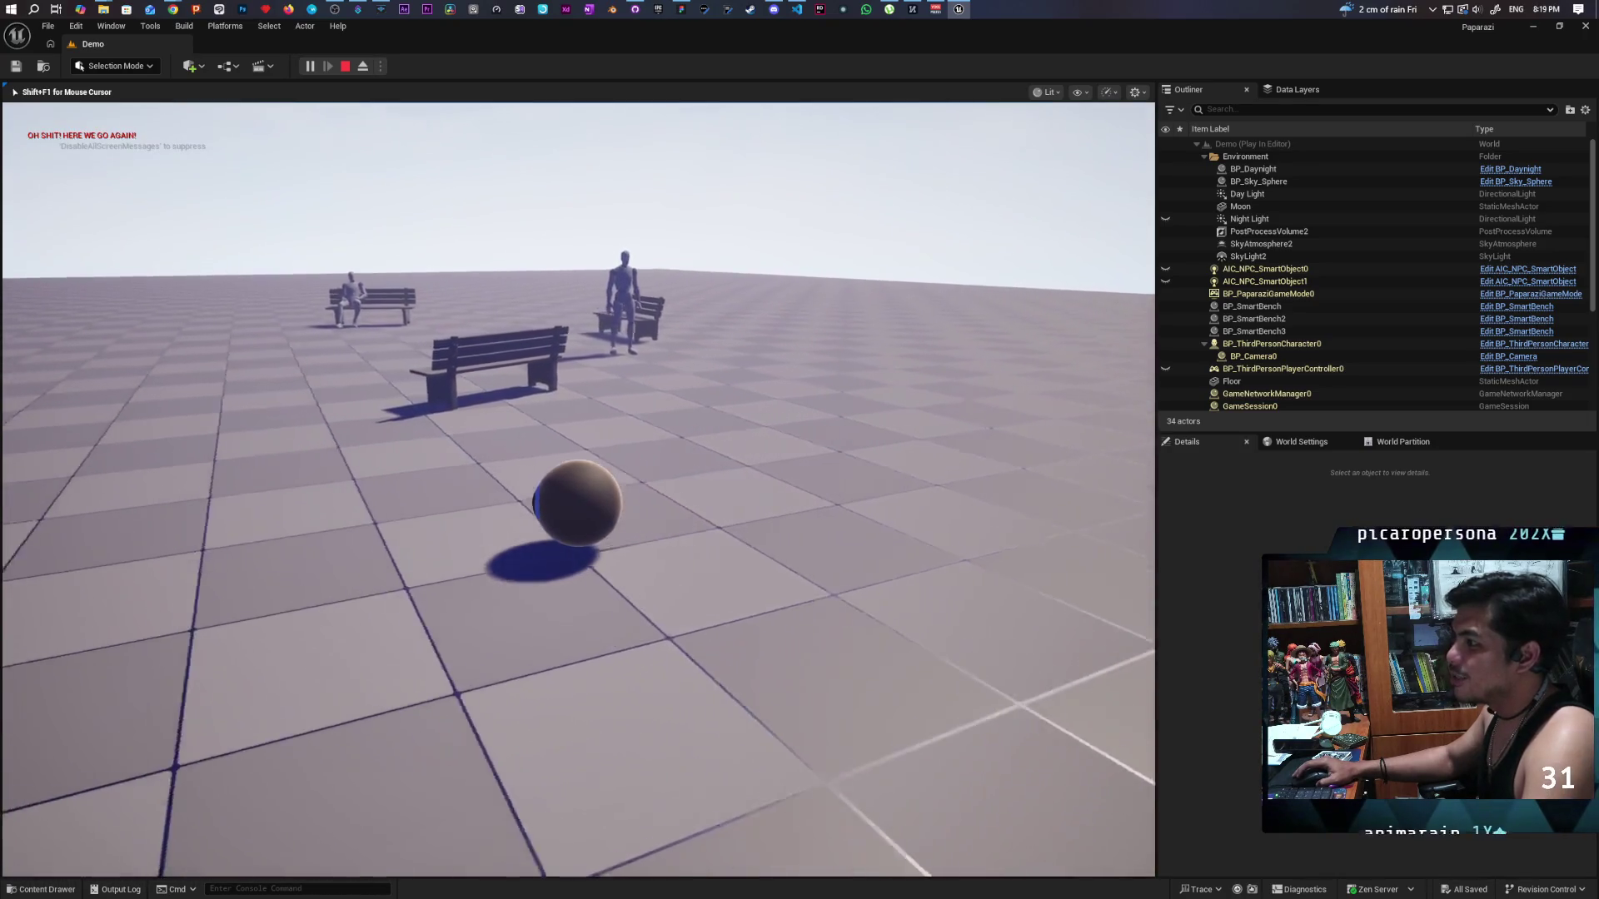
key("a")
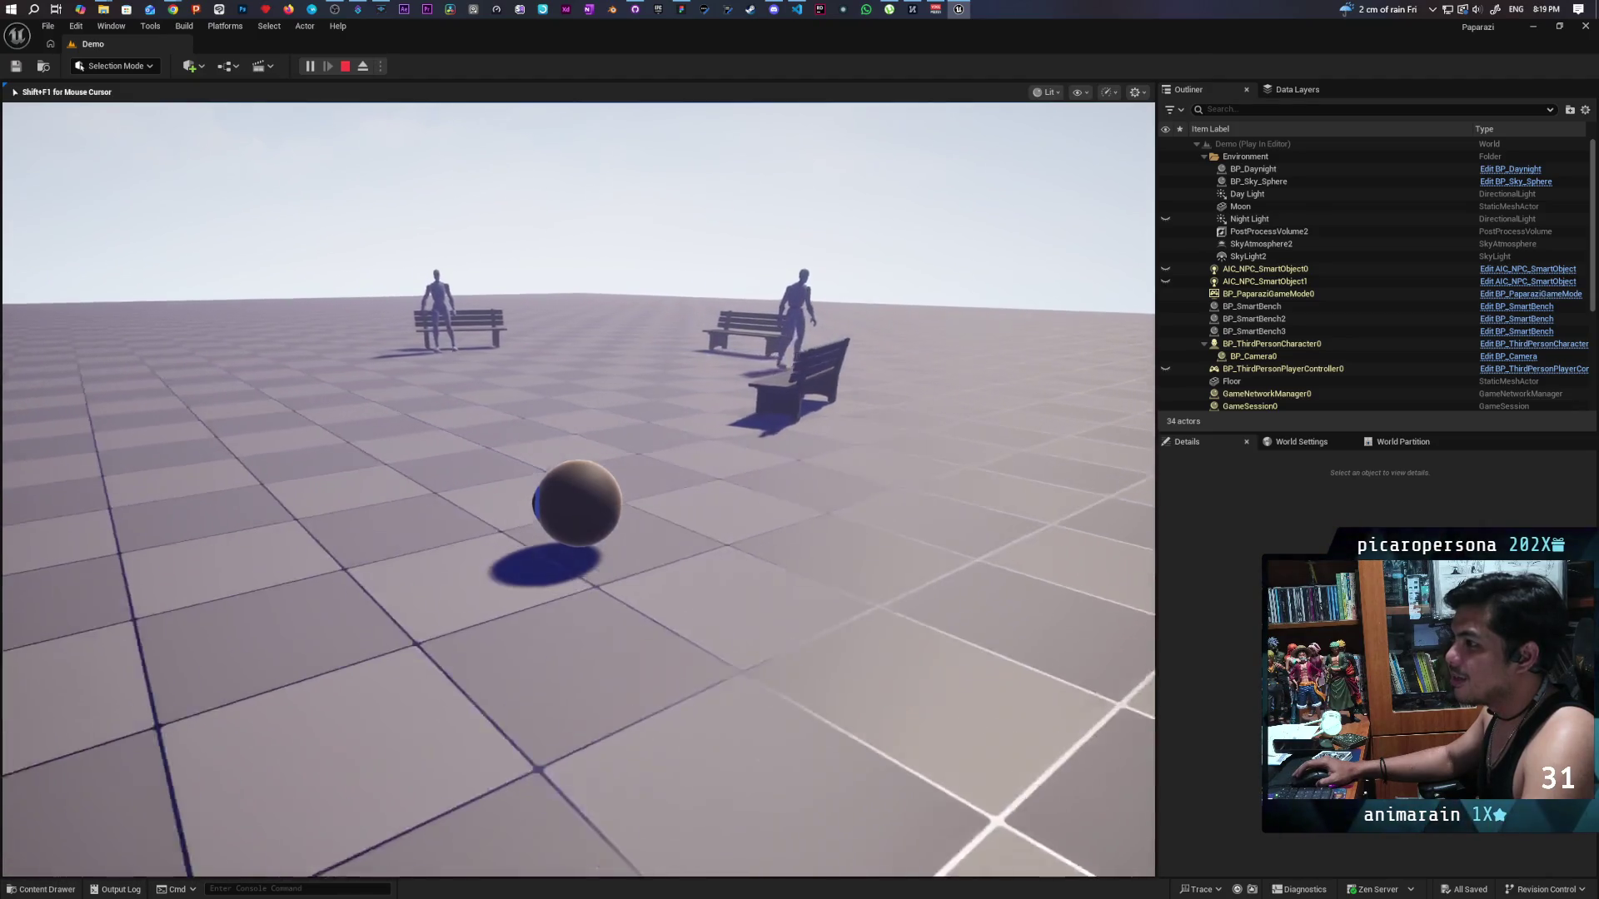
key("a")
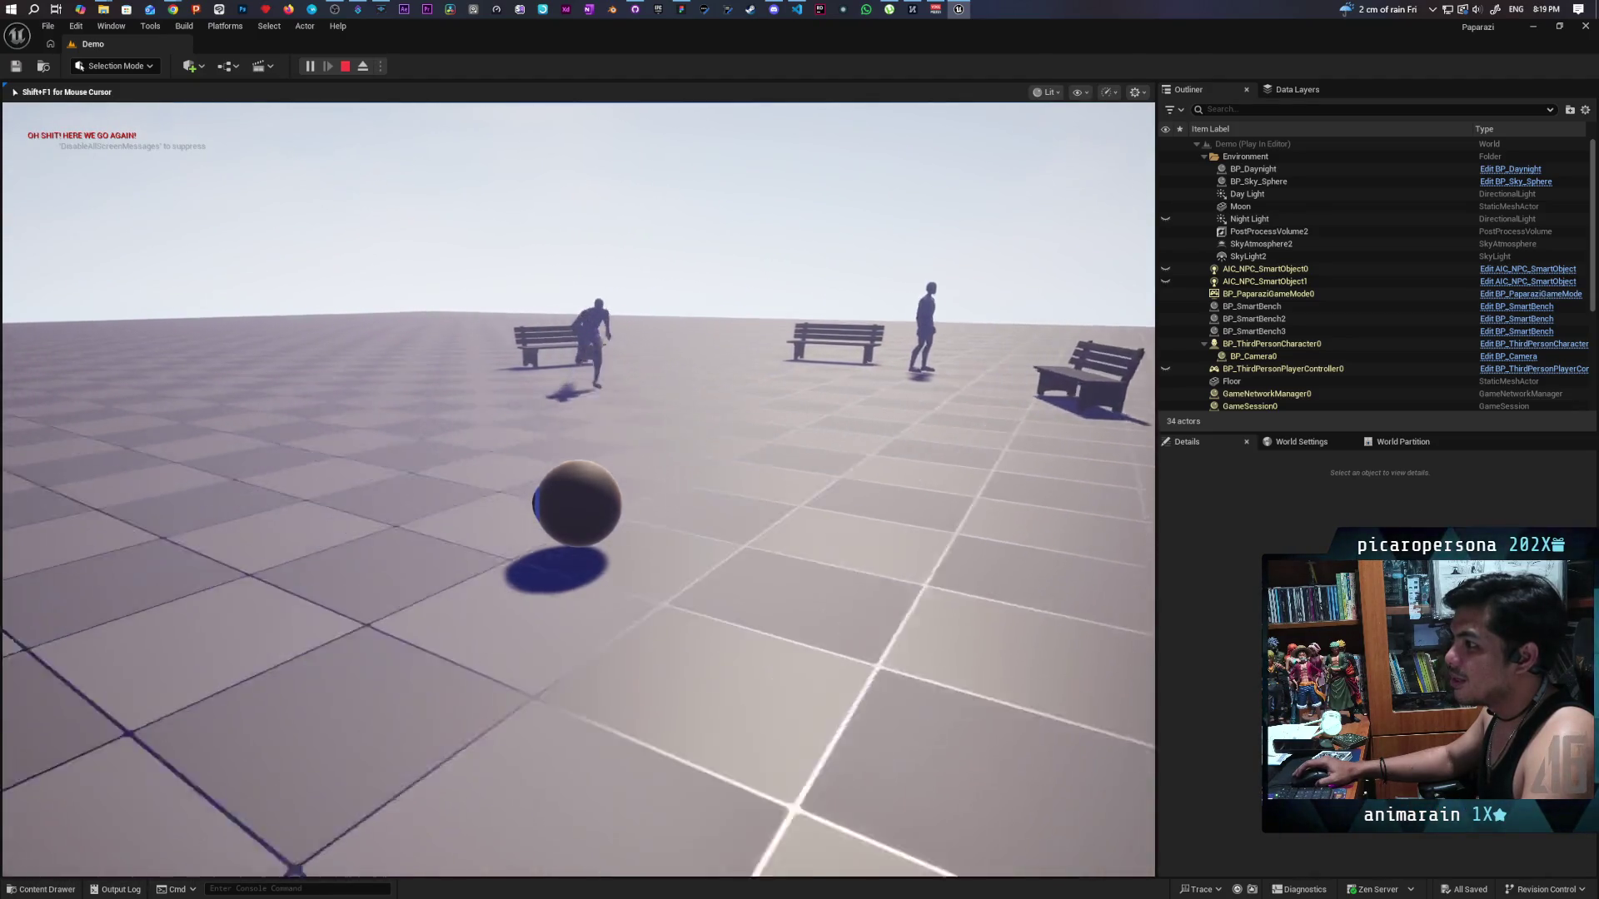
key("d")
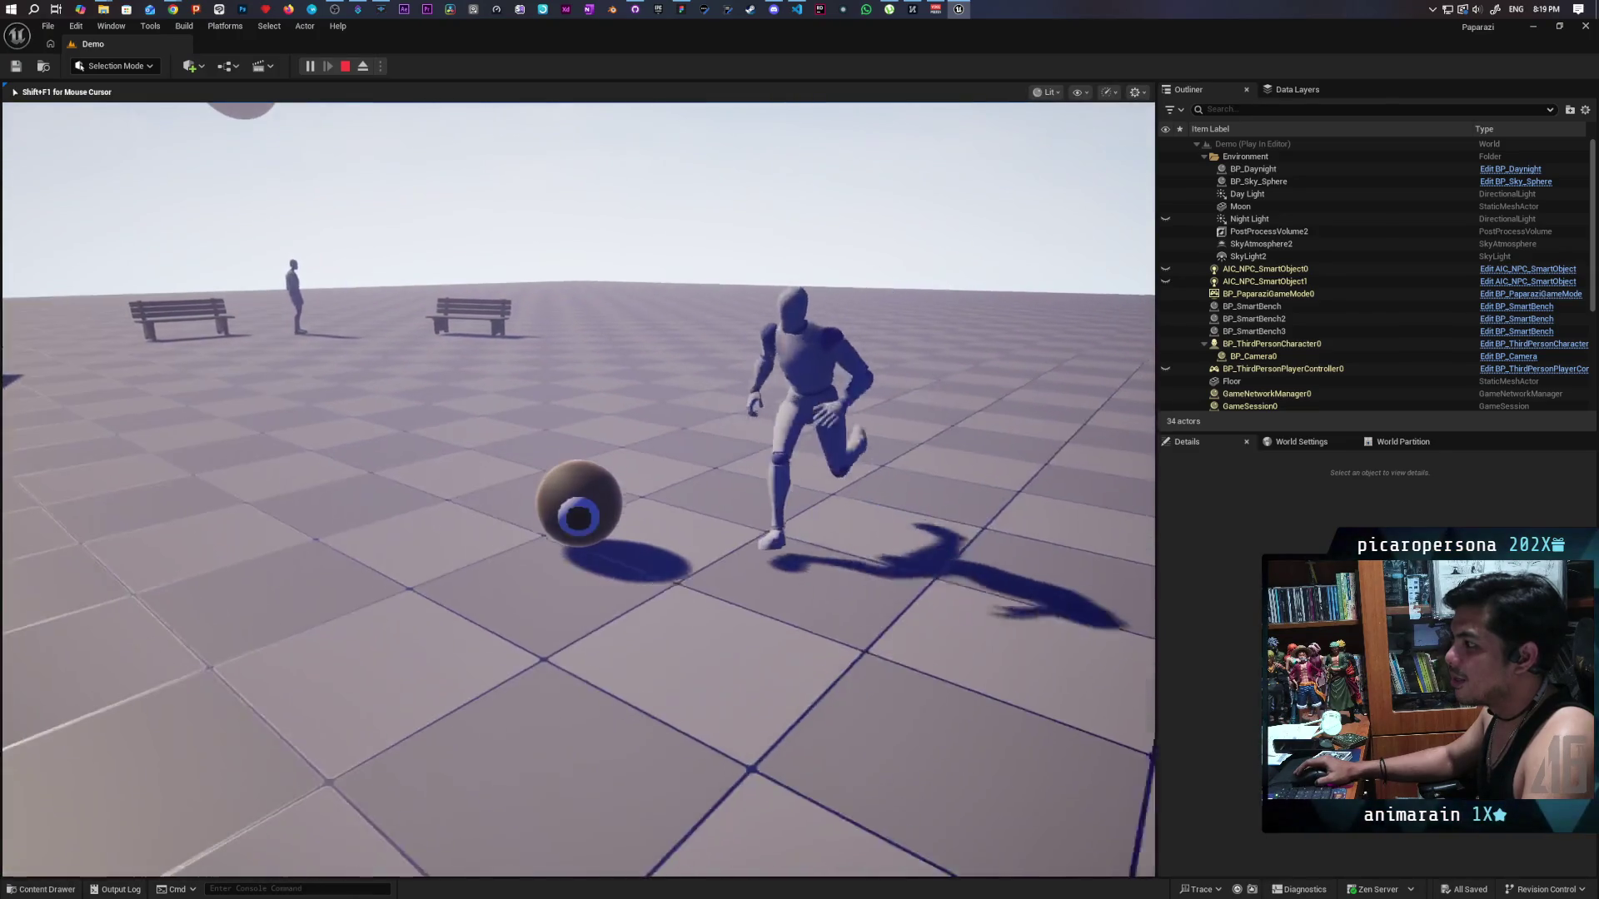
key("a")
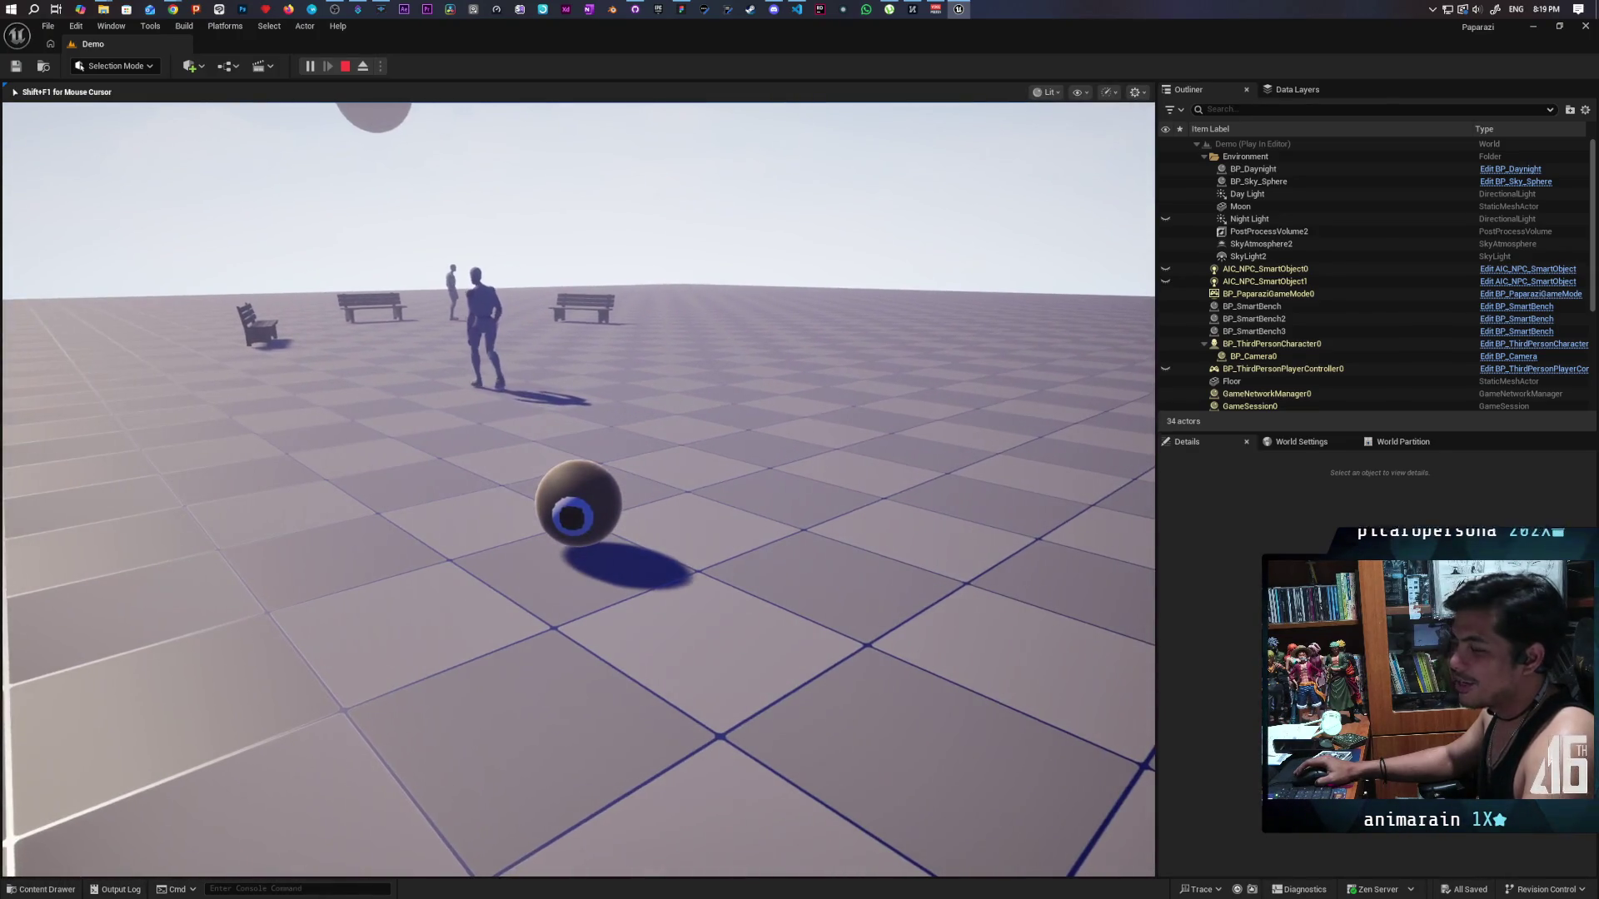
key("a")
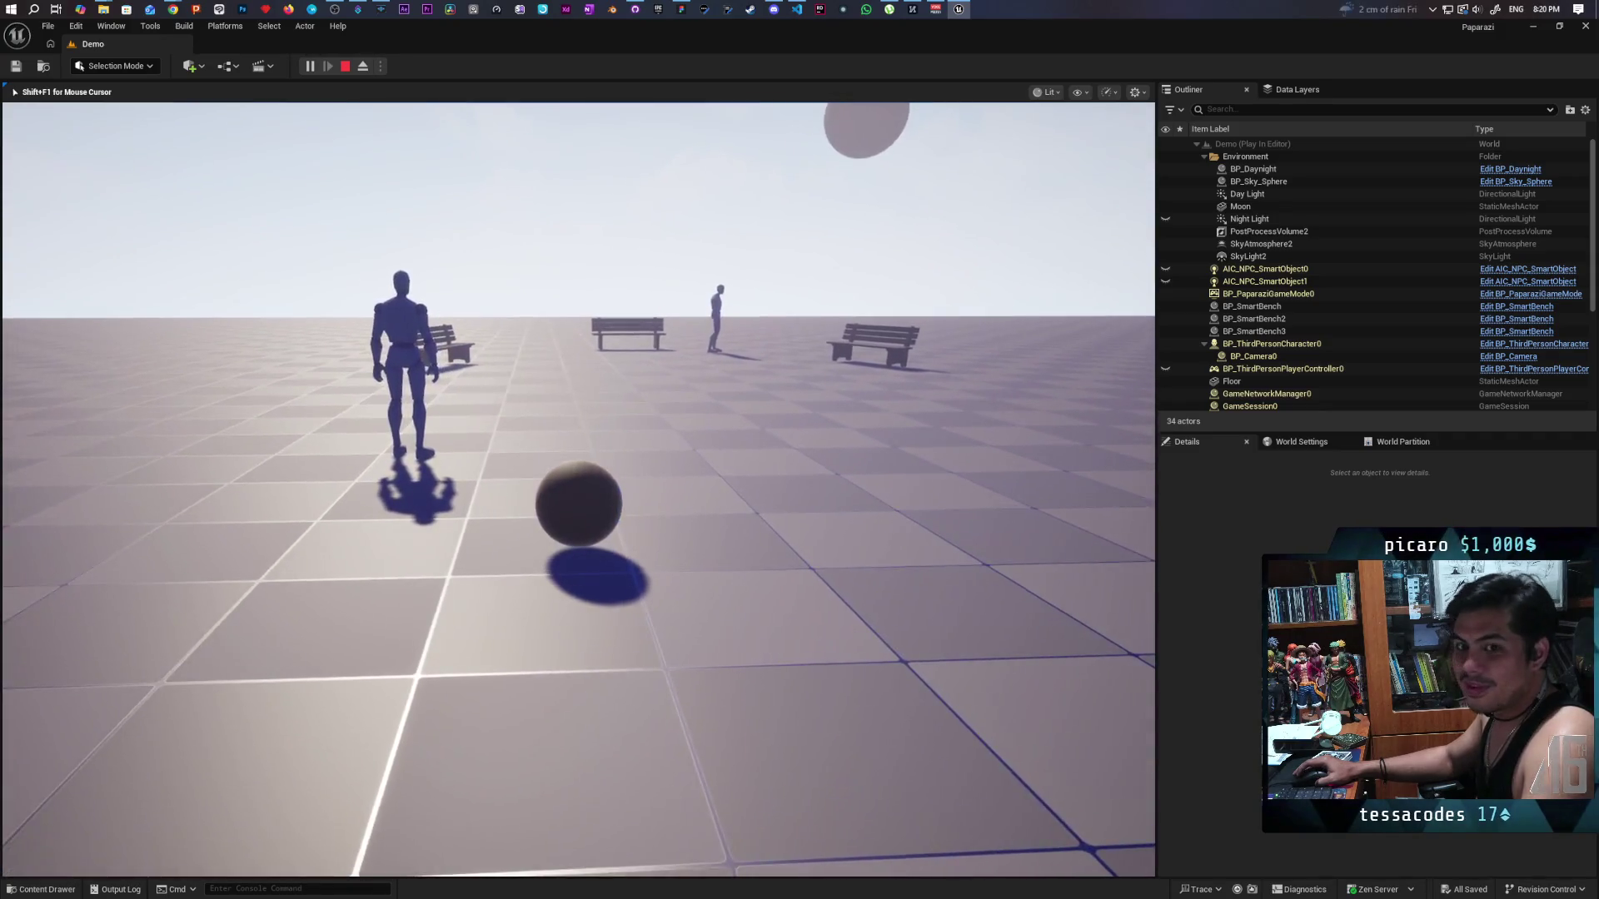
key("a")
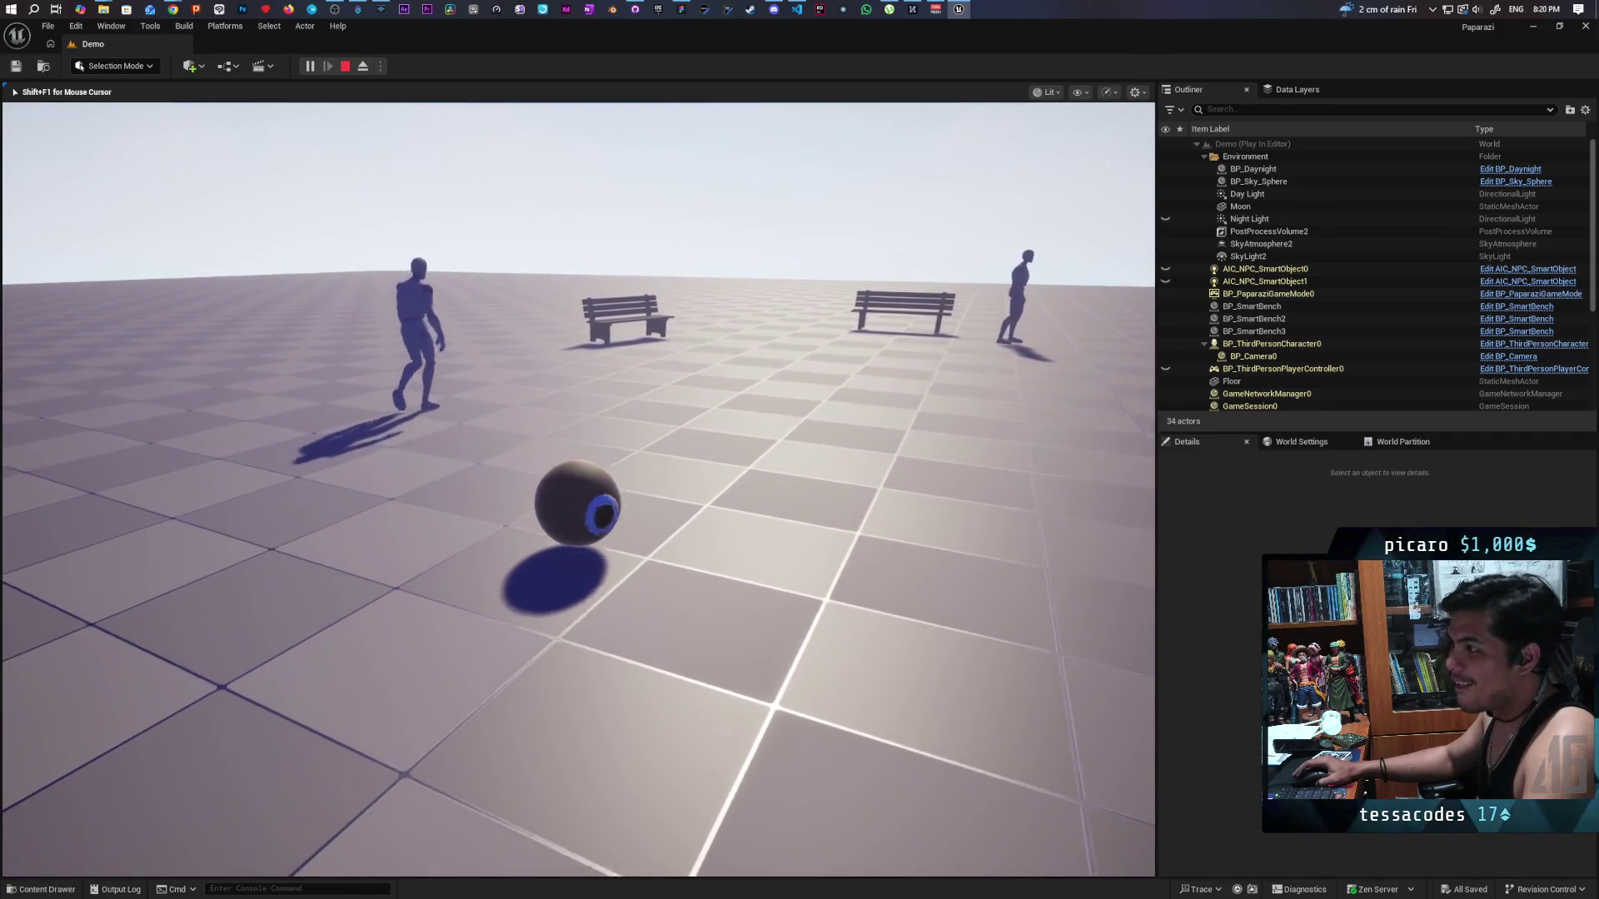
key("d")
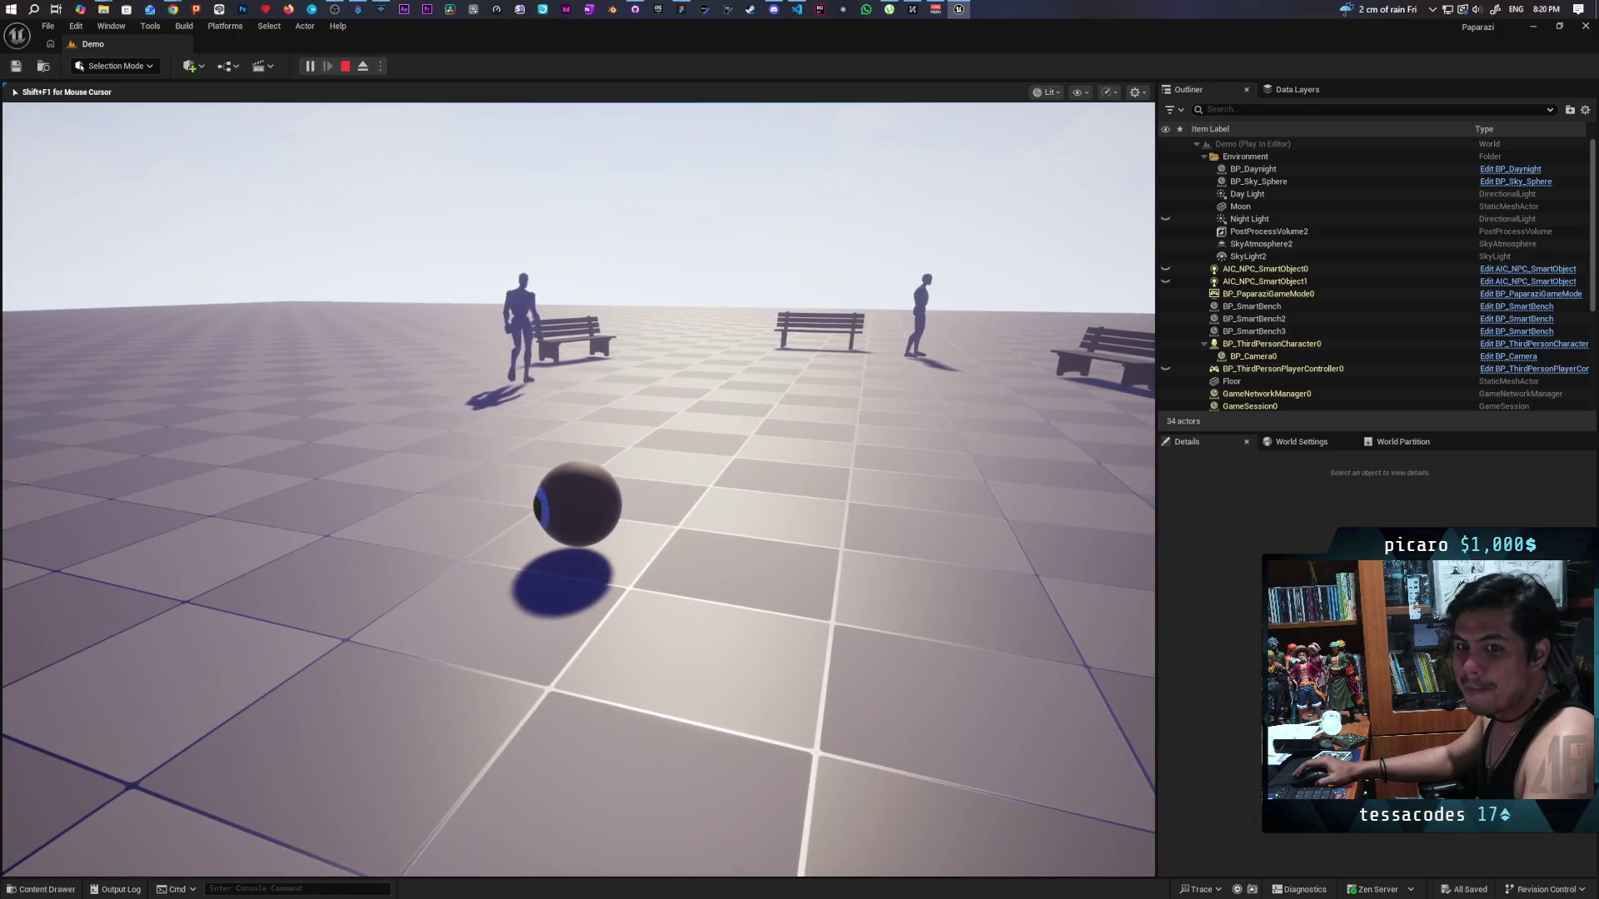
key("a")
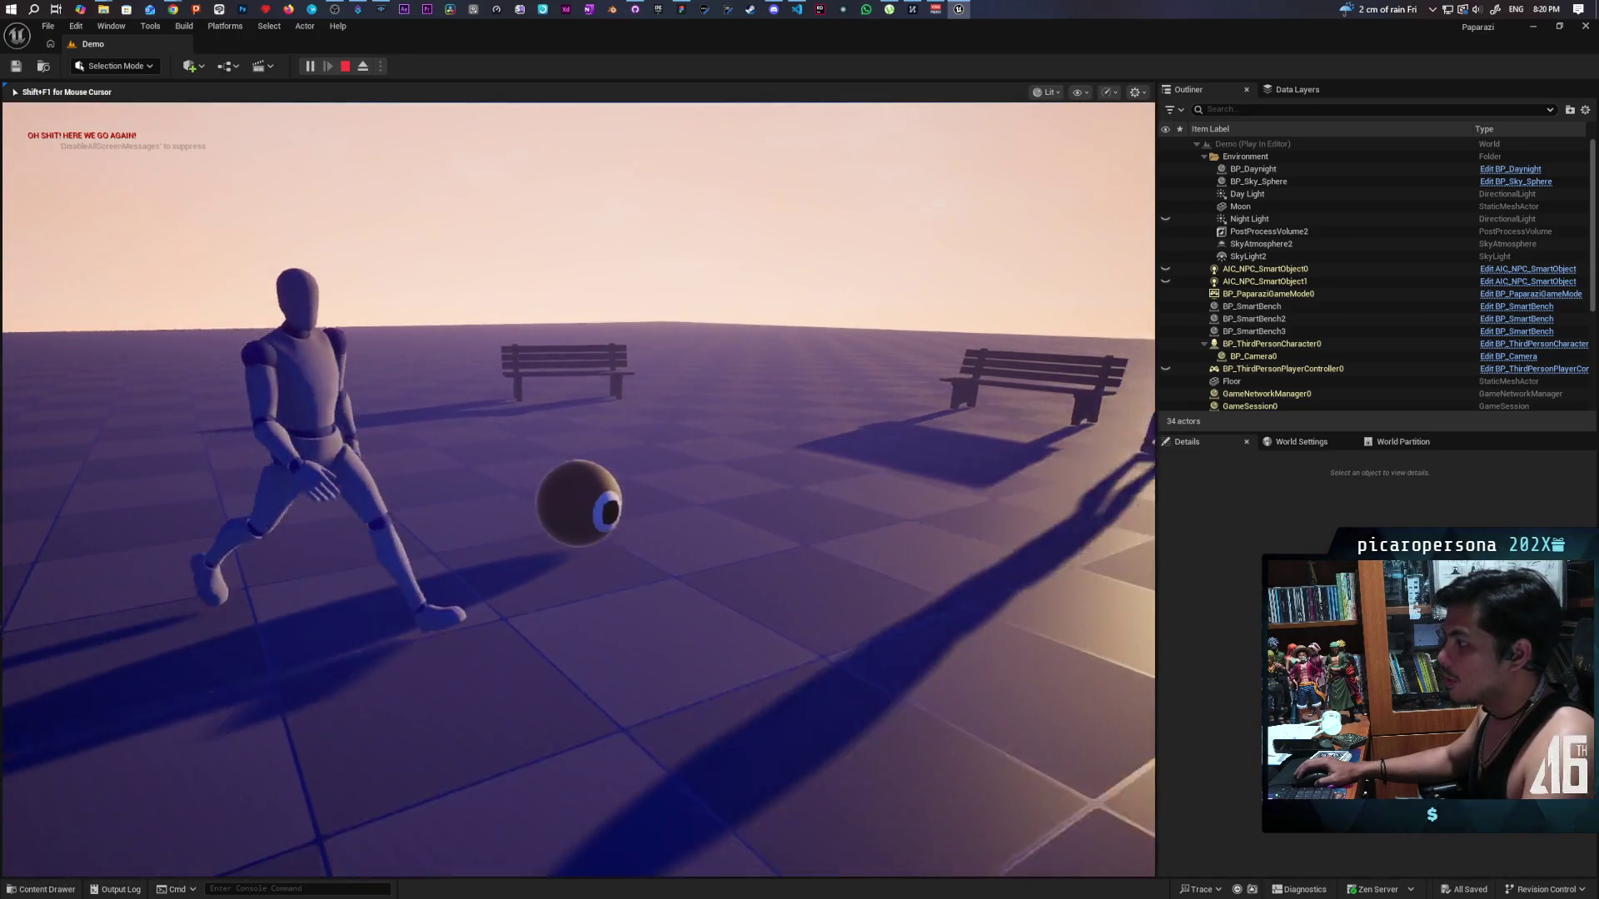
Snap a photo of the NPC toward the sun, close the preview, and stop the playtest.
key("e")
key("e")
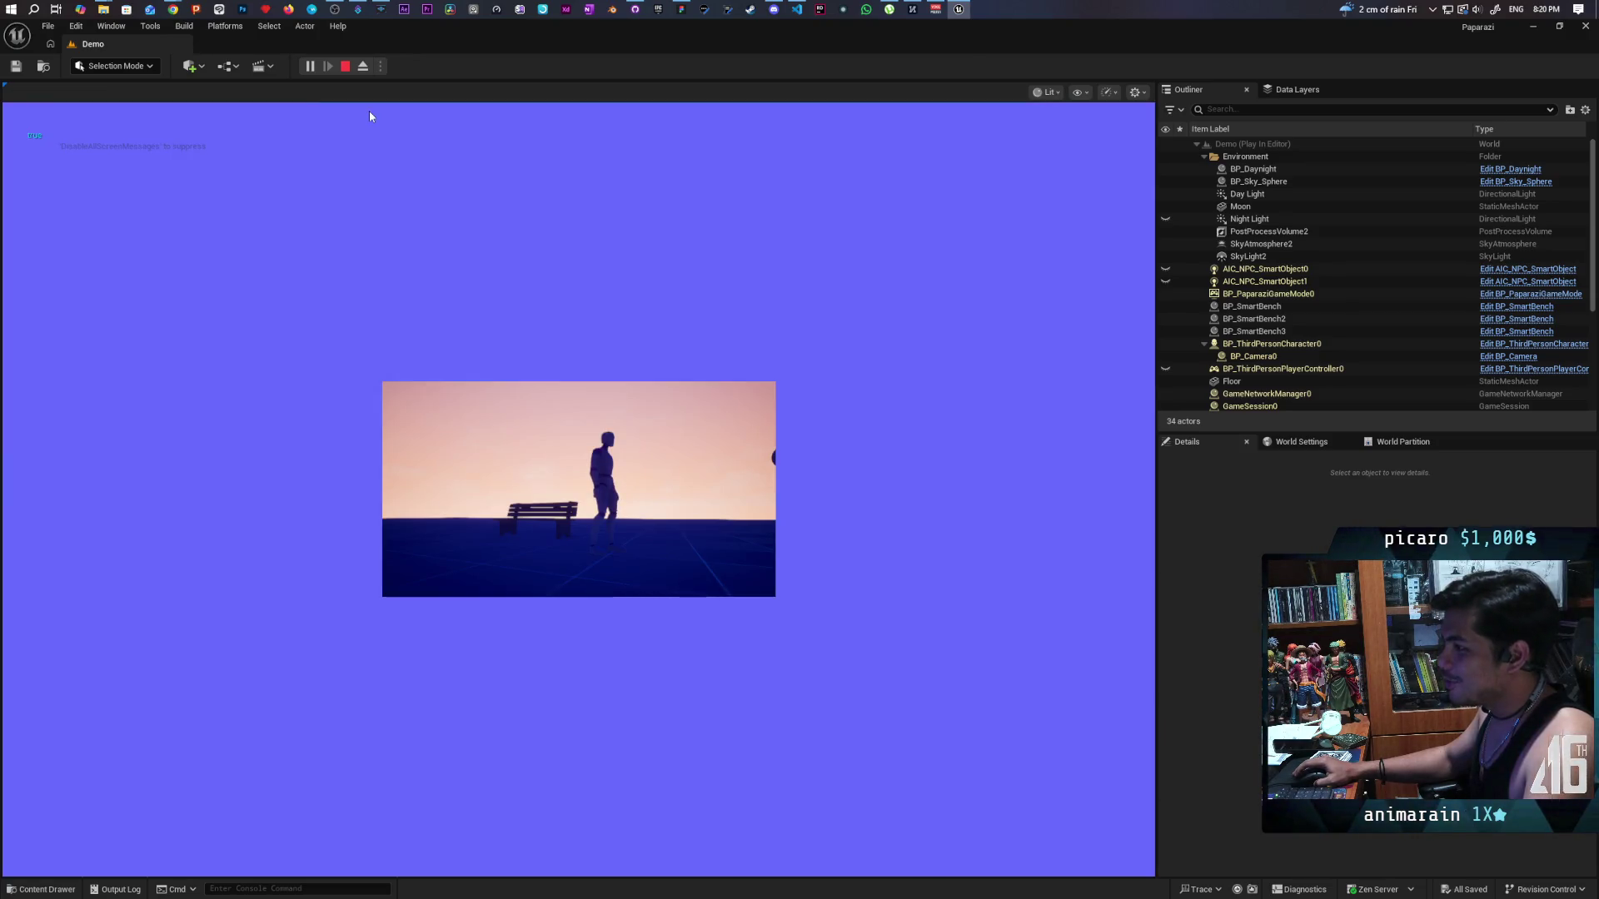
left_click(368, 112)
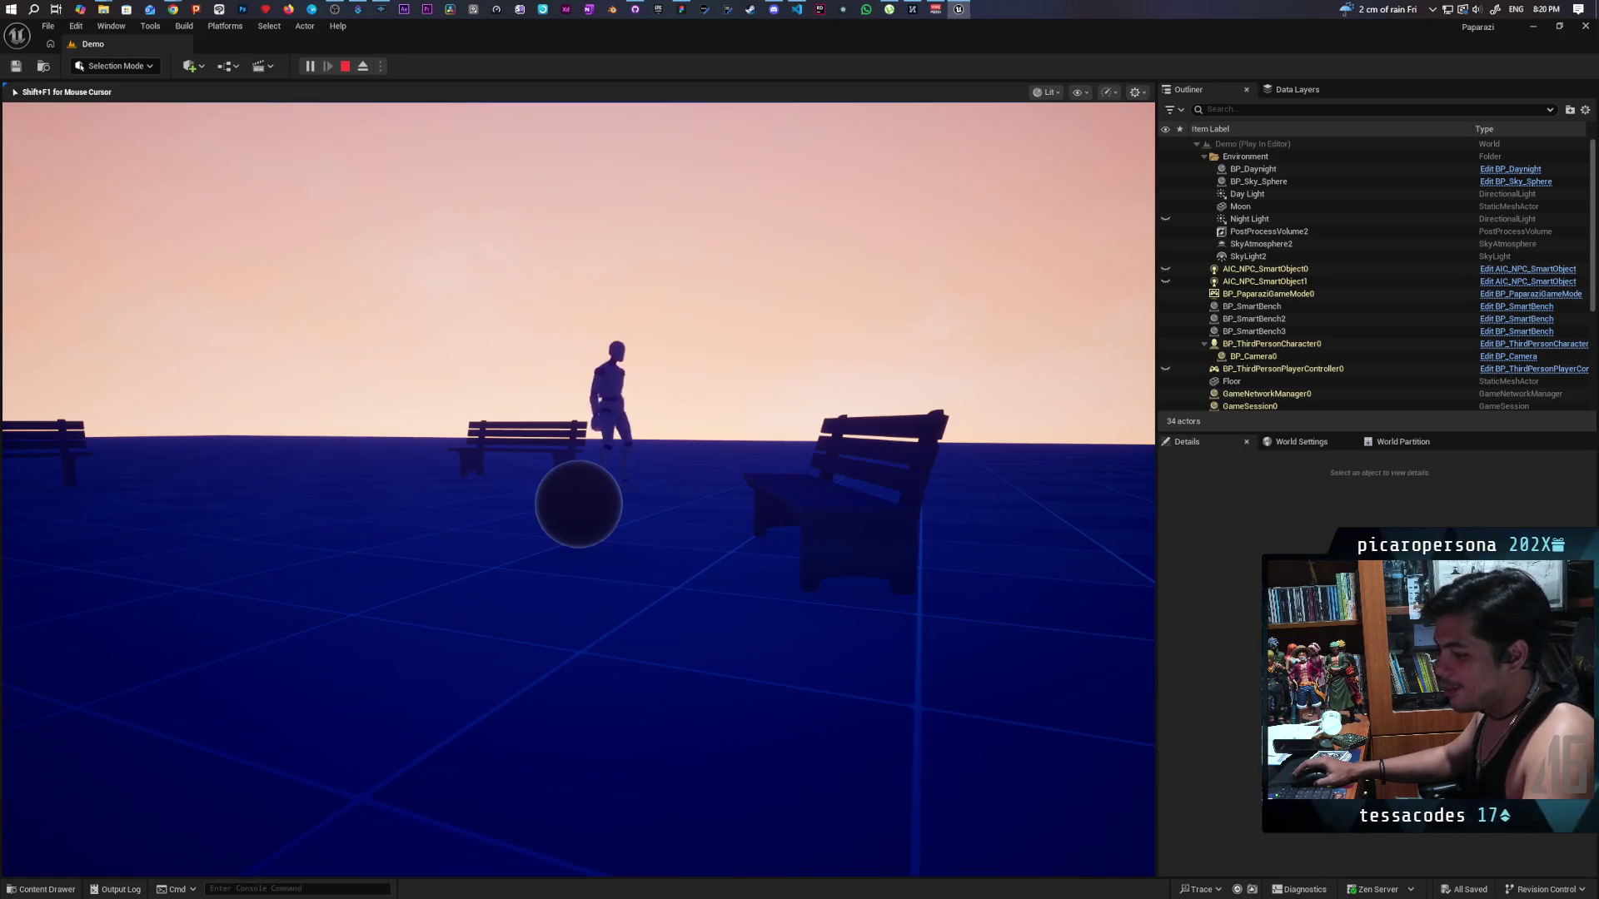
key("Escape")
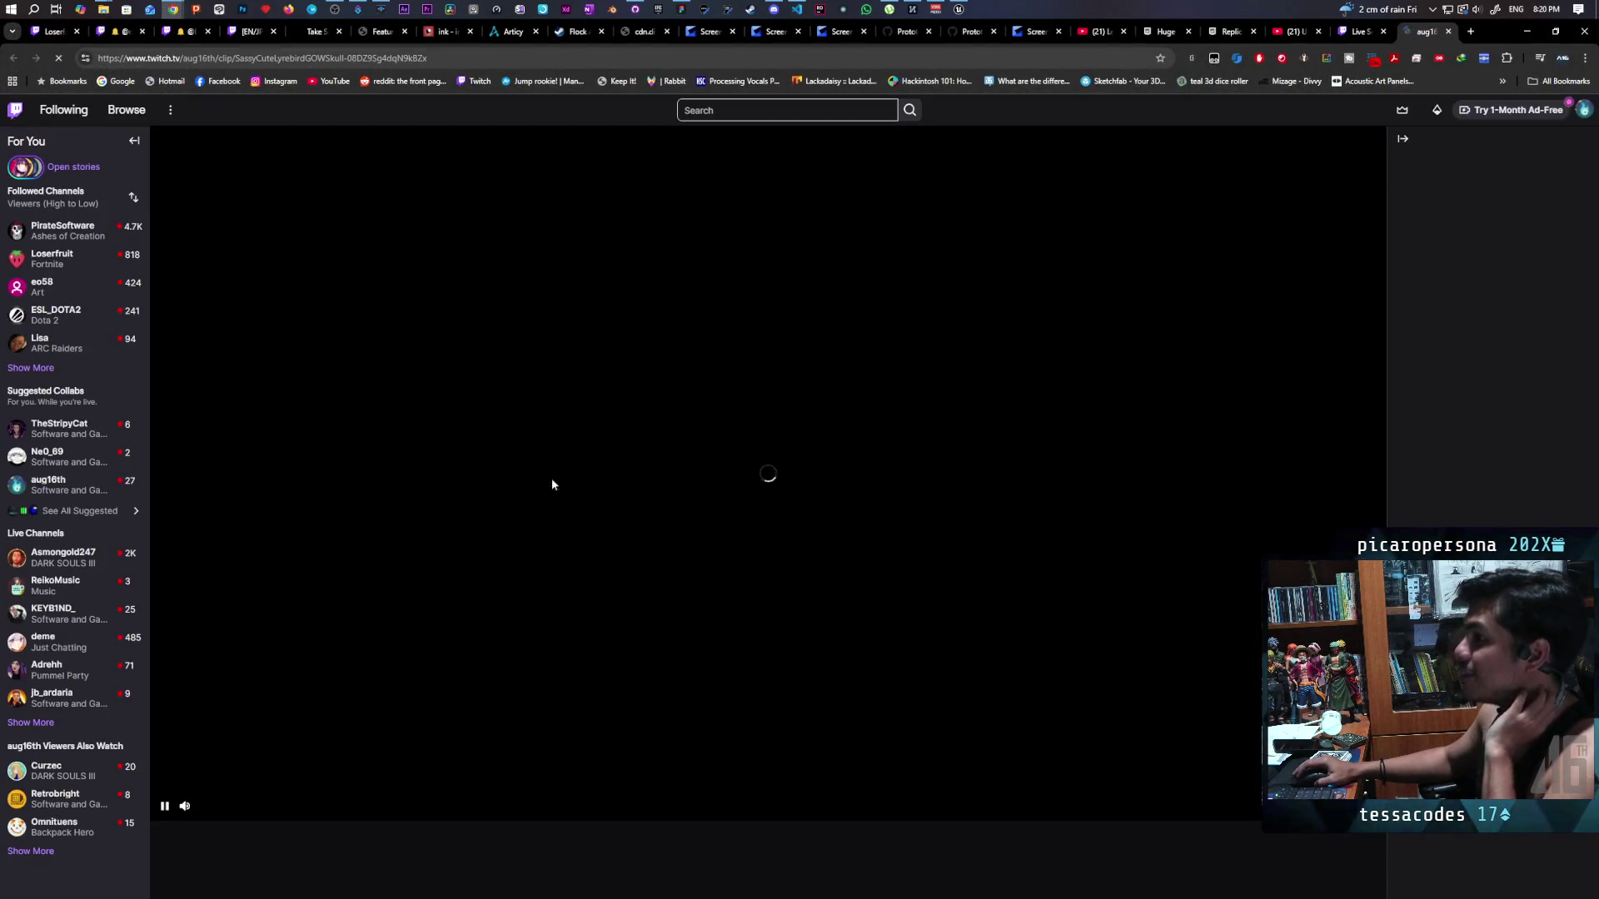
Replay the 'Its not what it looks like' clip from the start, then minimize the browser.
scroll(324, 812, "down", 3)
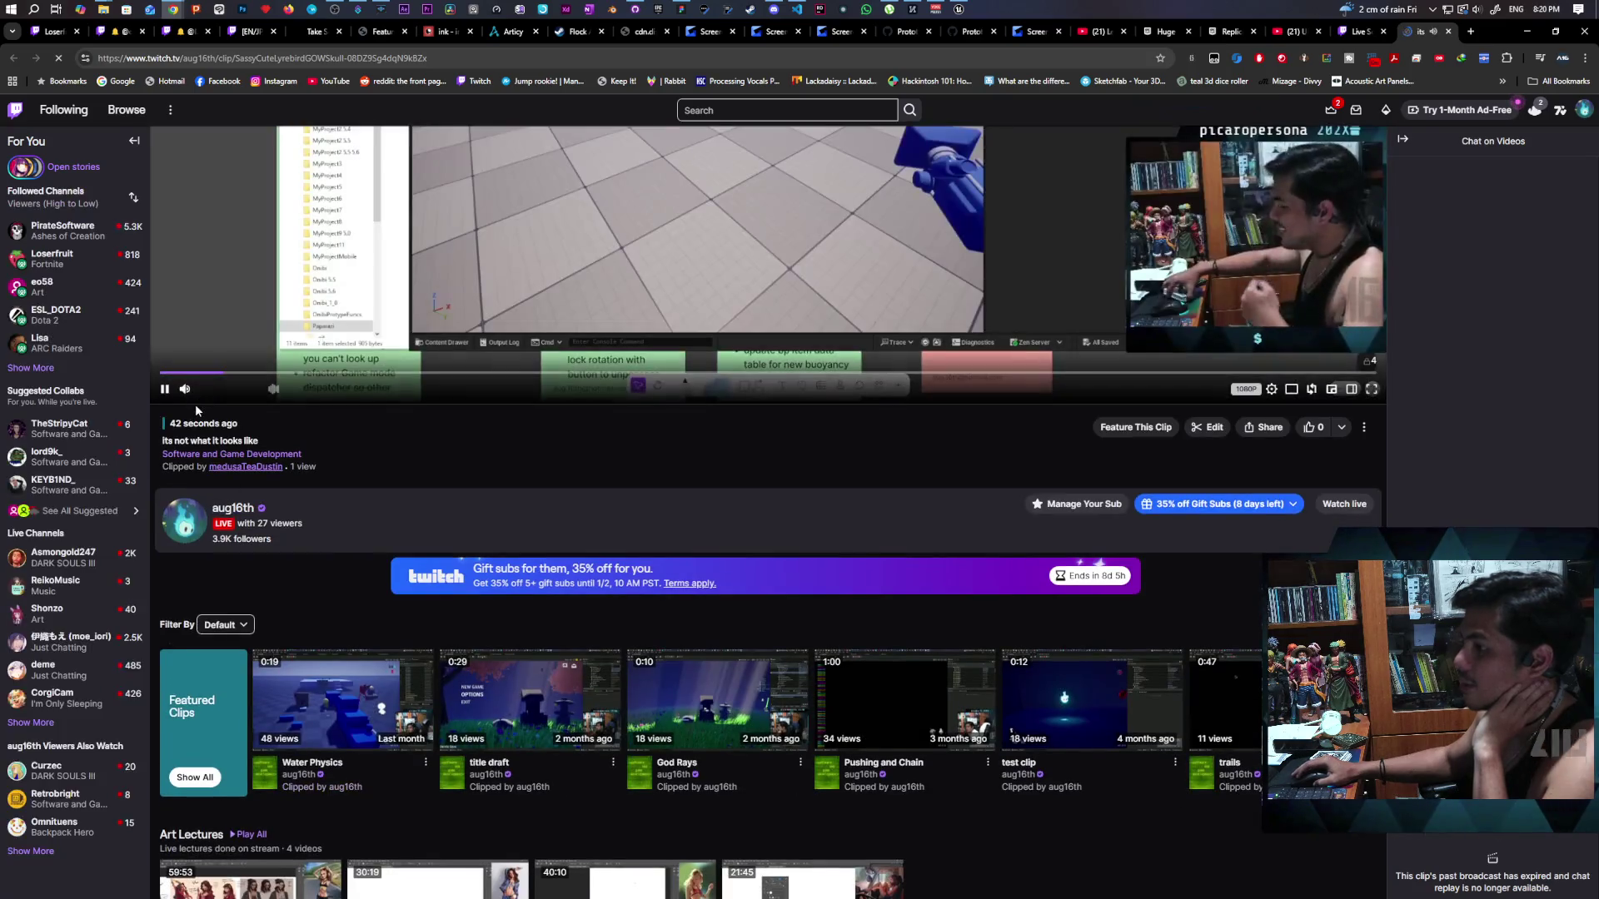
scroll(883, 483, "up", 3)
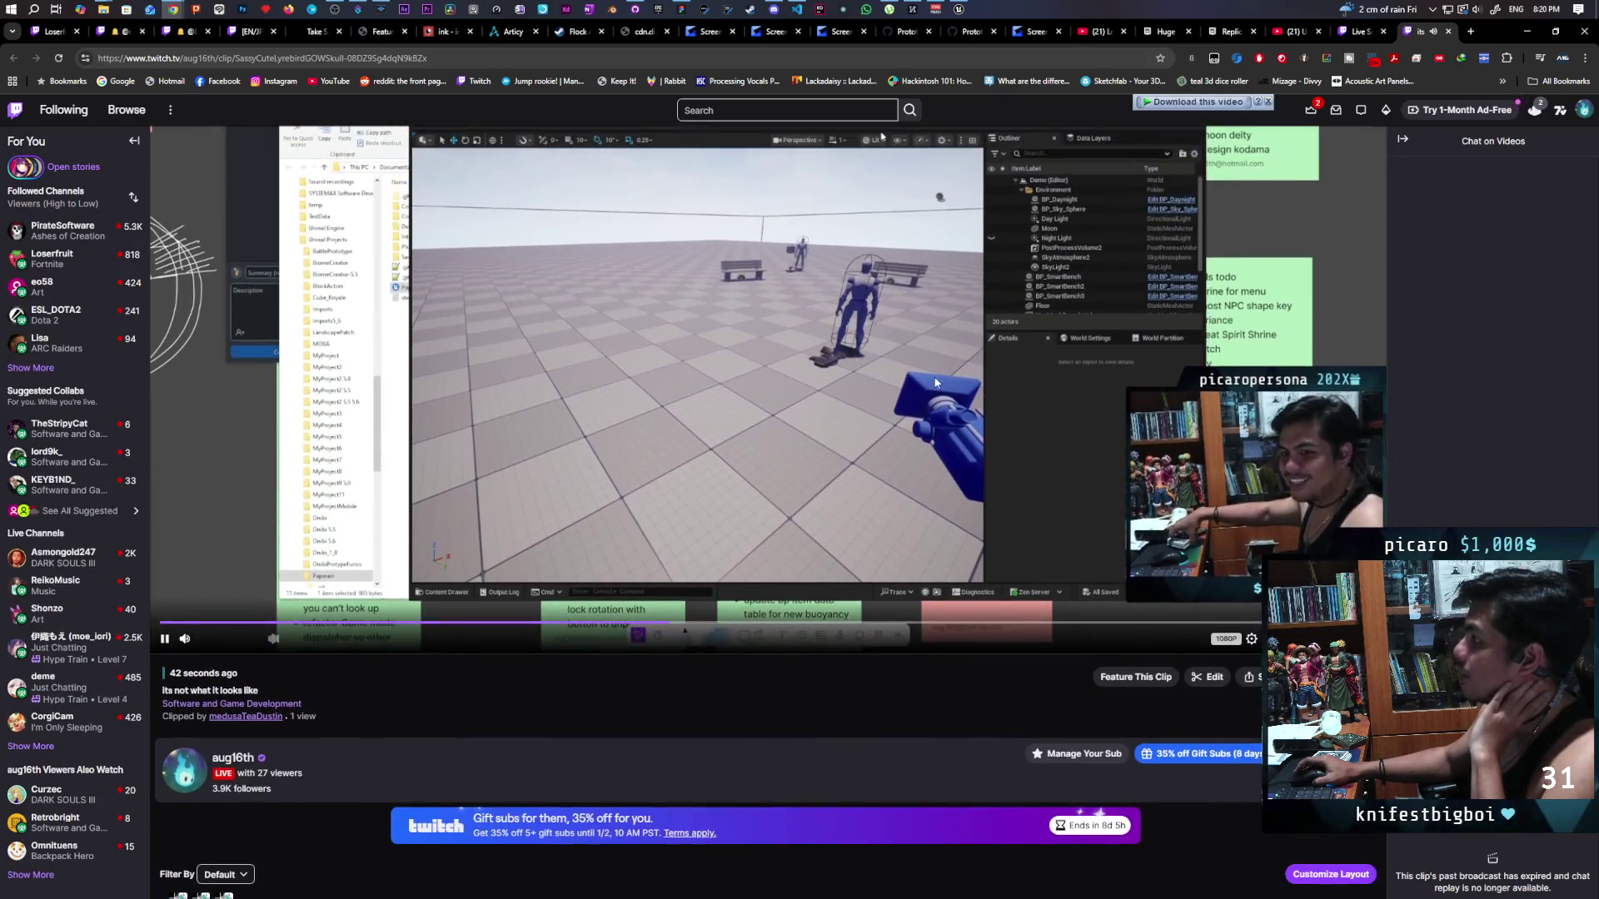
scroll(935, 380, "up", 2)
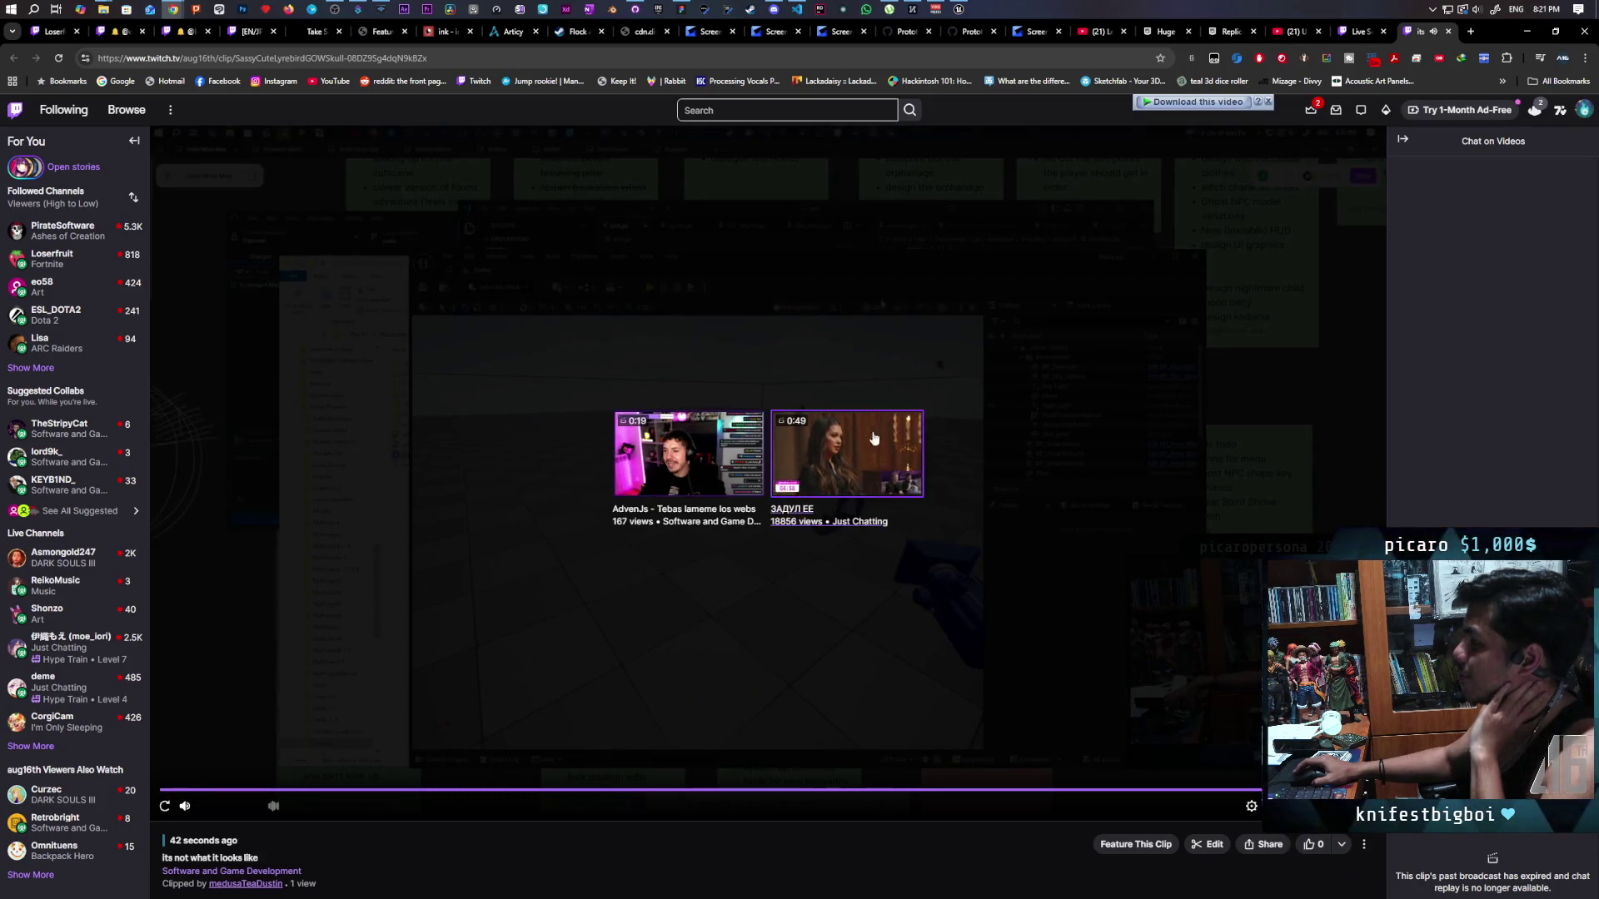
left_click(212, 790)
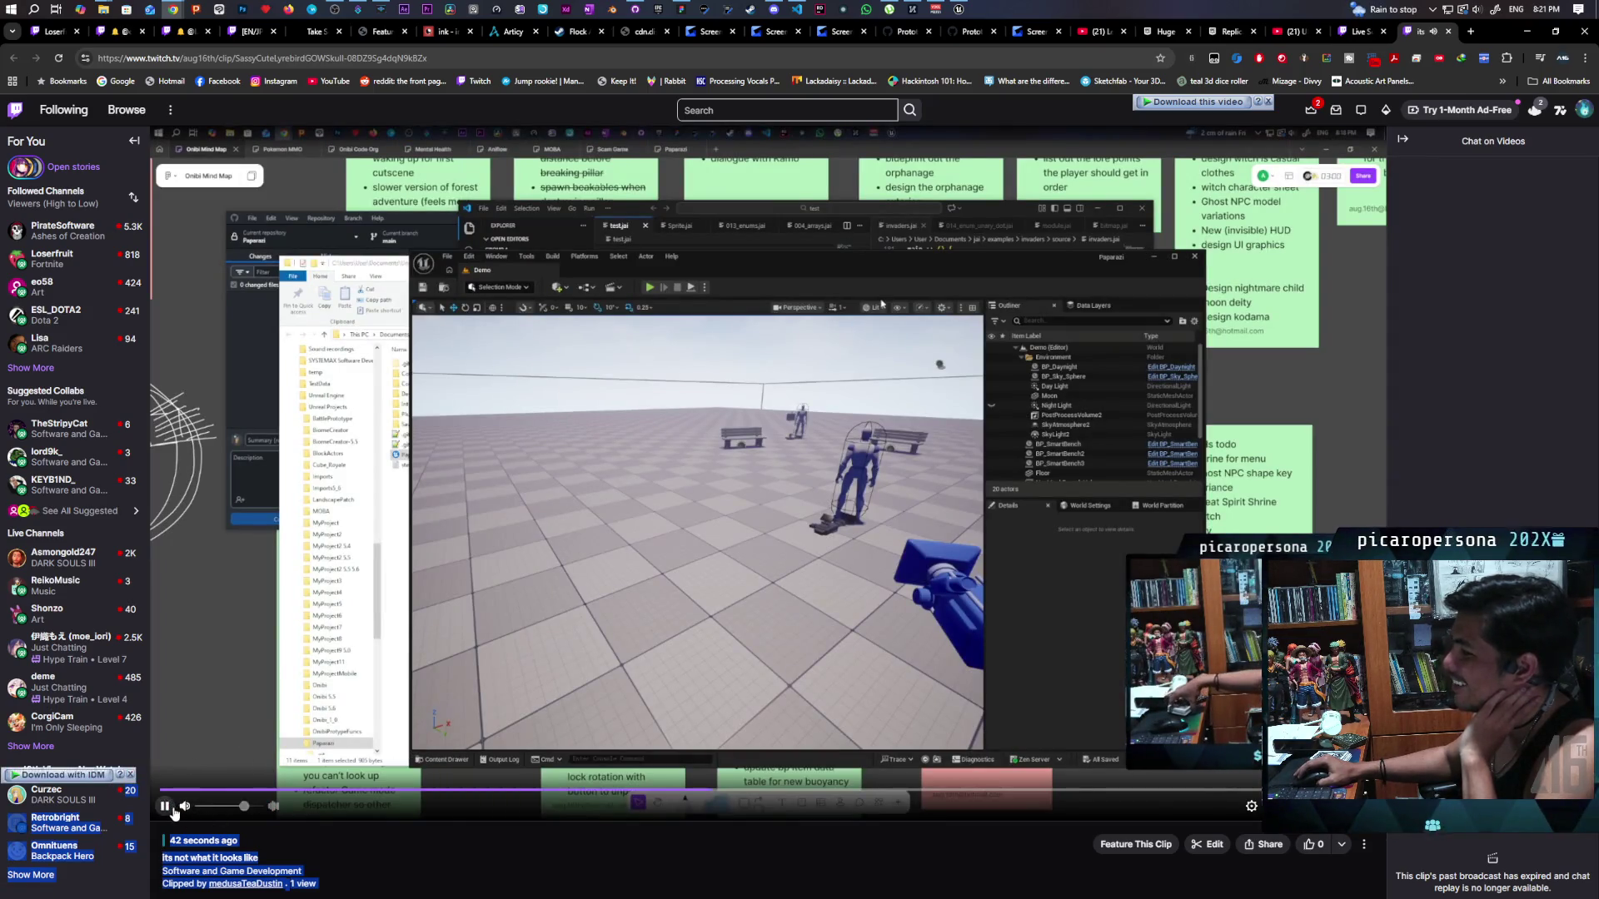
mouse_move(182, 808)
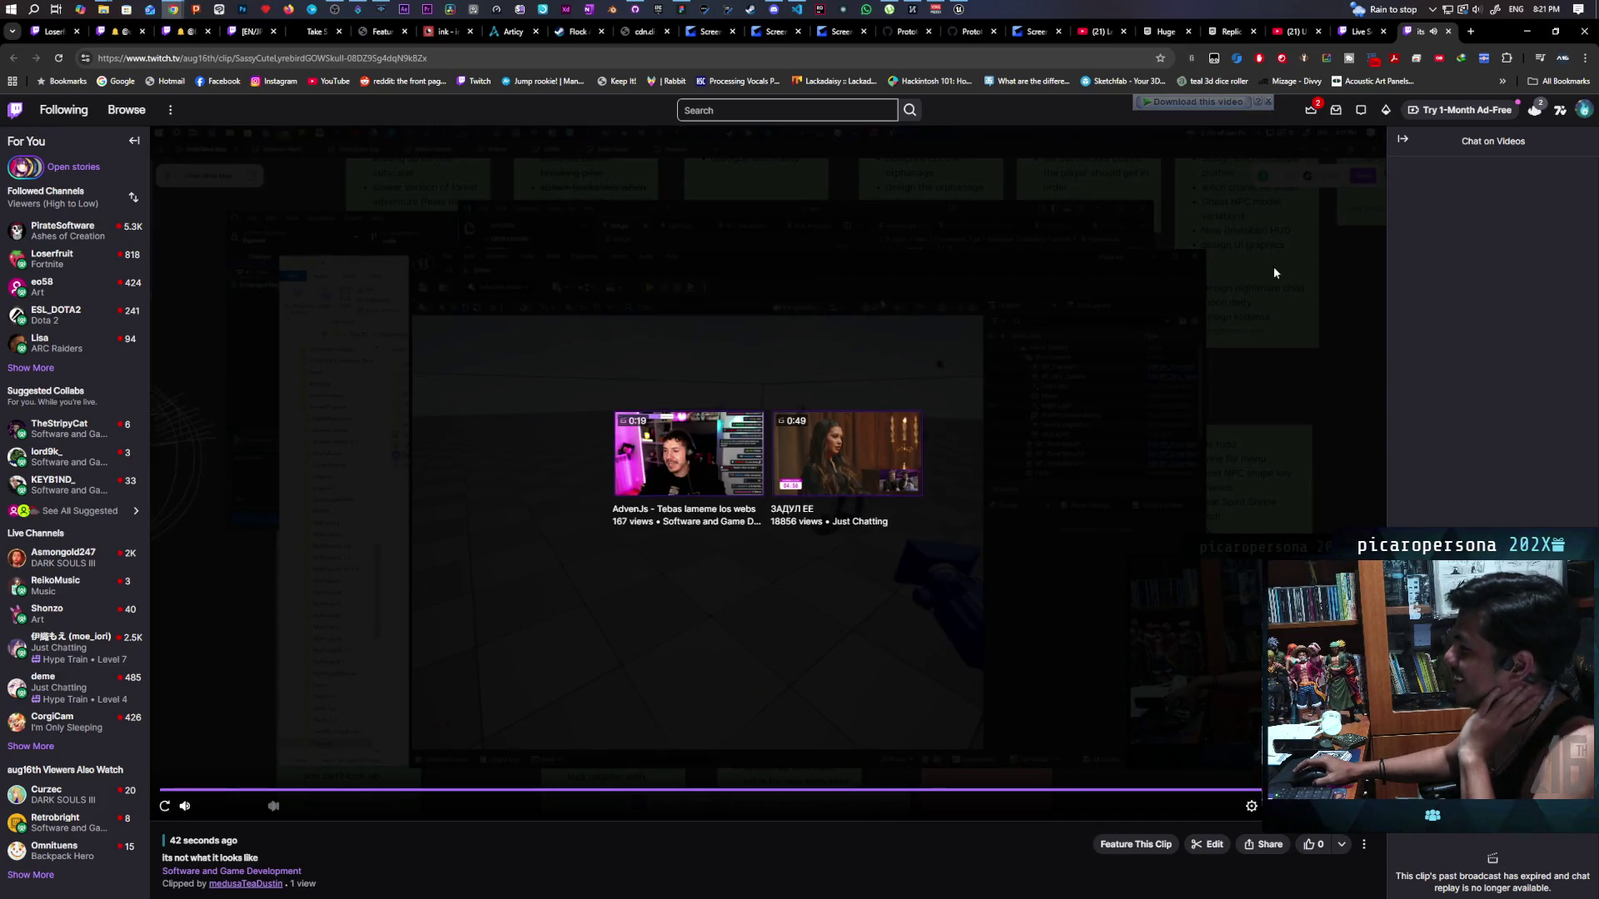
left_click(1528, 34)
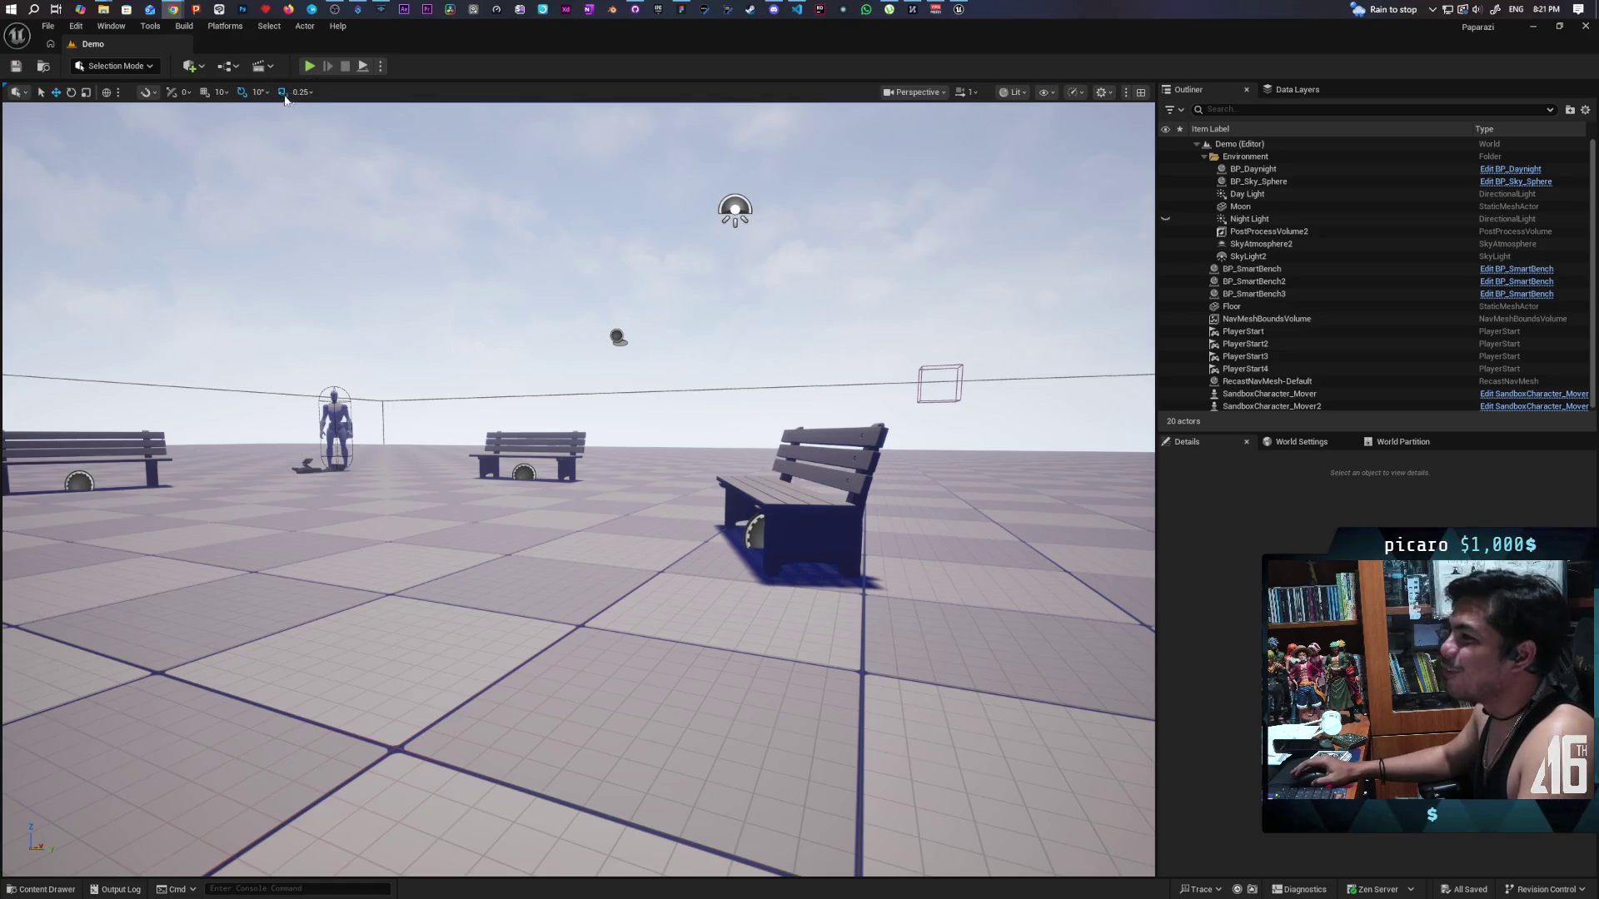
Start a new playtest and photograph the NPCs near the benches with the photo camera.
left_click(308, 70)
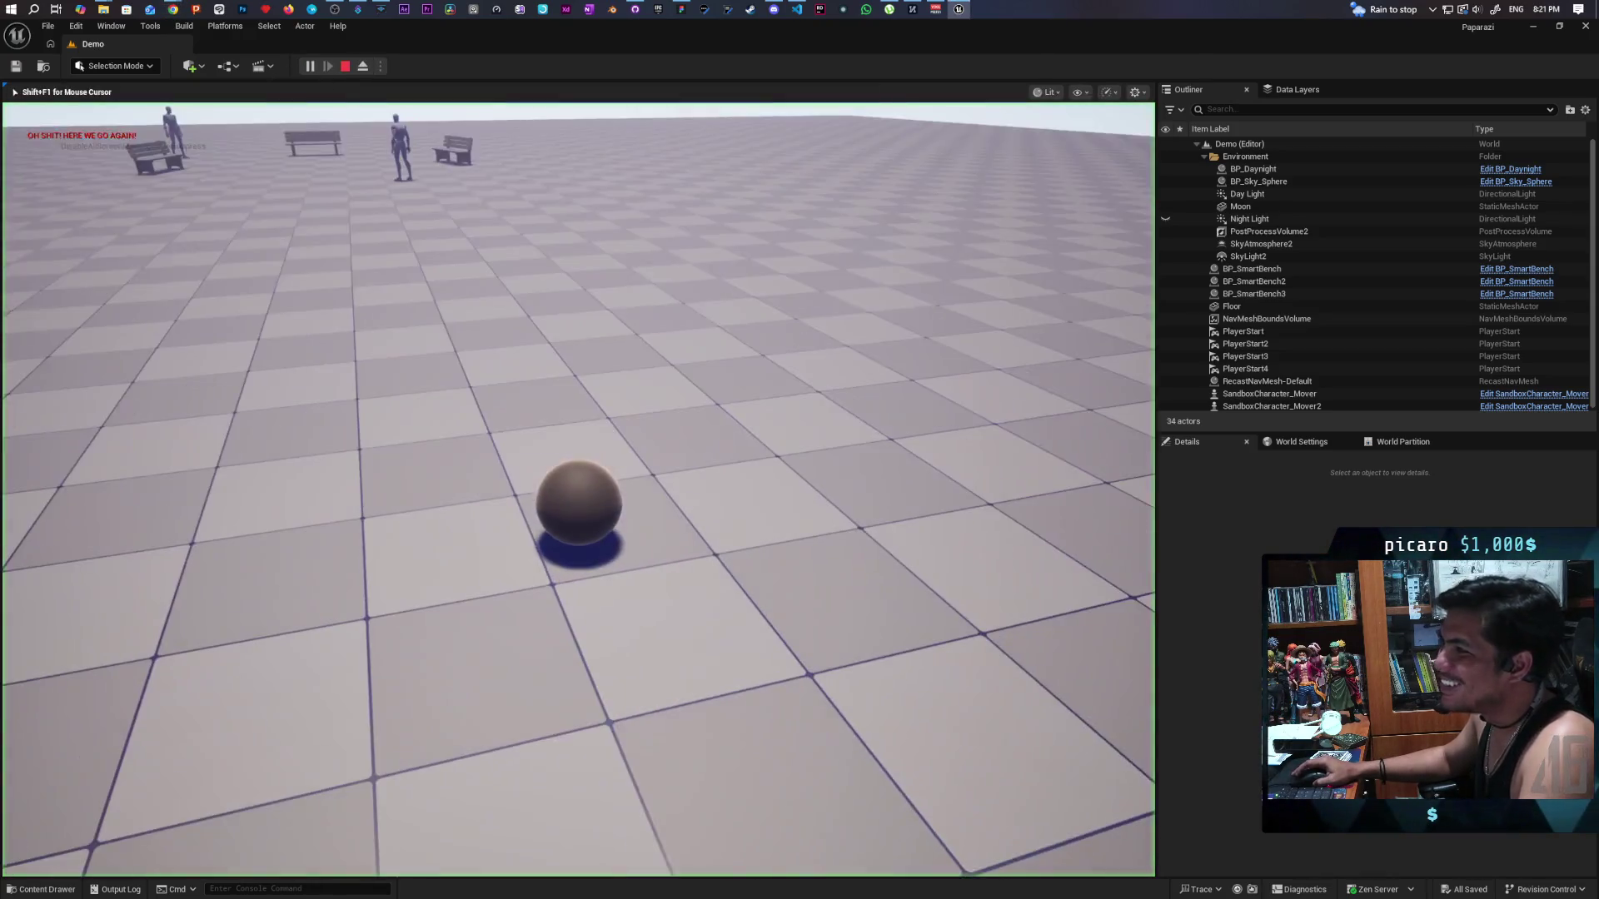
key("w")
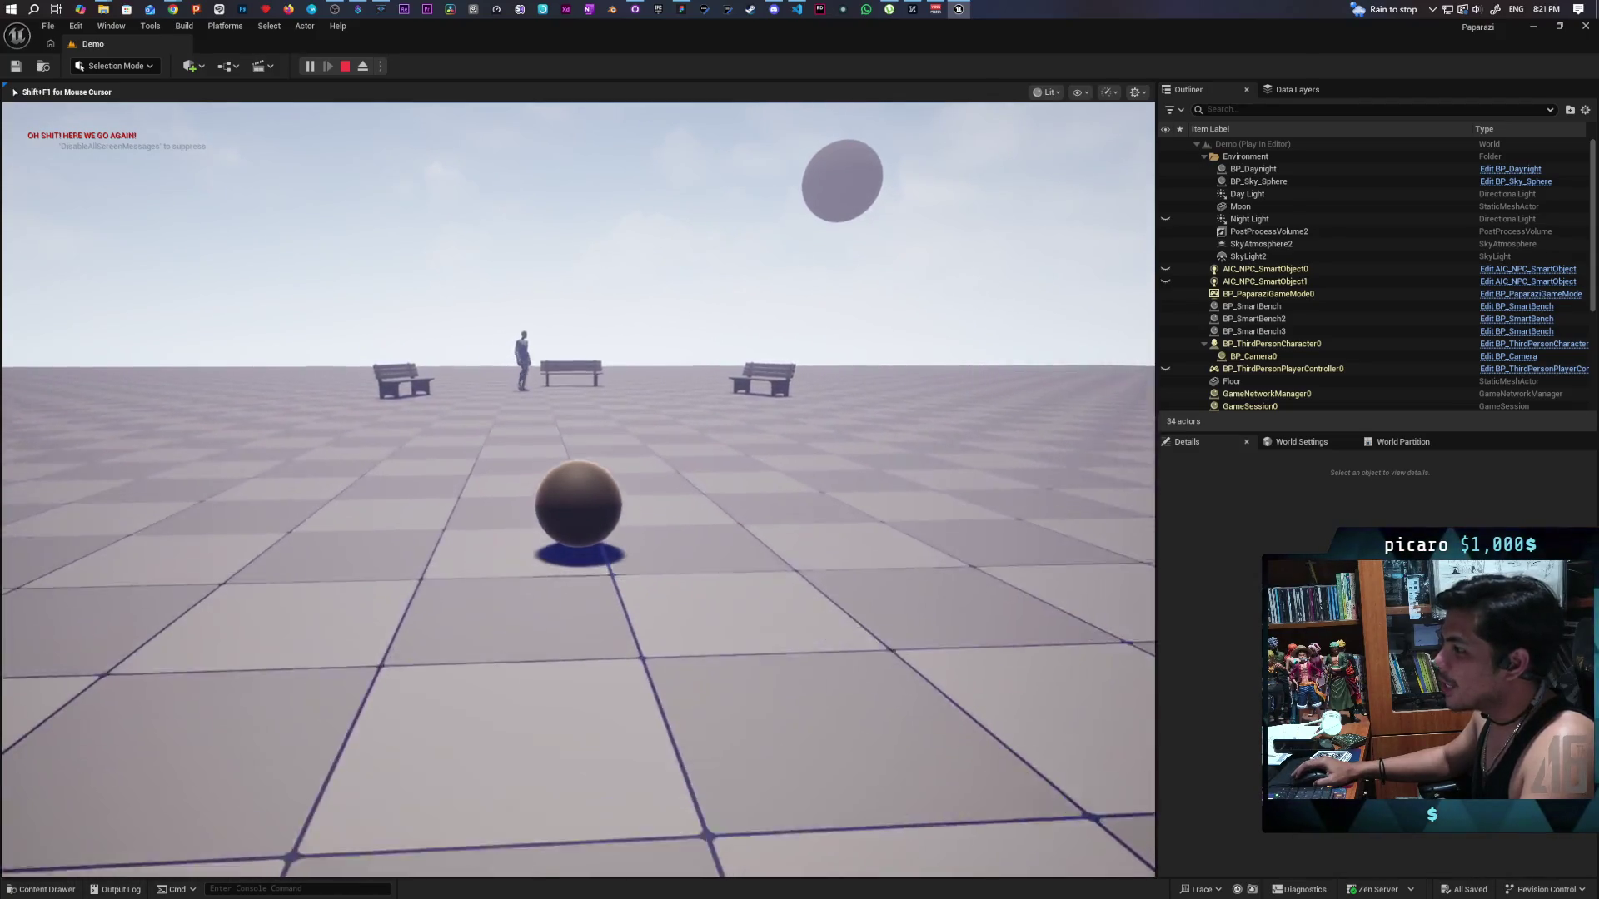
key("c")
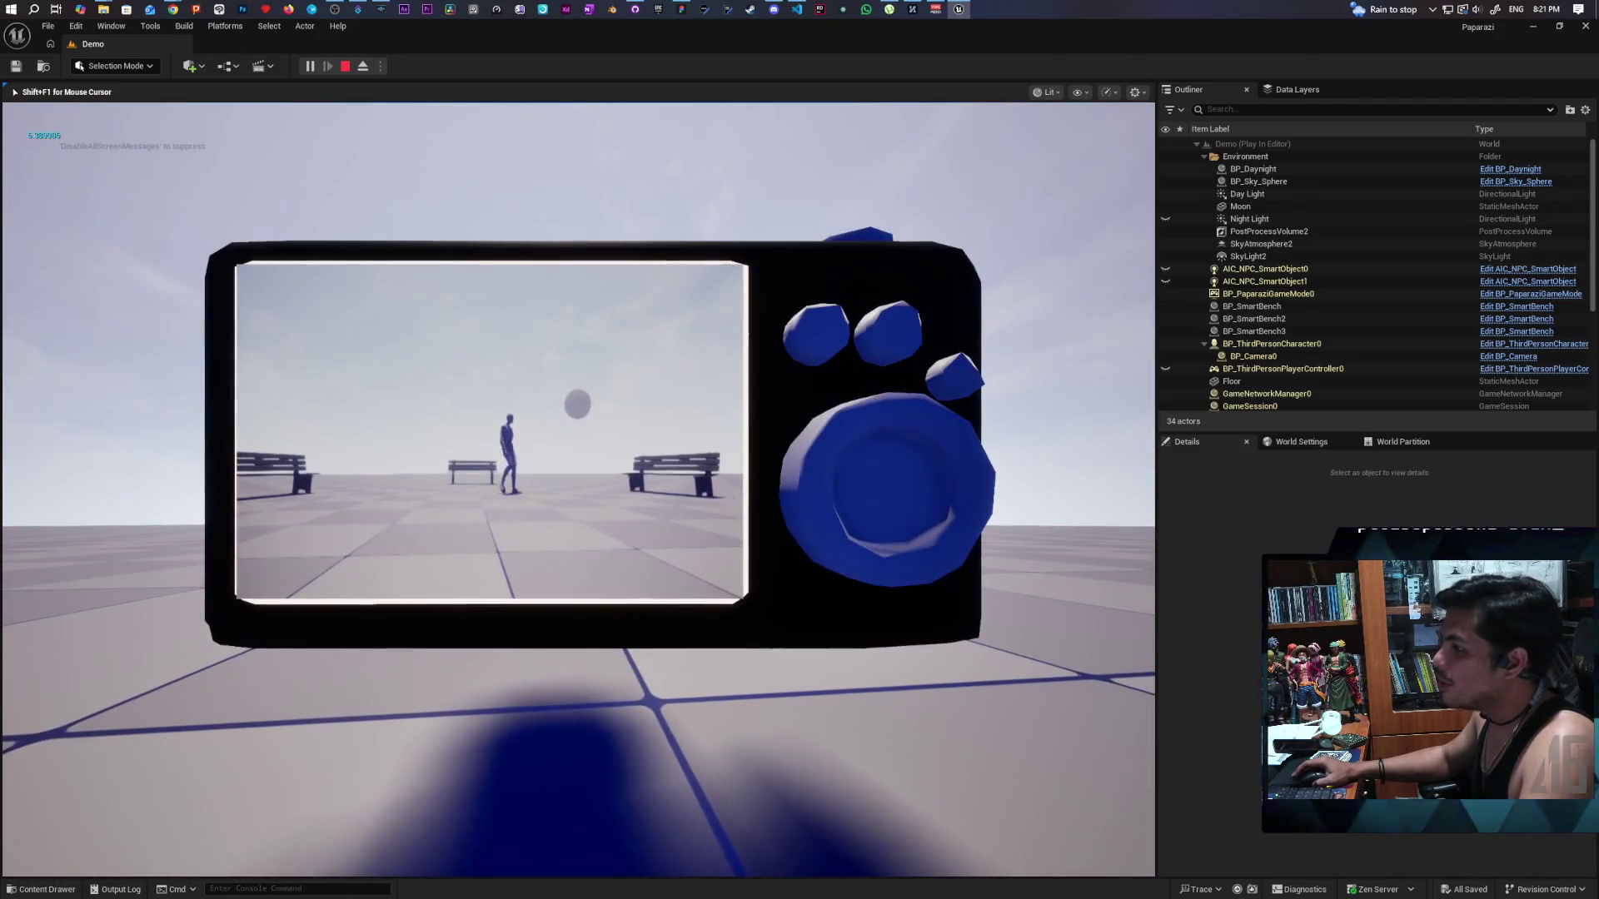
key("c")
key("c")
key("w")
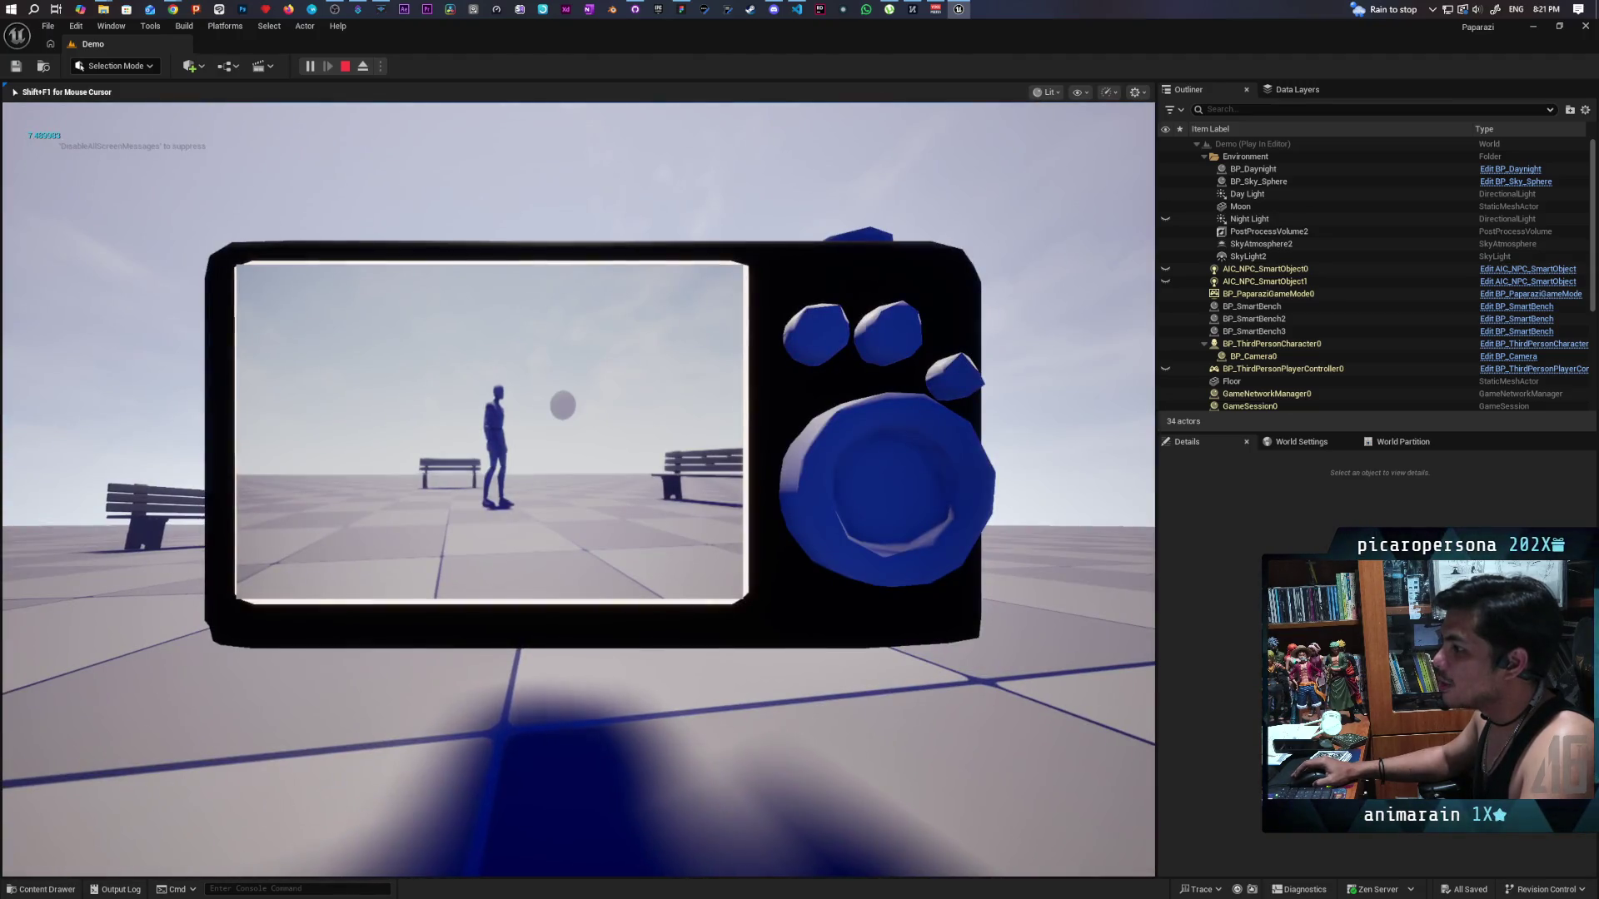
key("w")
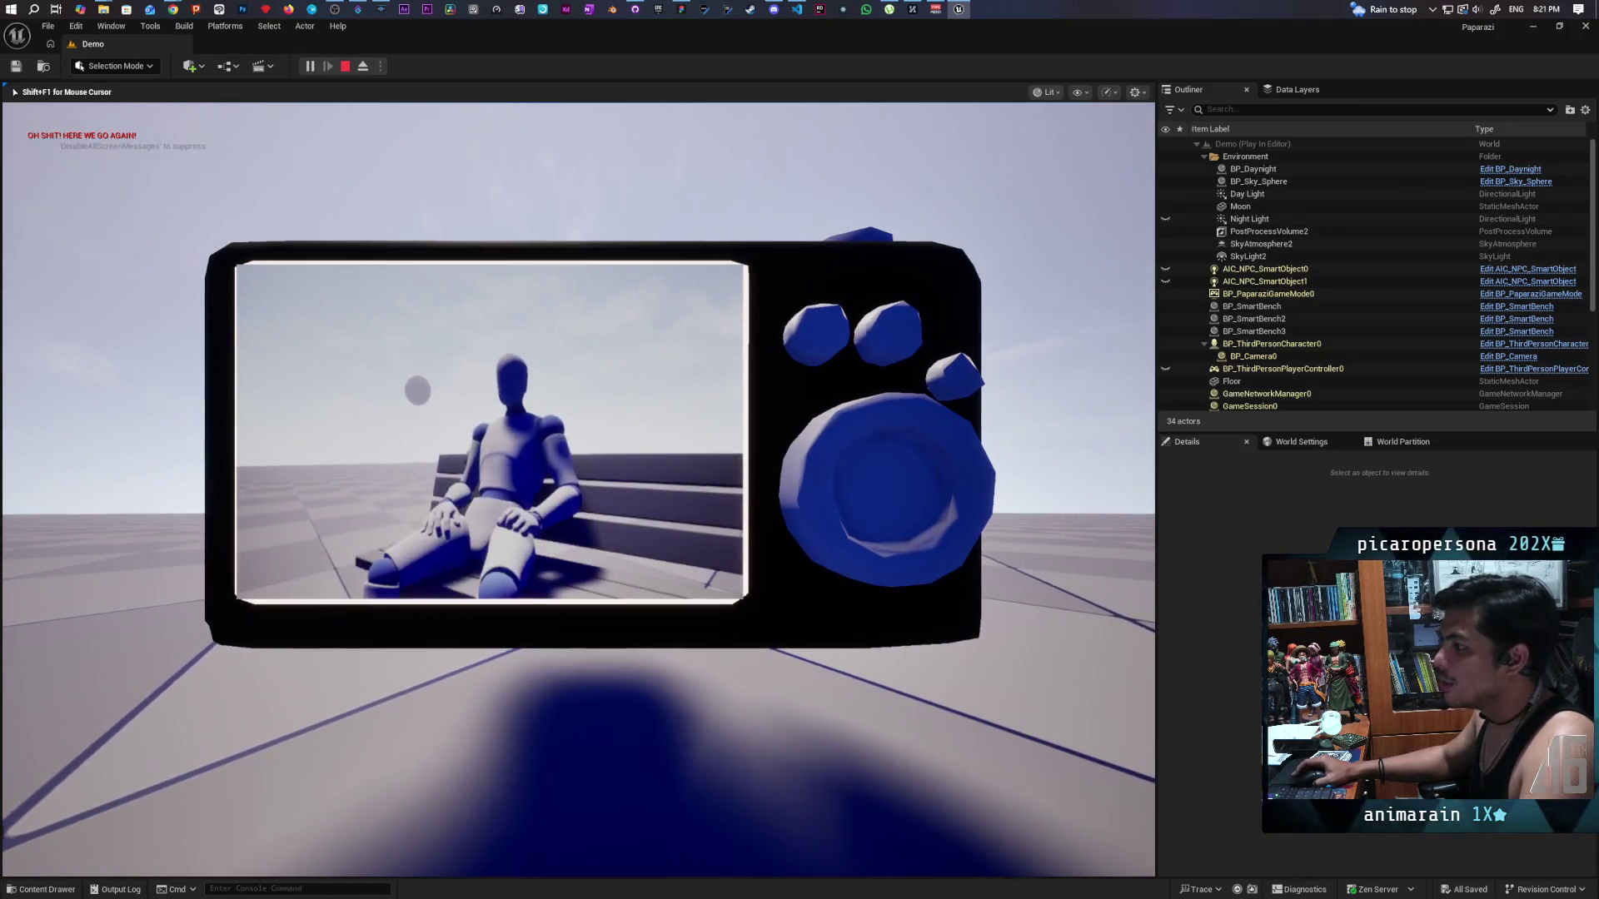
key("s")
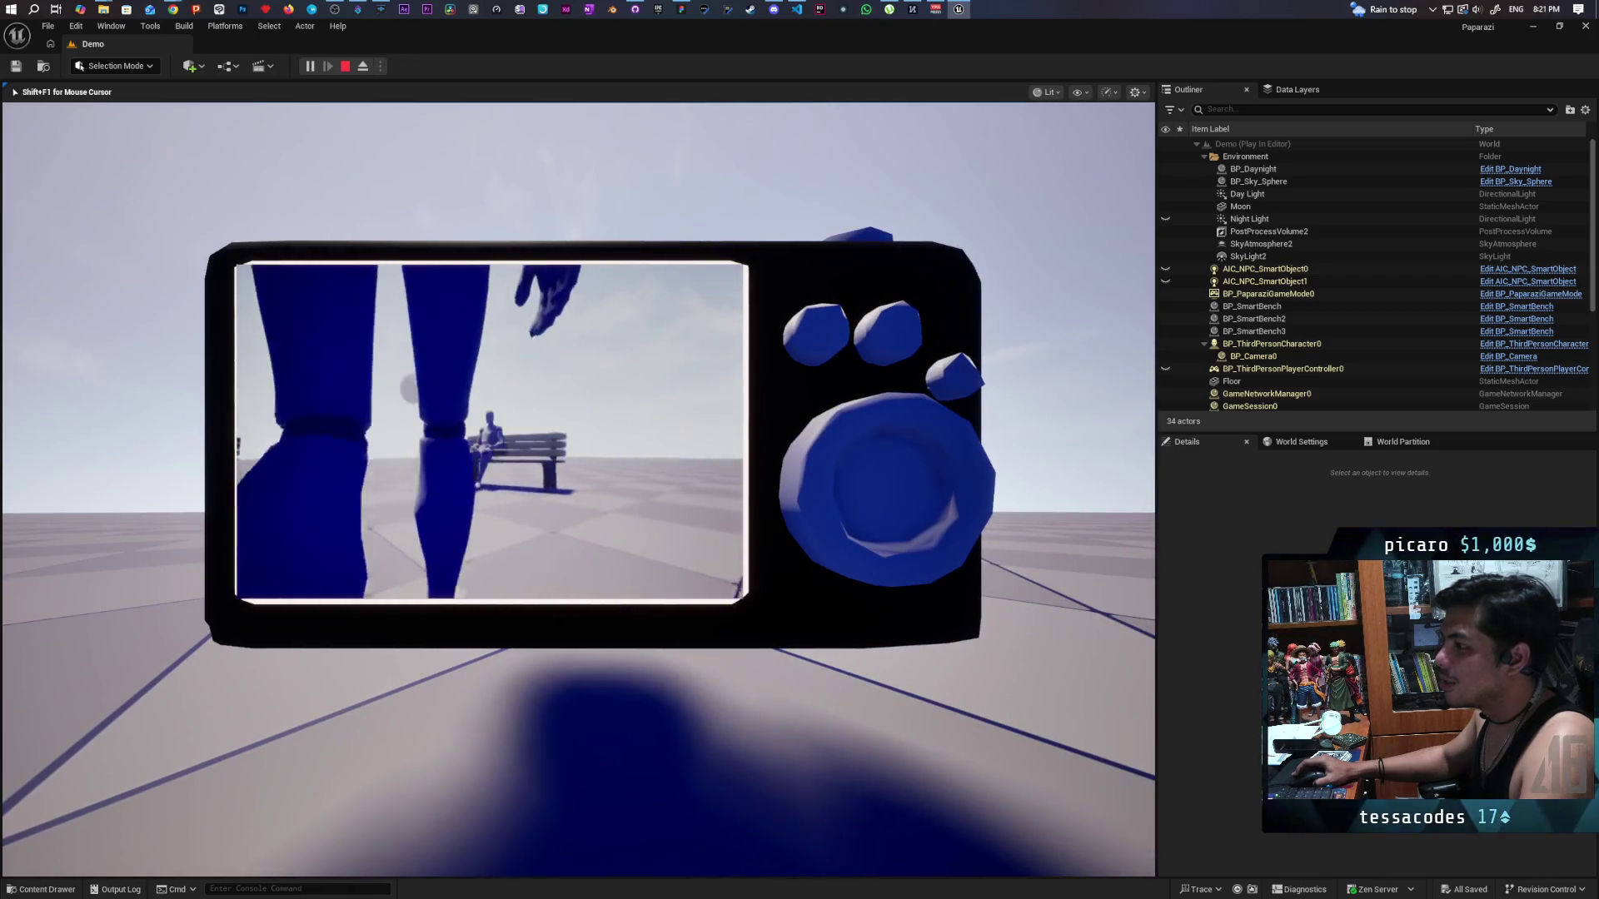
scroll(492, 433, "up", 3)
scroll(491, 432, "down", 3)
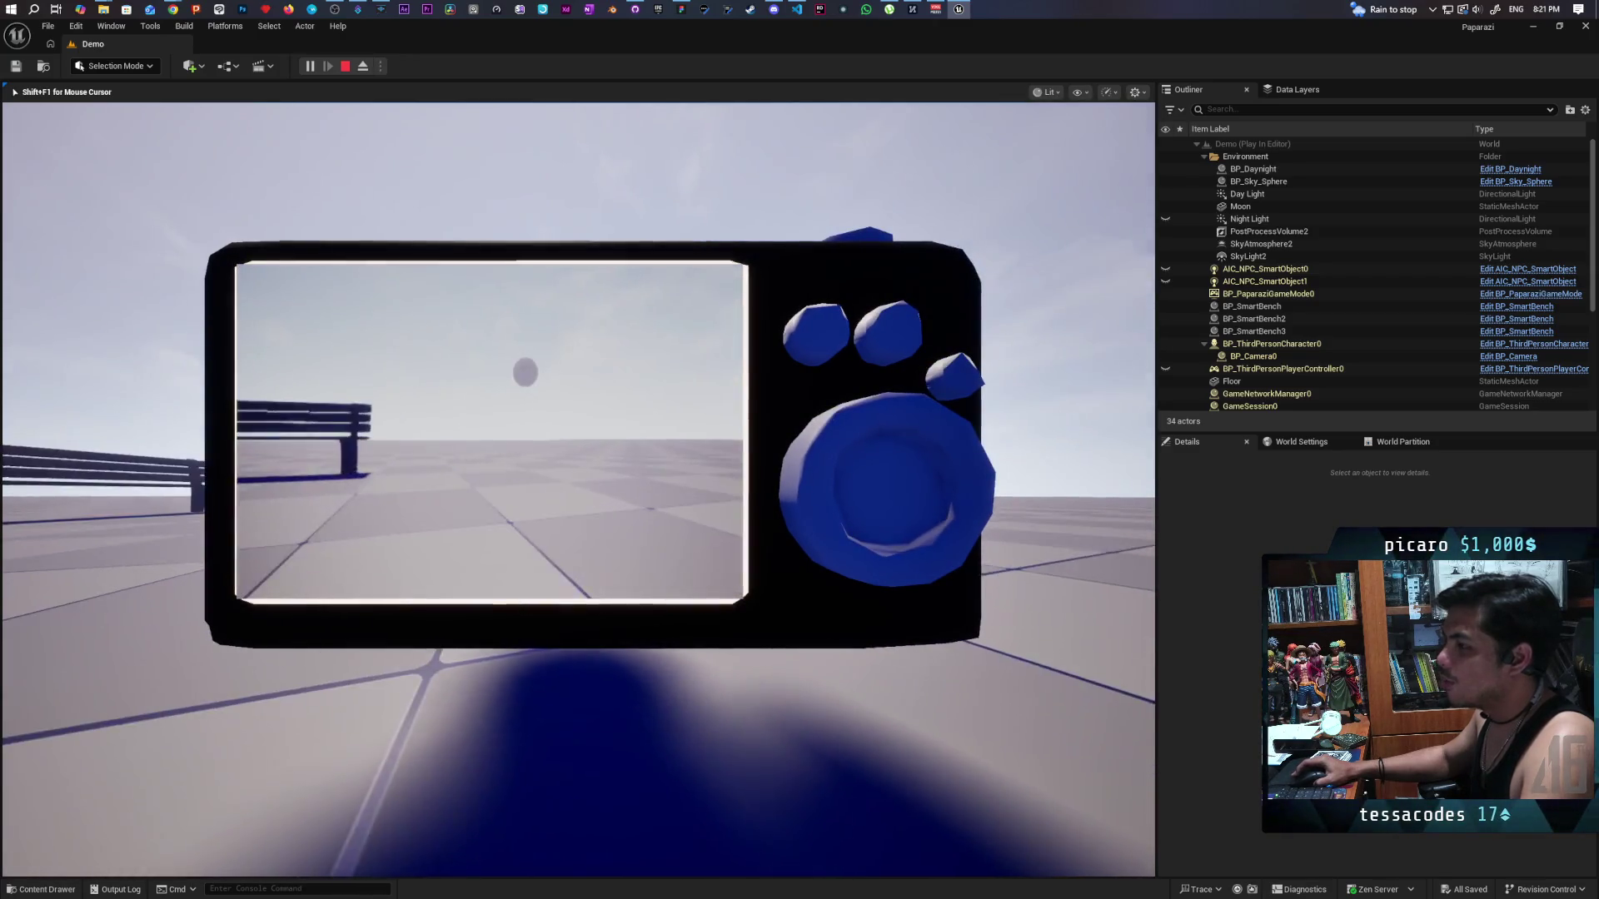
scroll(491, 433, "up", 3)
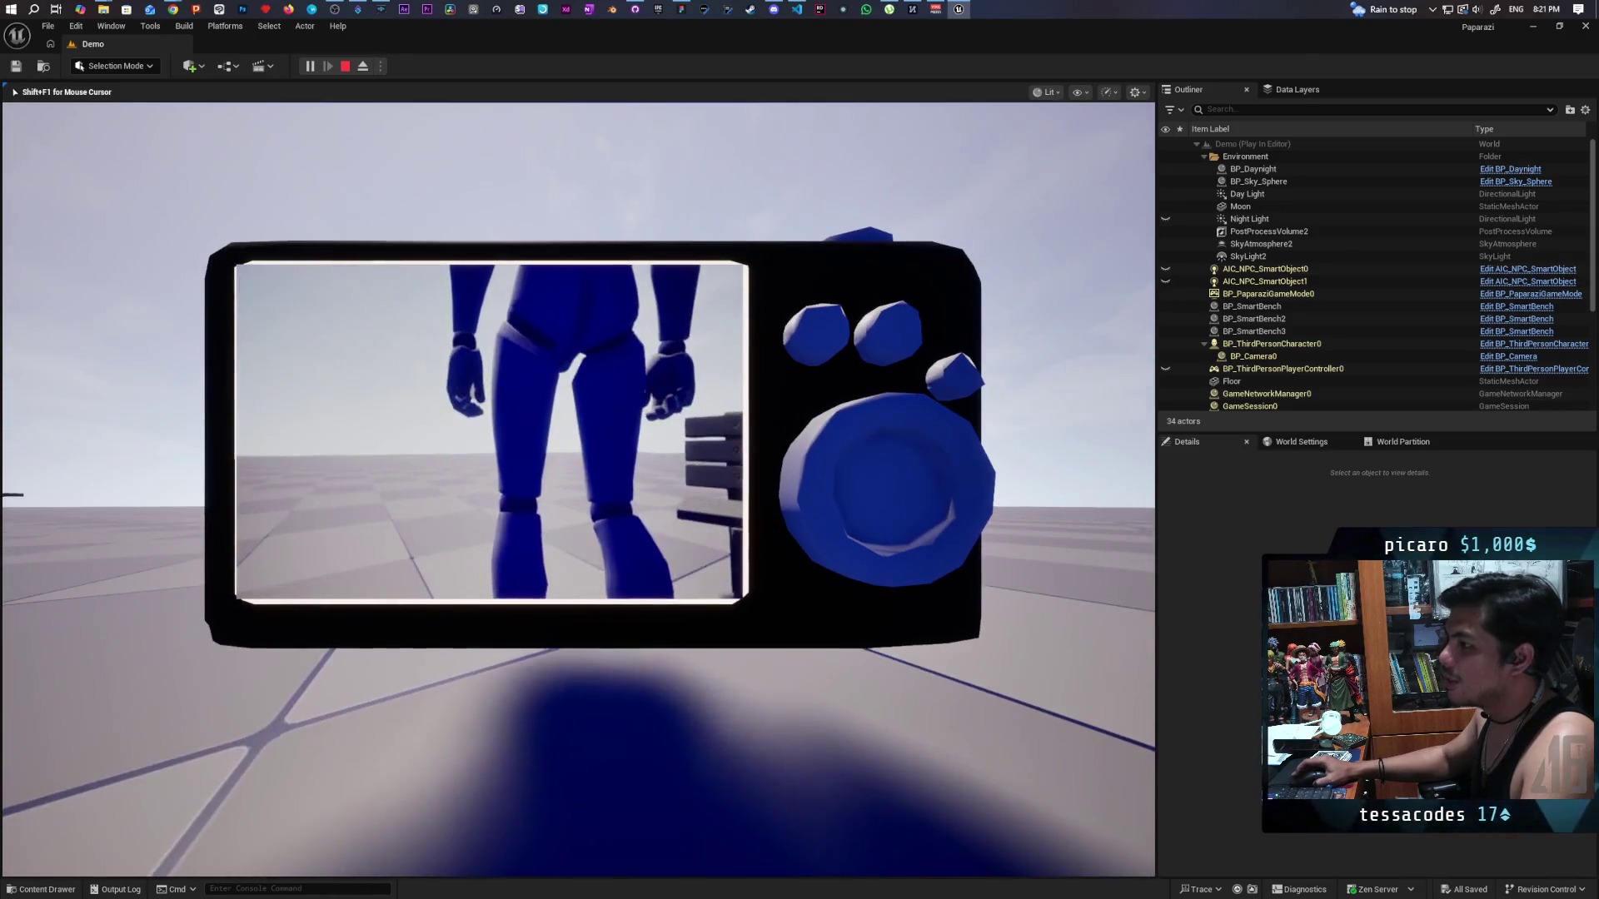
scroll(491, 433, "down", 2)
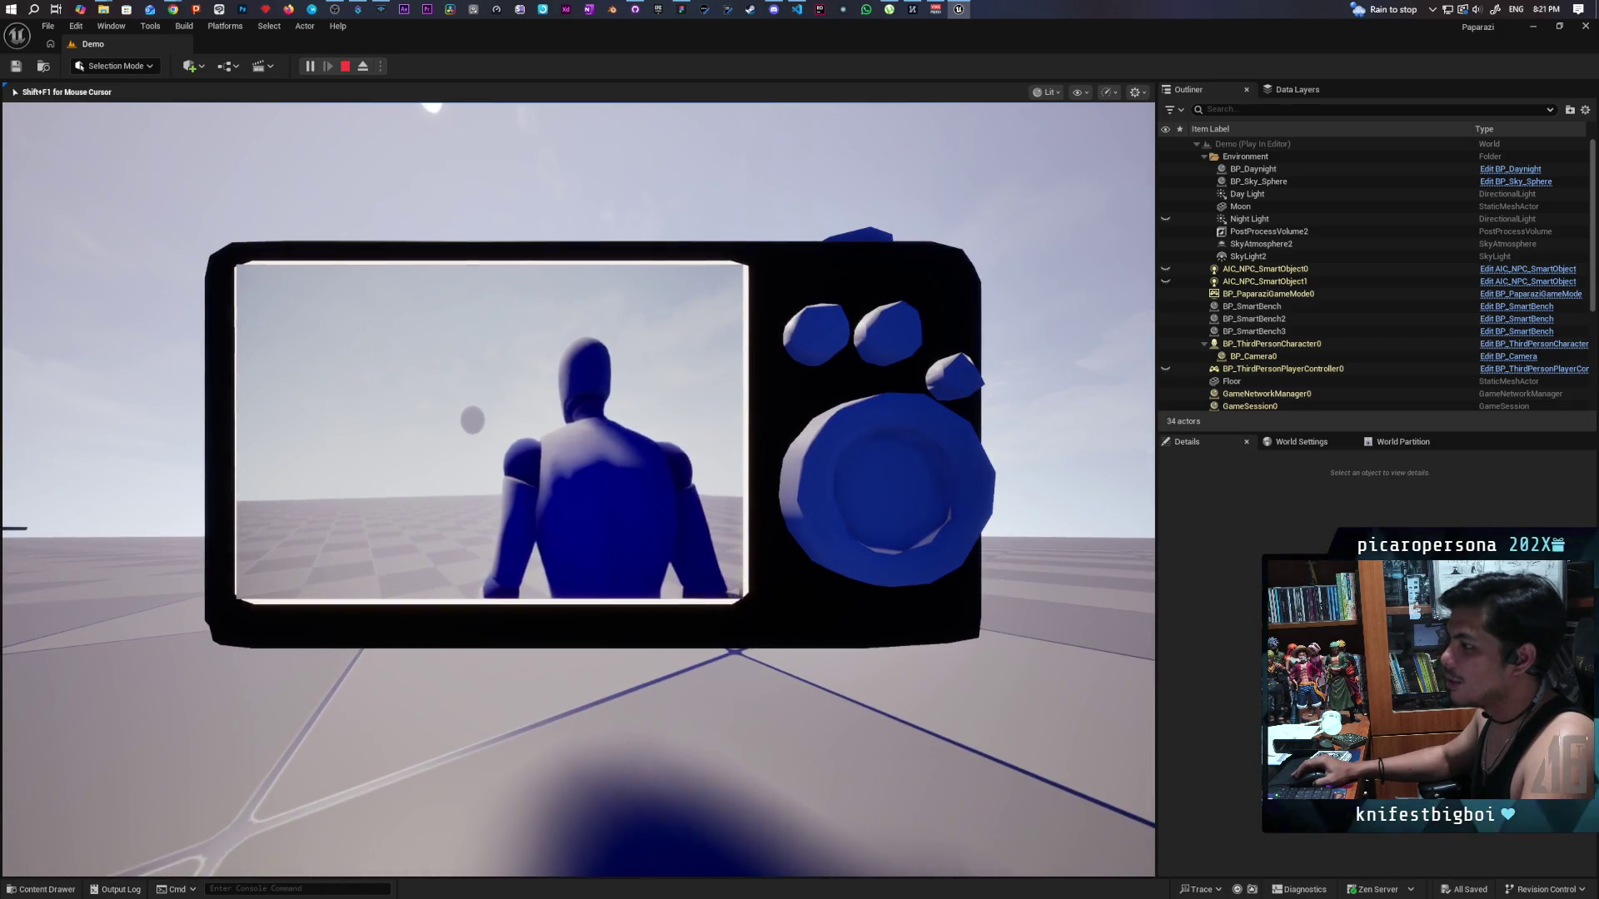
Review the two captured photos in the gallery, then raise the photo camera again.
key("Tab")
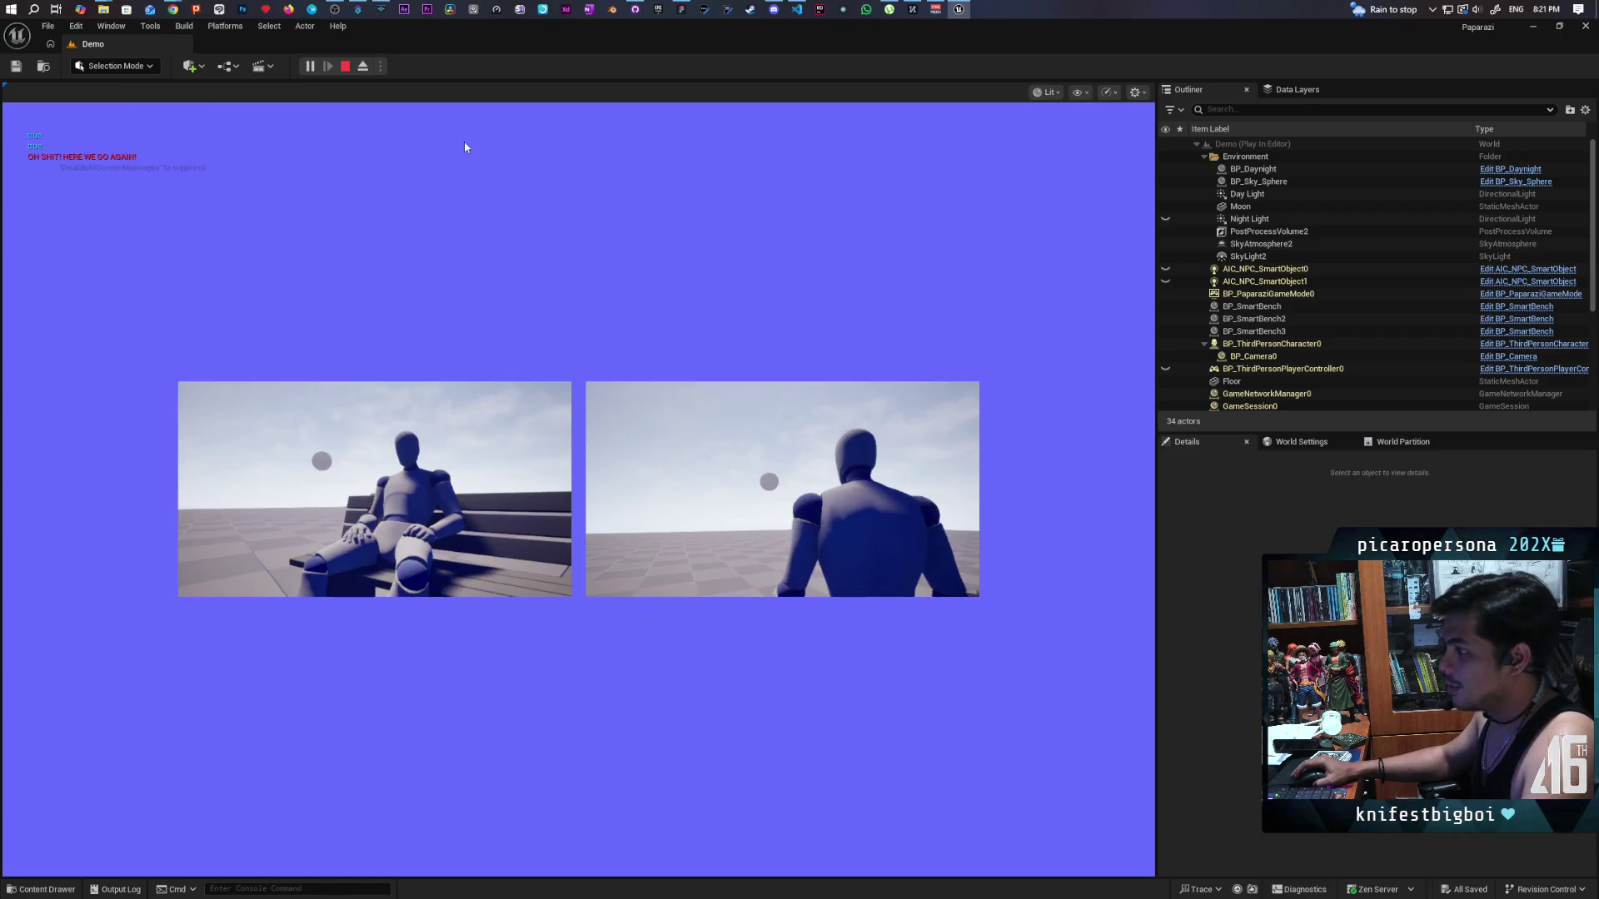
key("Tab")
key("Tab")
key("Tab")
key("Tab")
key("Tab")
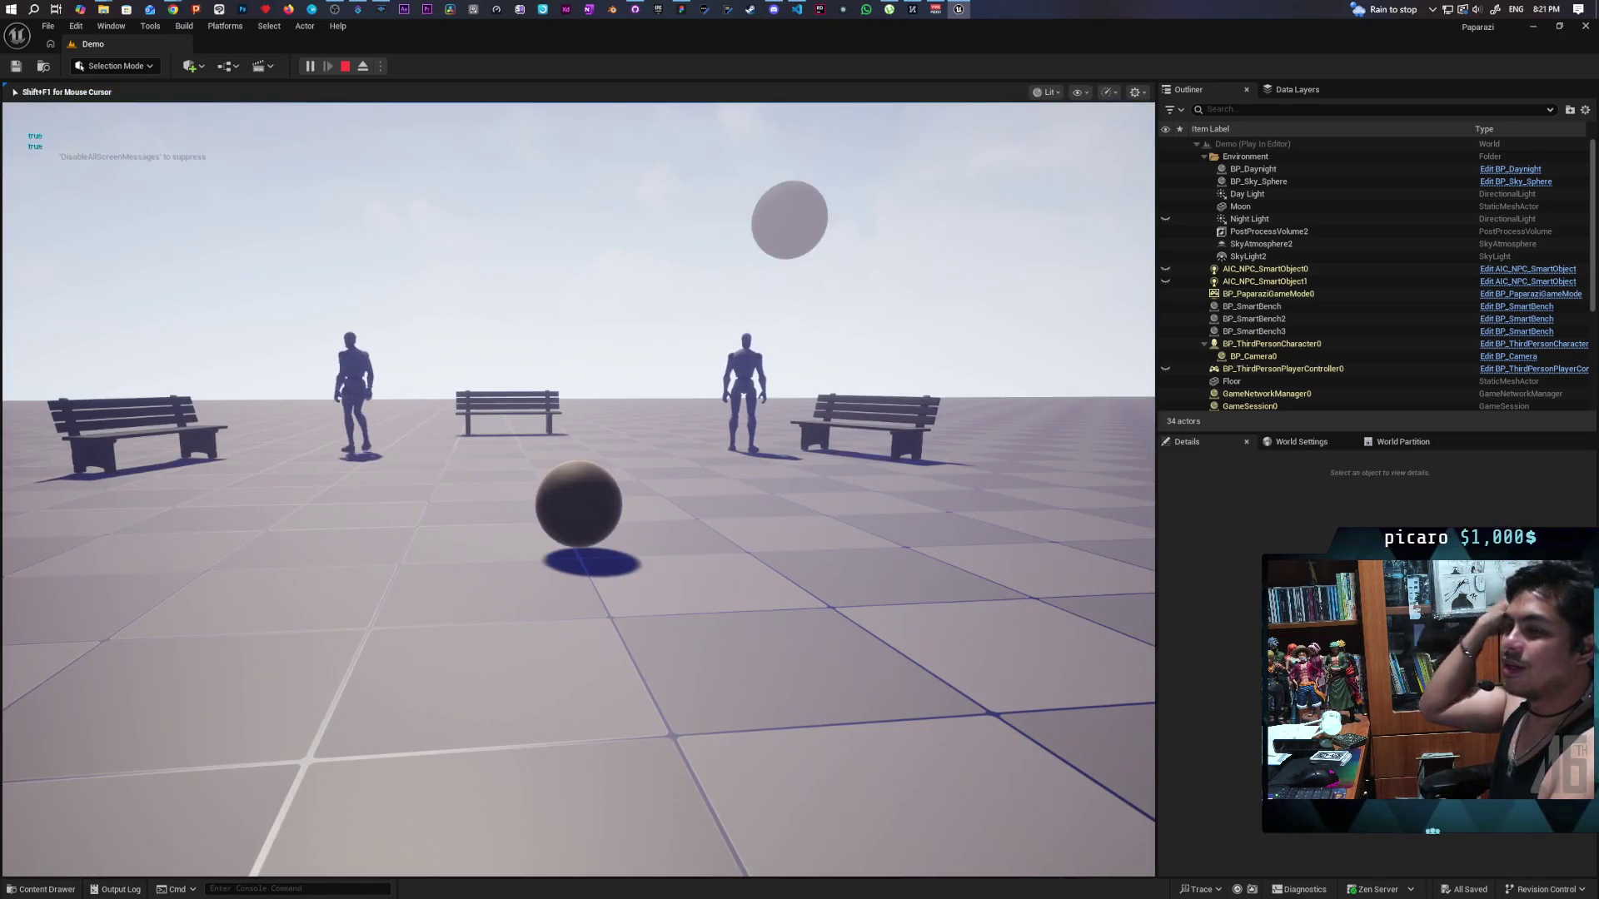
key("Tab")
key("Tab")
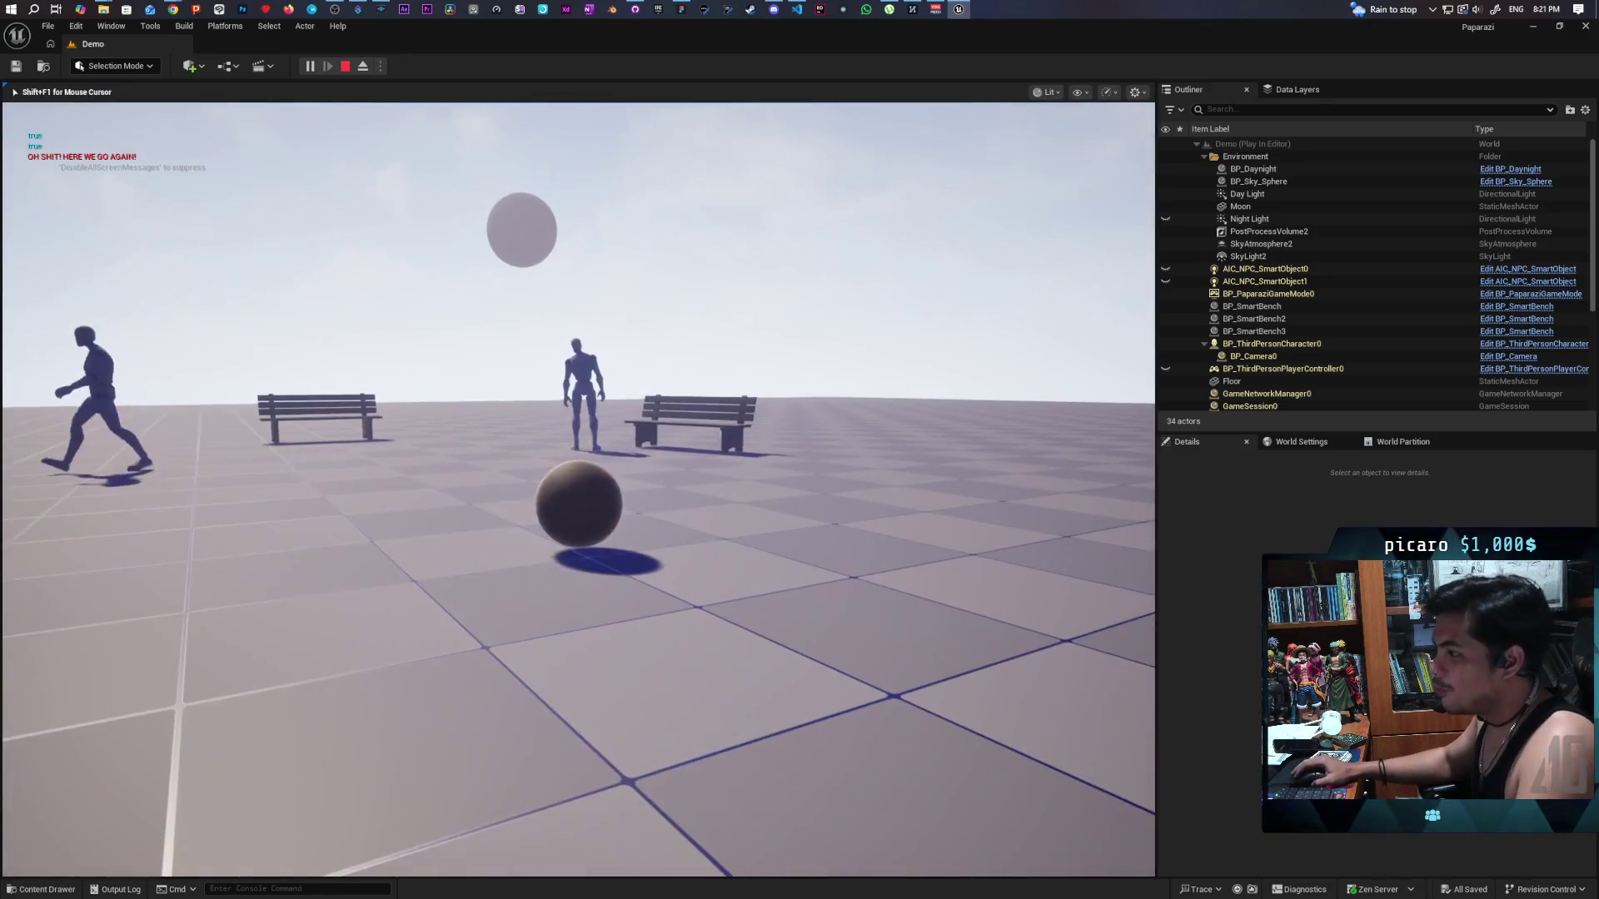
right_click(578, 490)
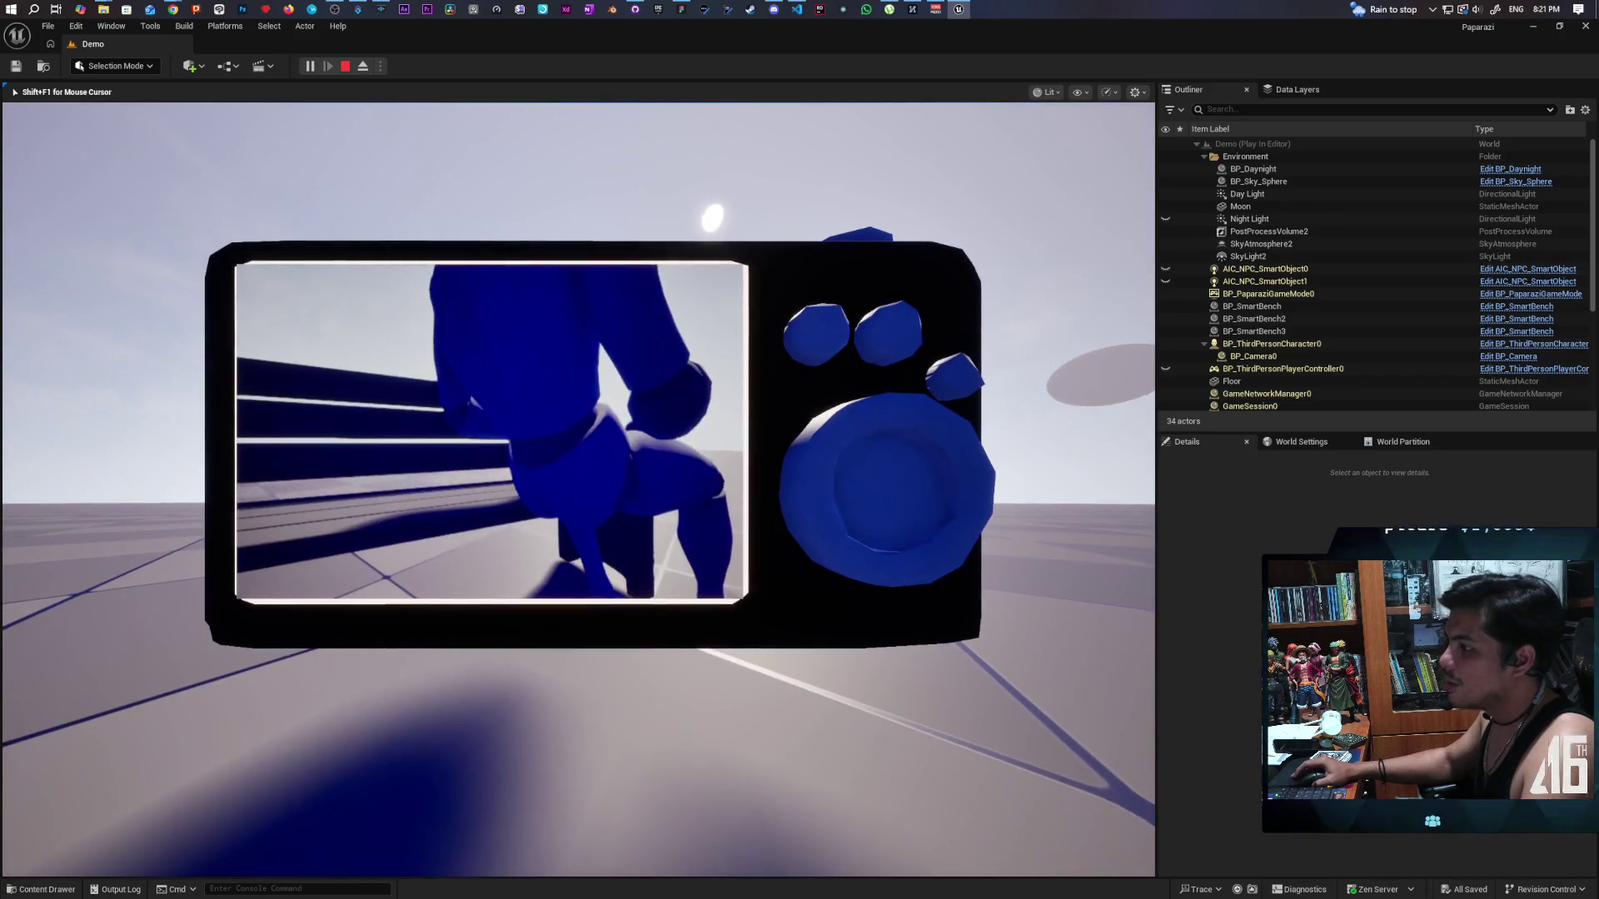
Circle the bench and frame the seated NPC in the photo camera as dusk falls.
right_click(578, 489)
key("w")
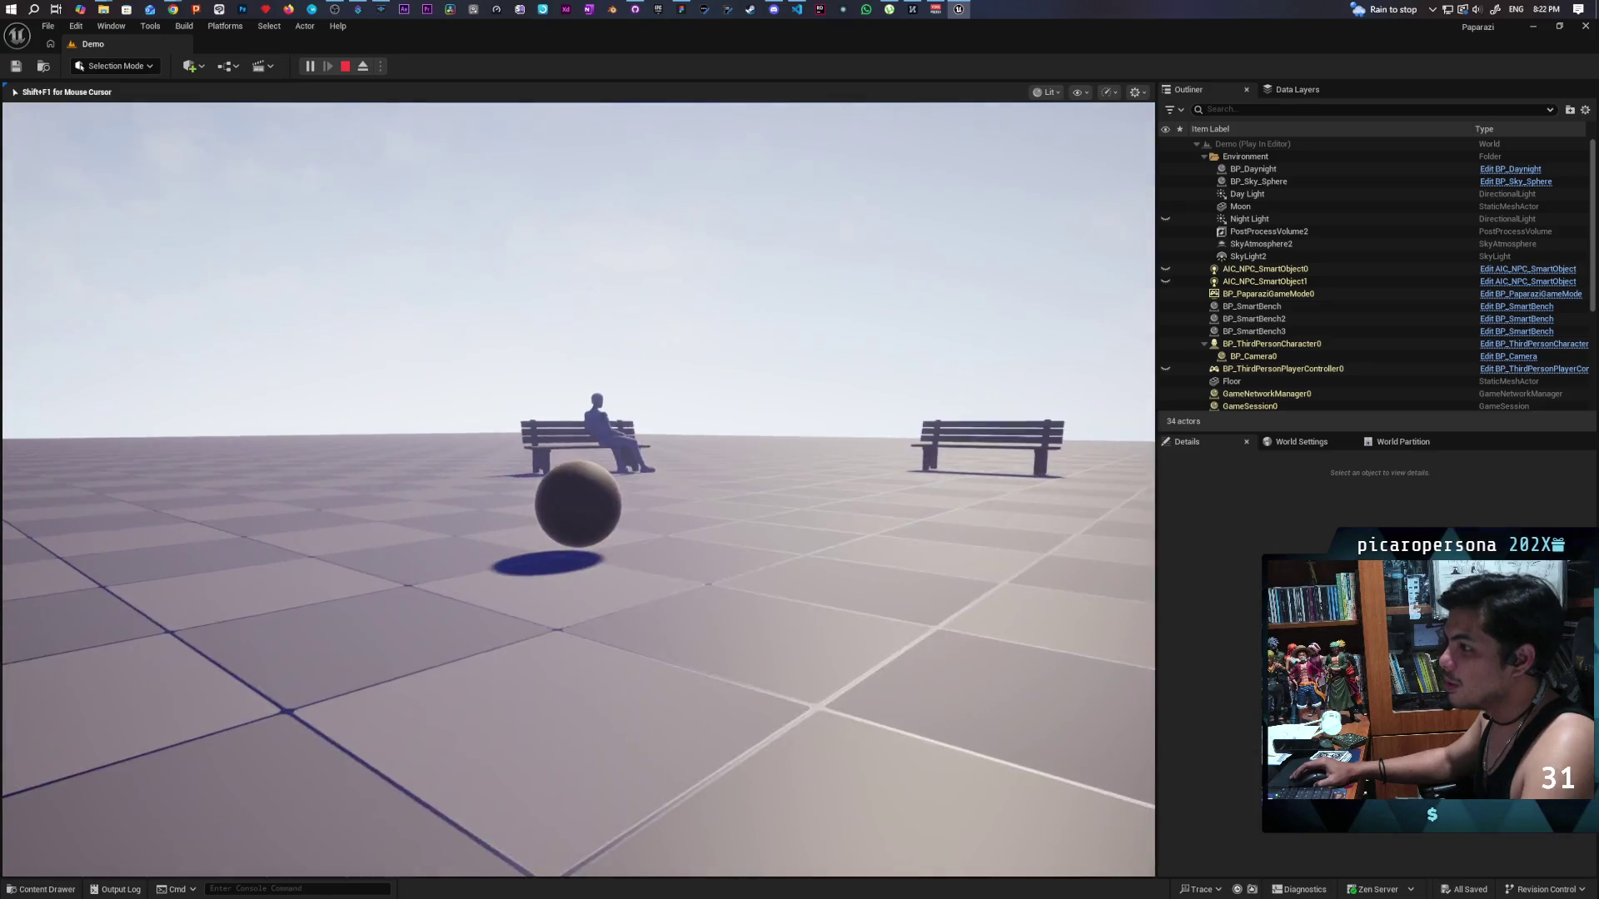
key("w")
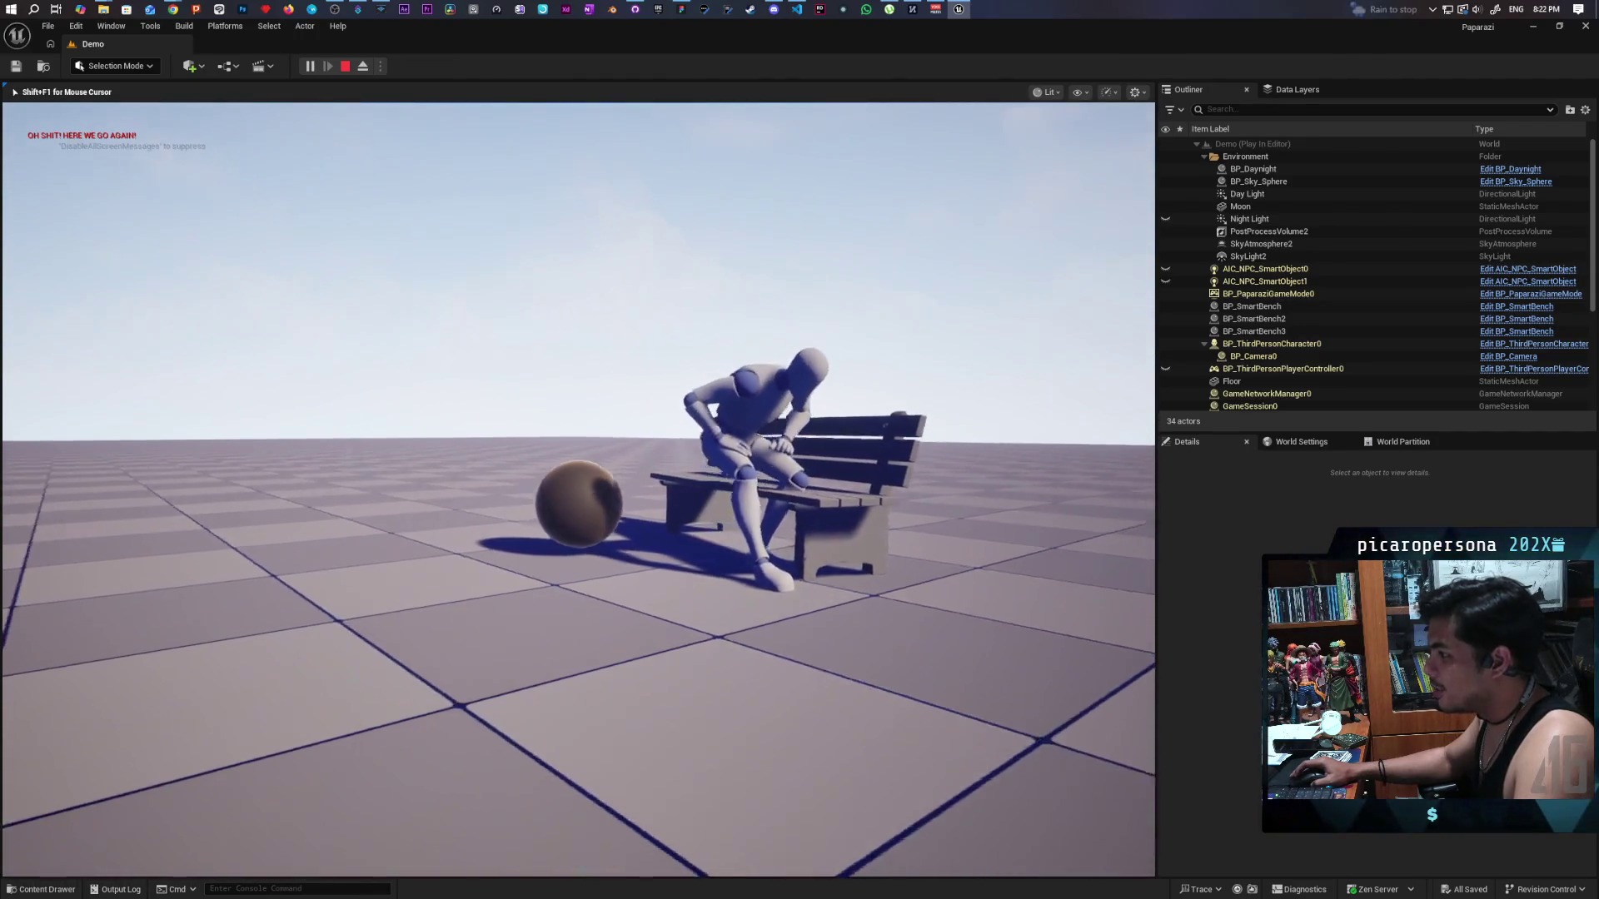
key("s")
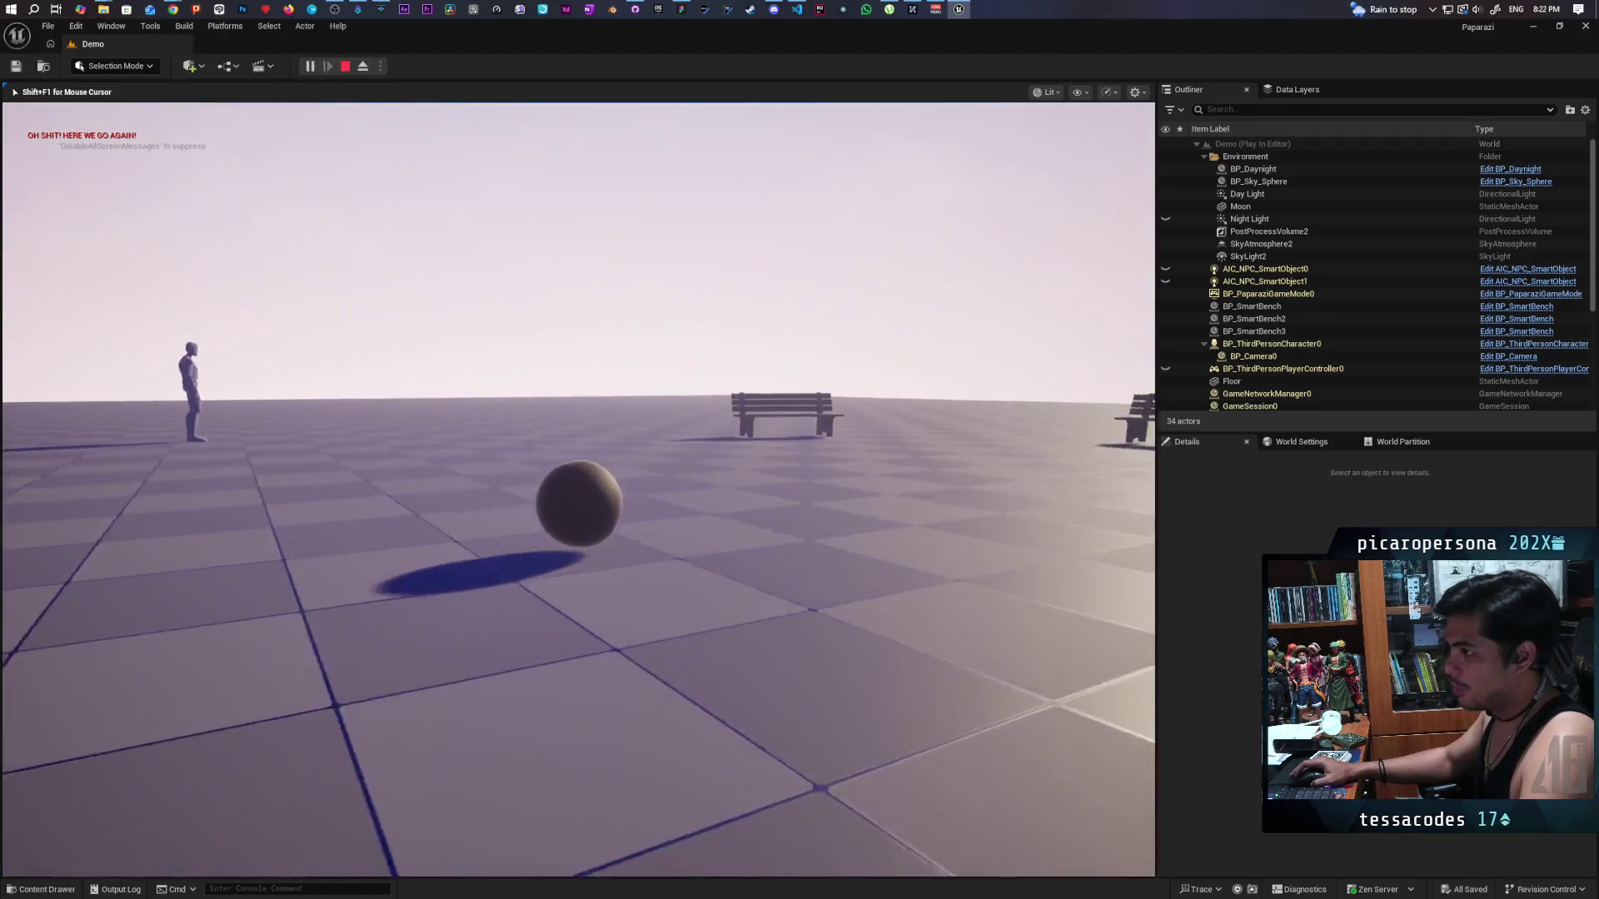
key("e")
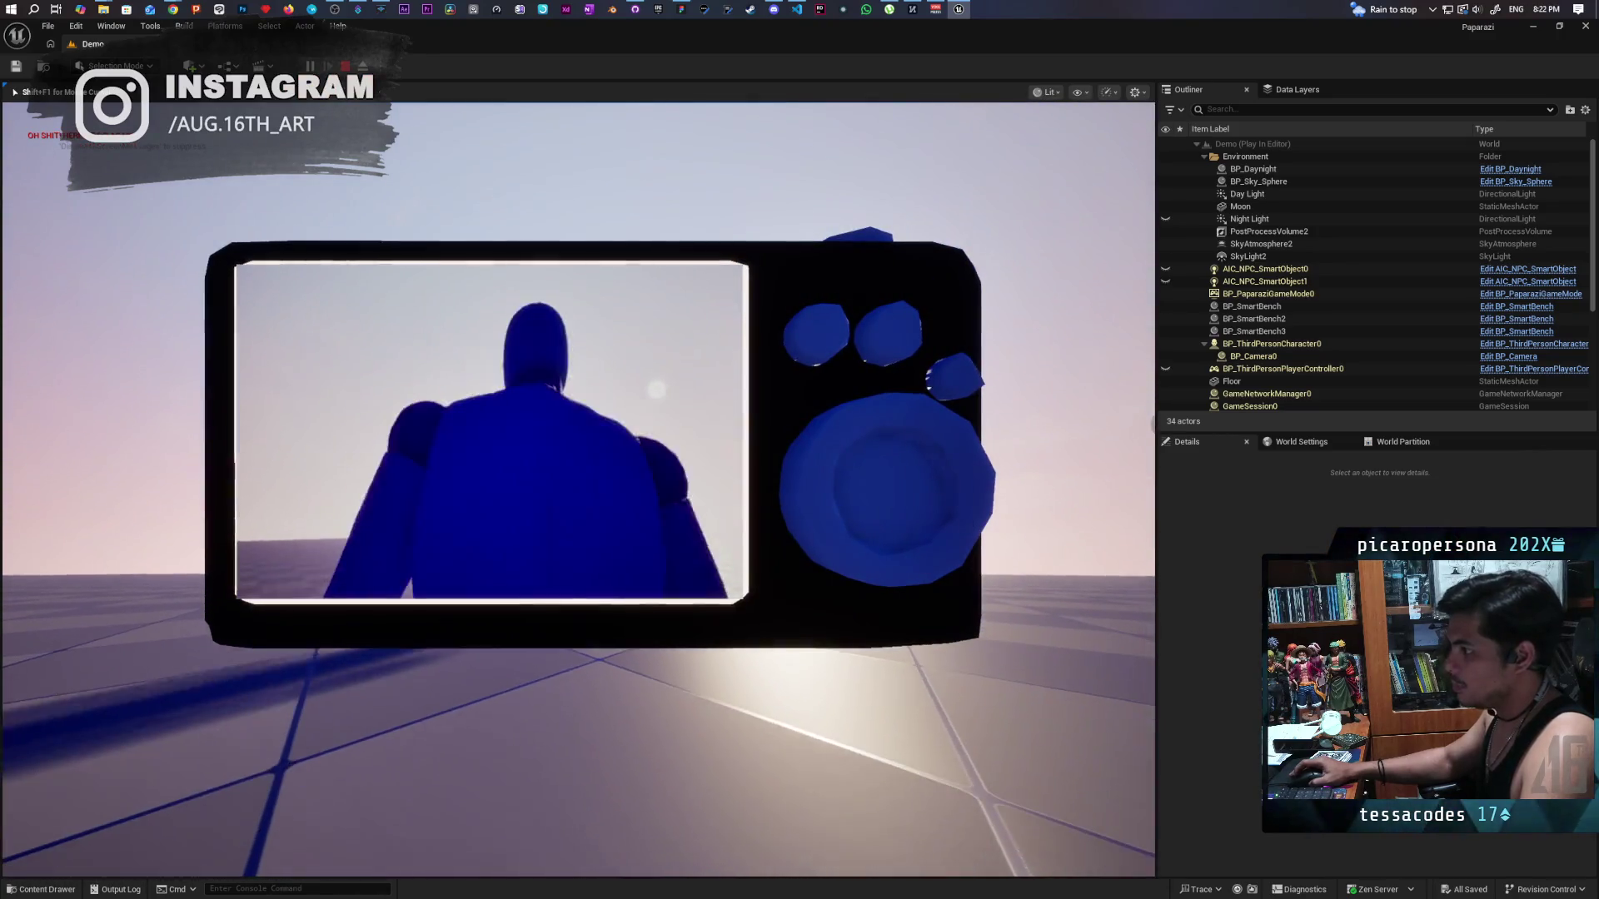
key("e")
key("e")
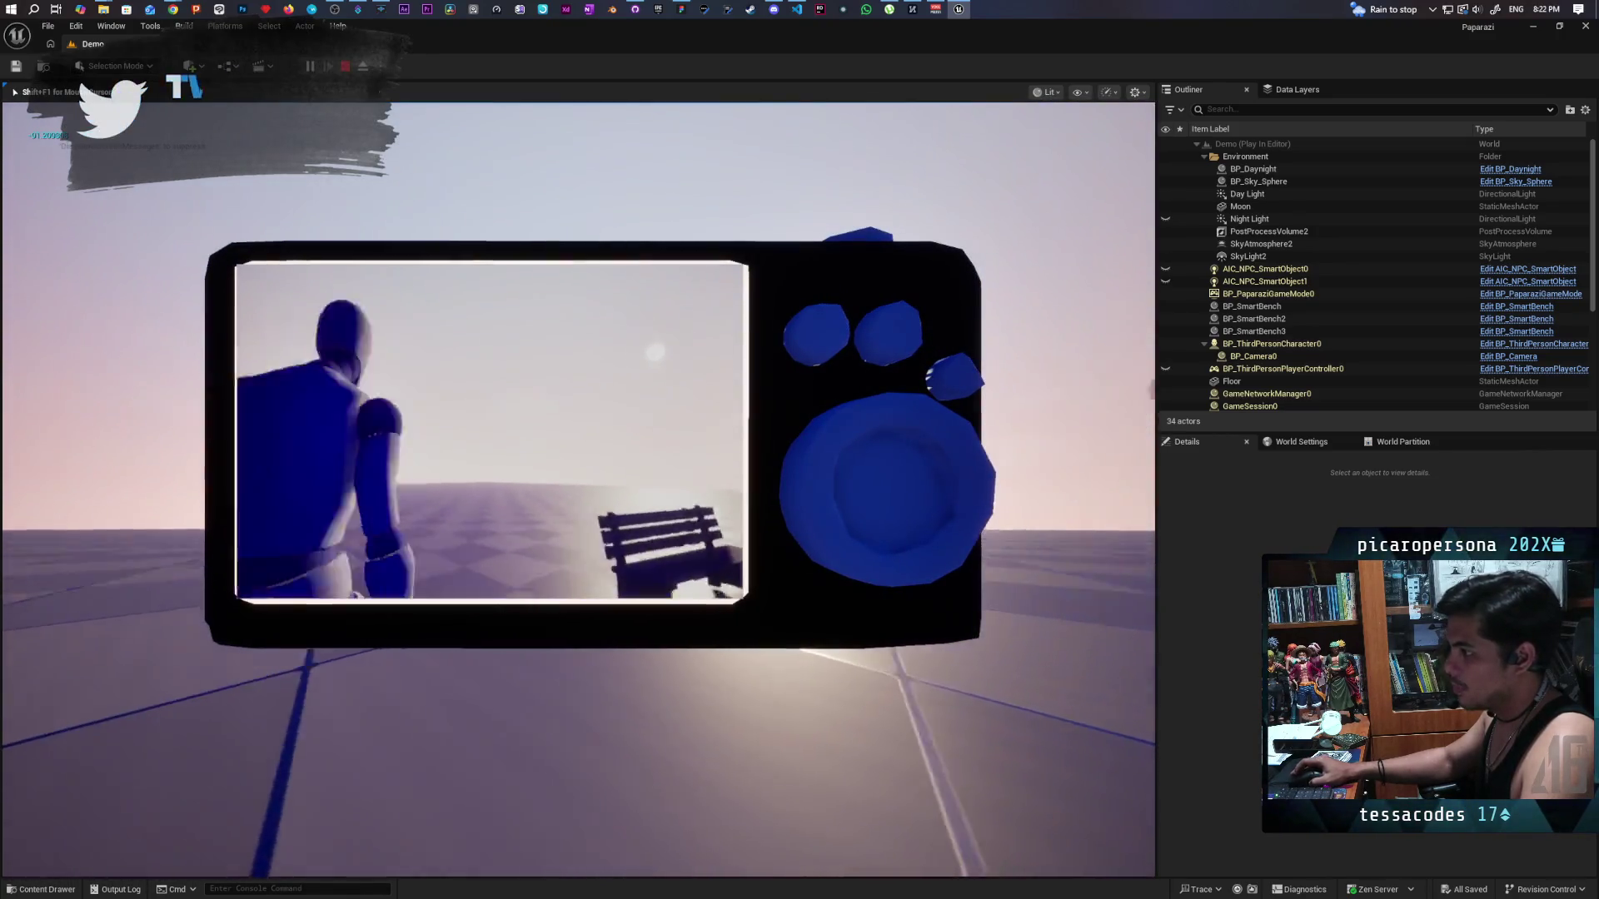
key("e")
key("e")
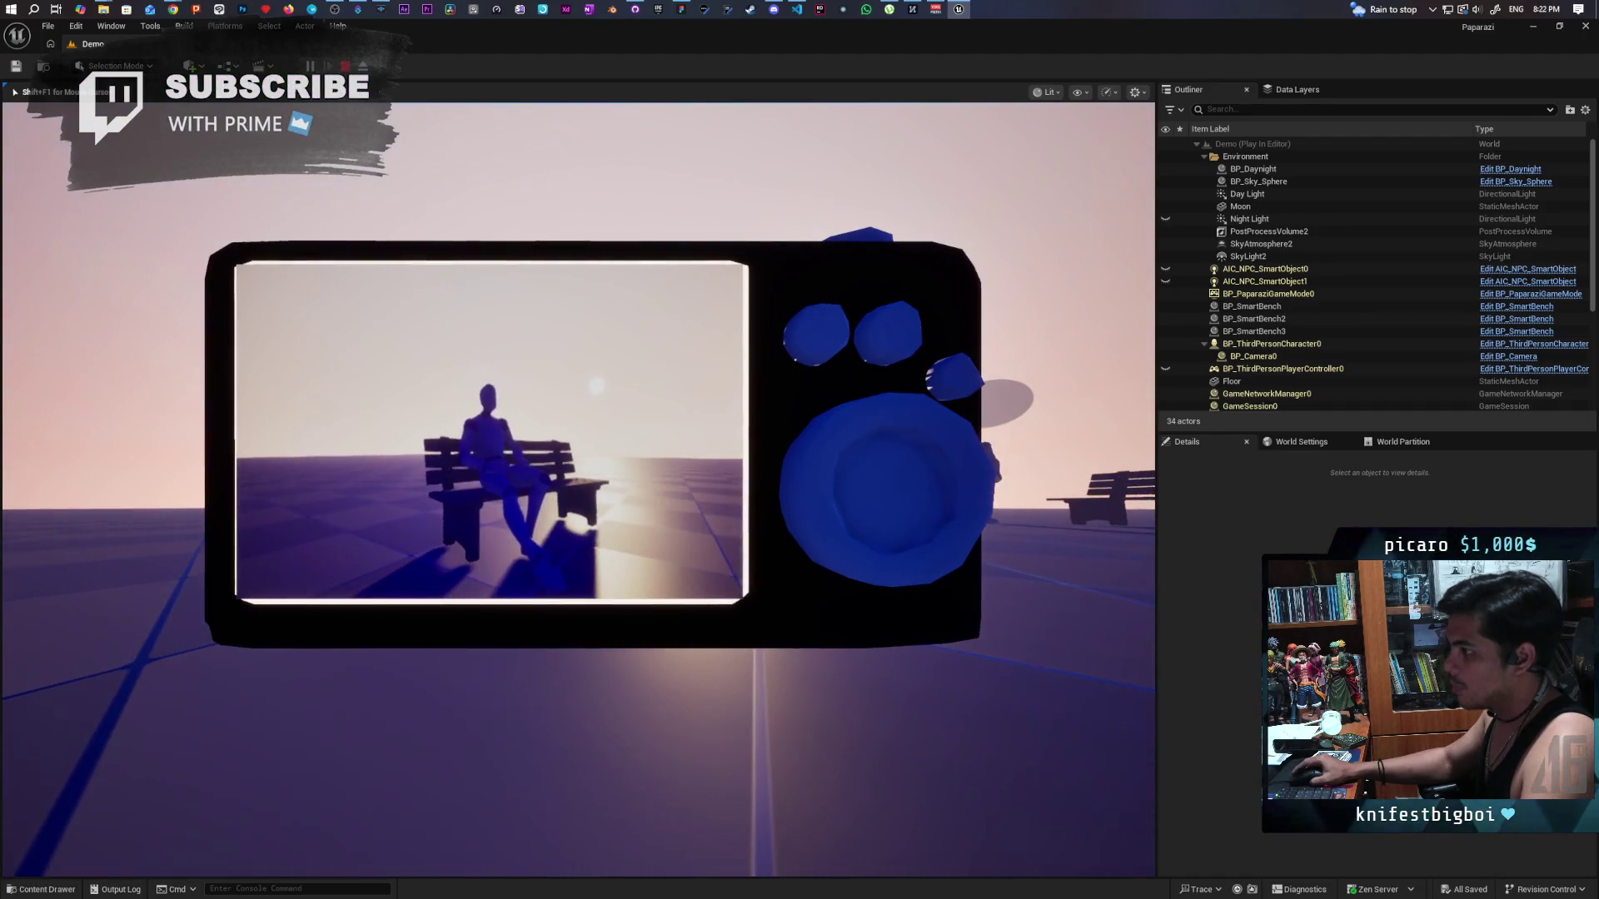
key("e")
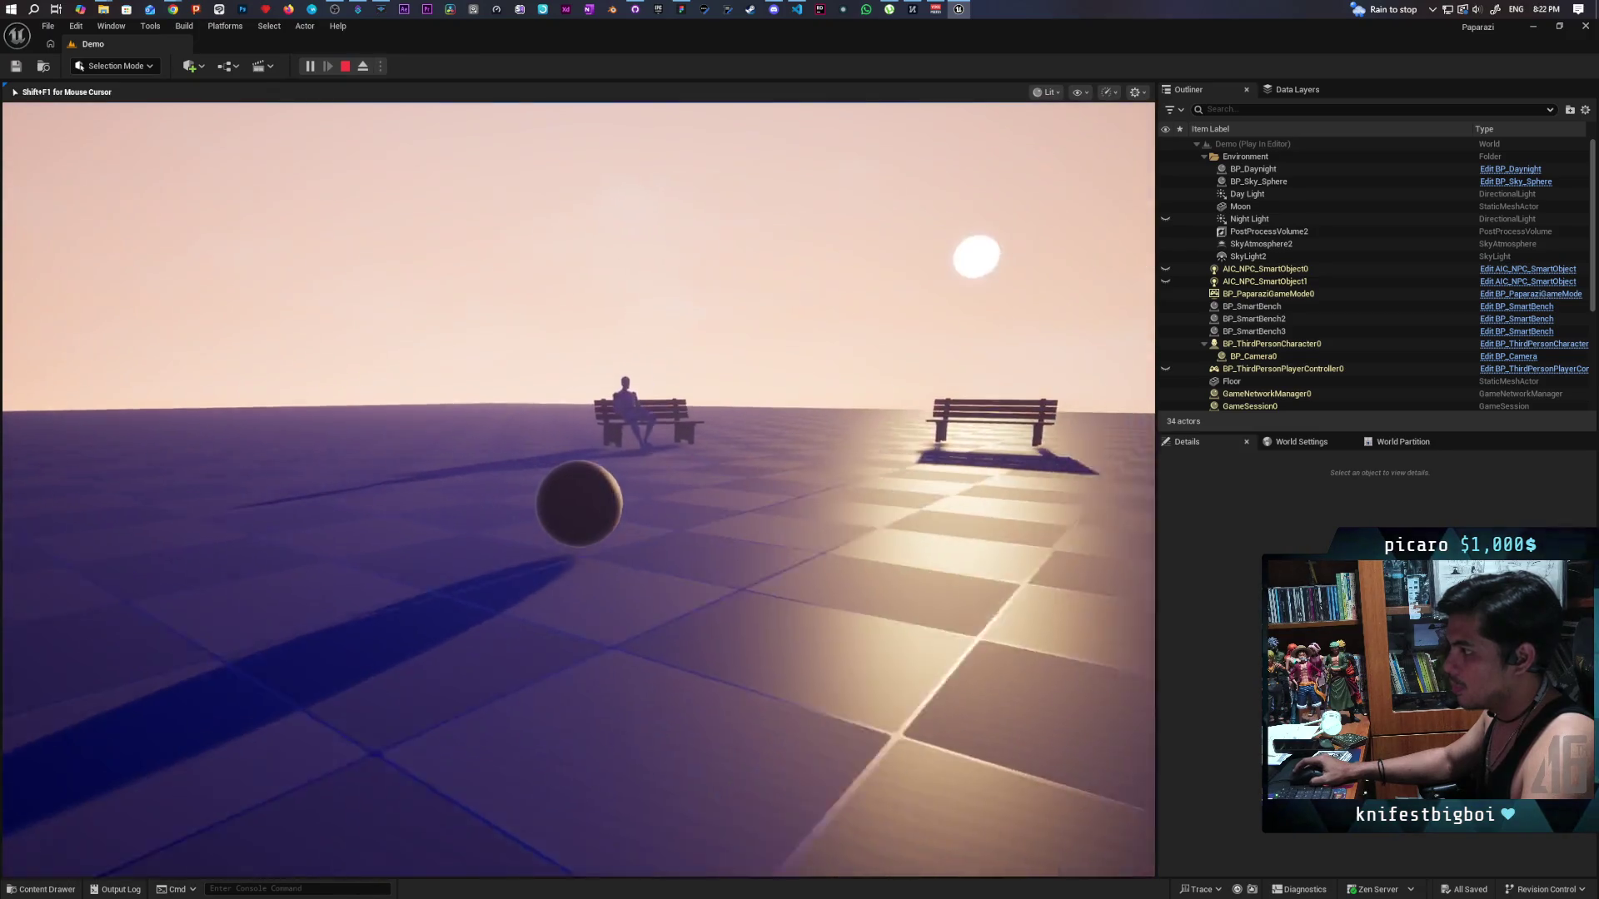
key("e")
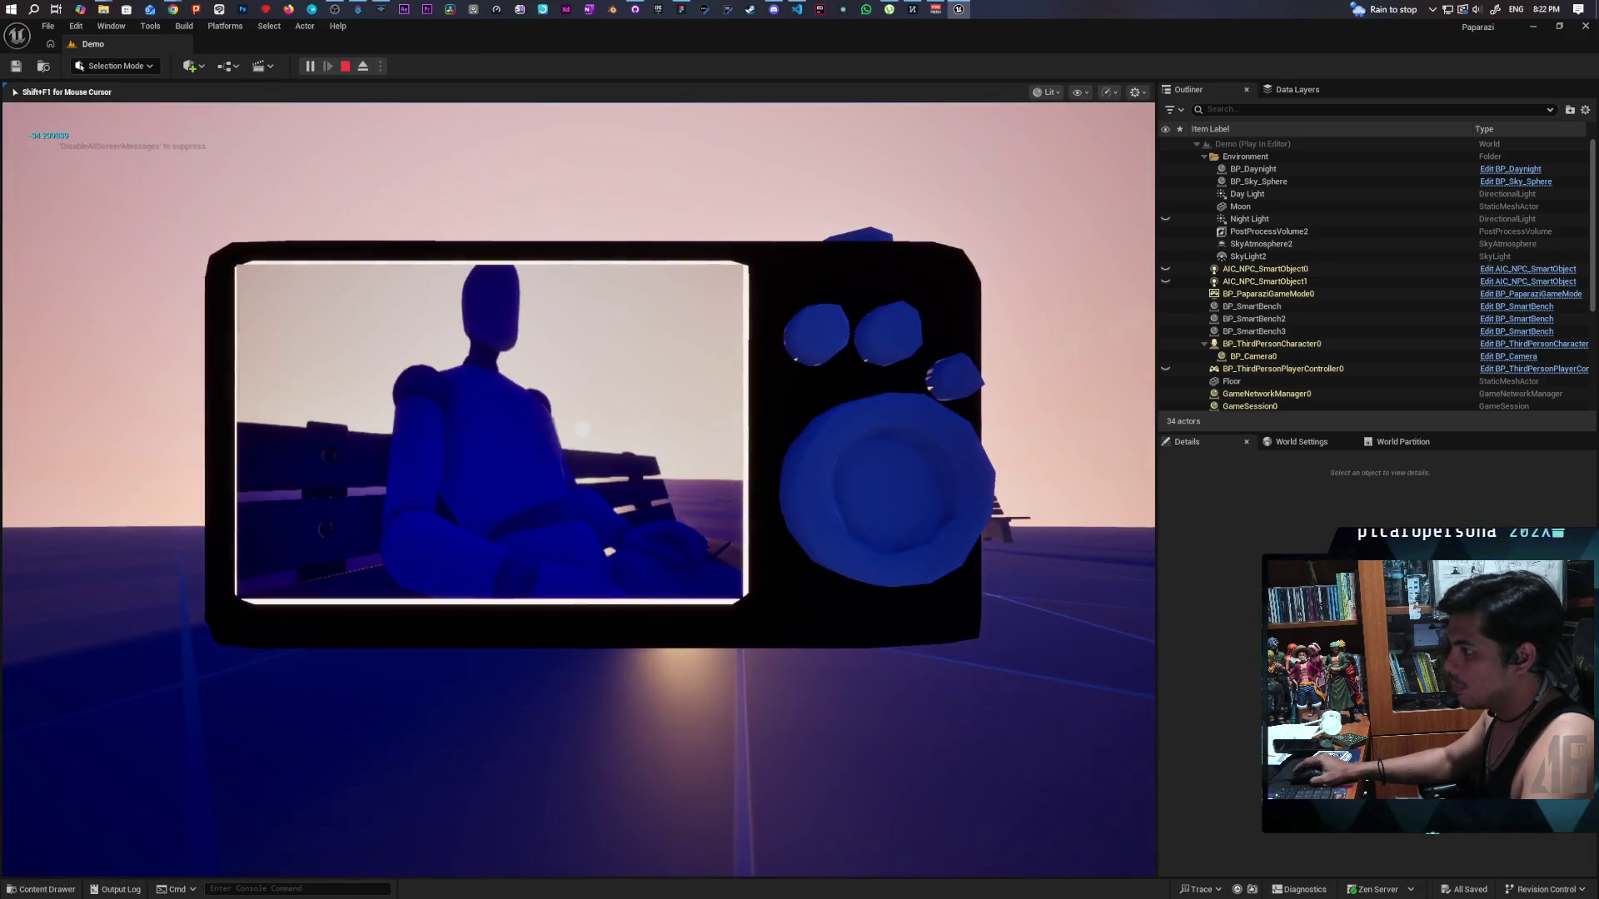
scroll(491, 430, "down", 5)
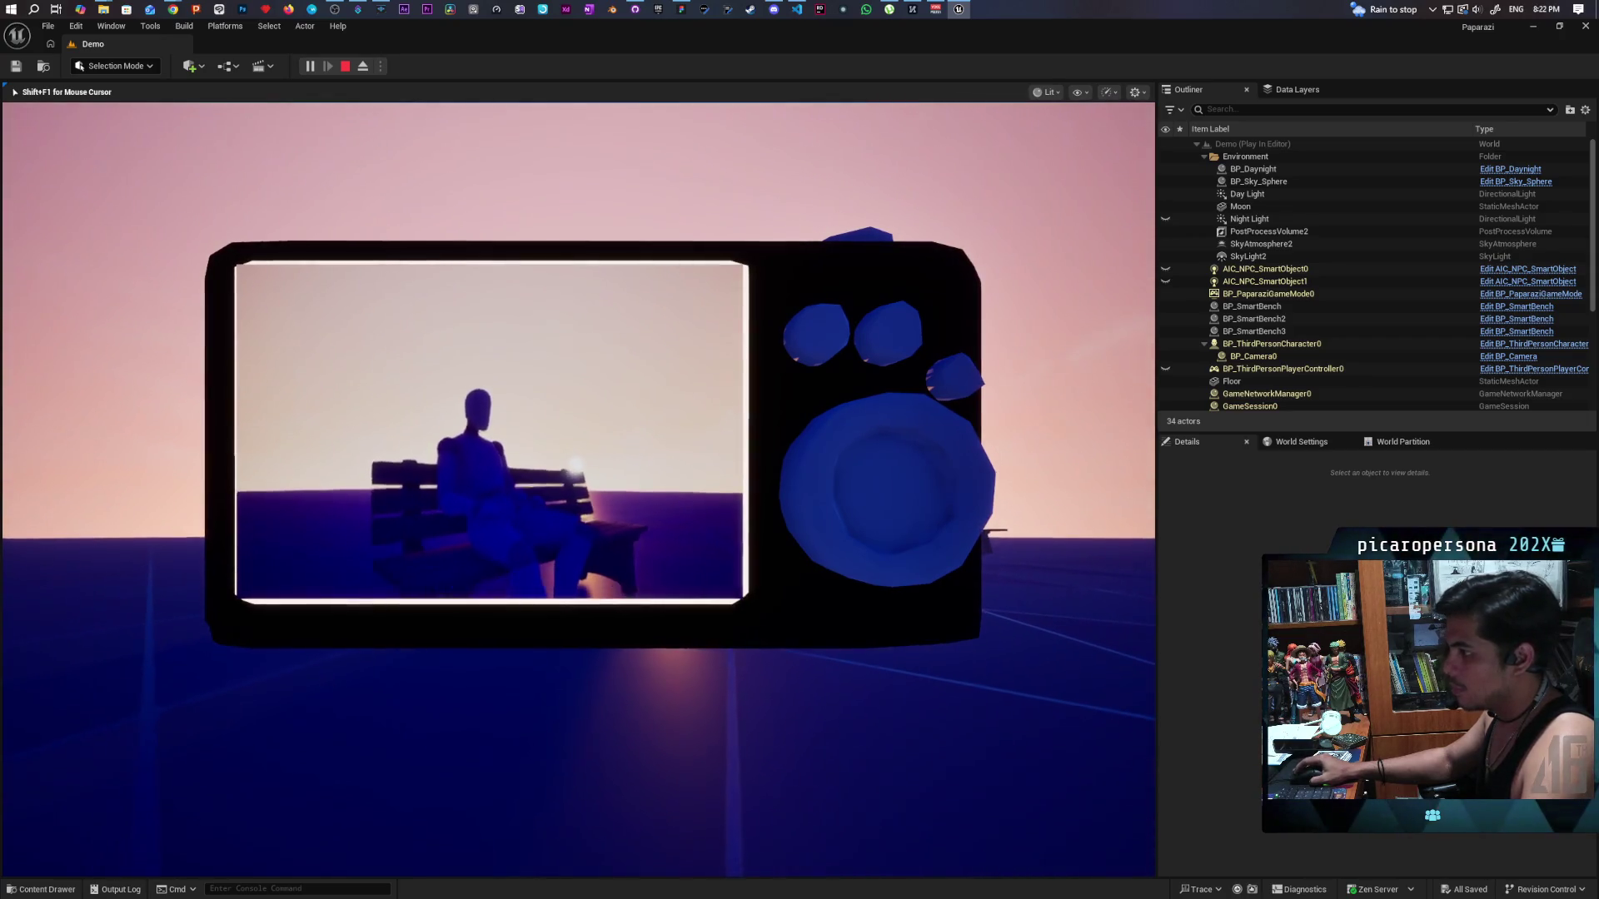
right_click(578, 473)
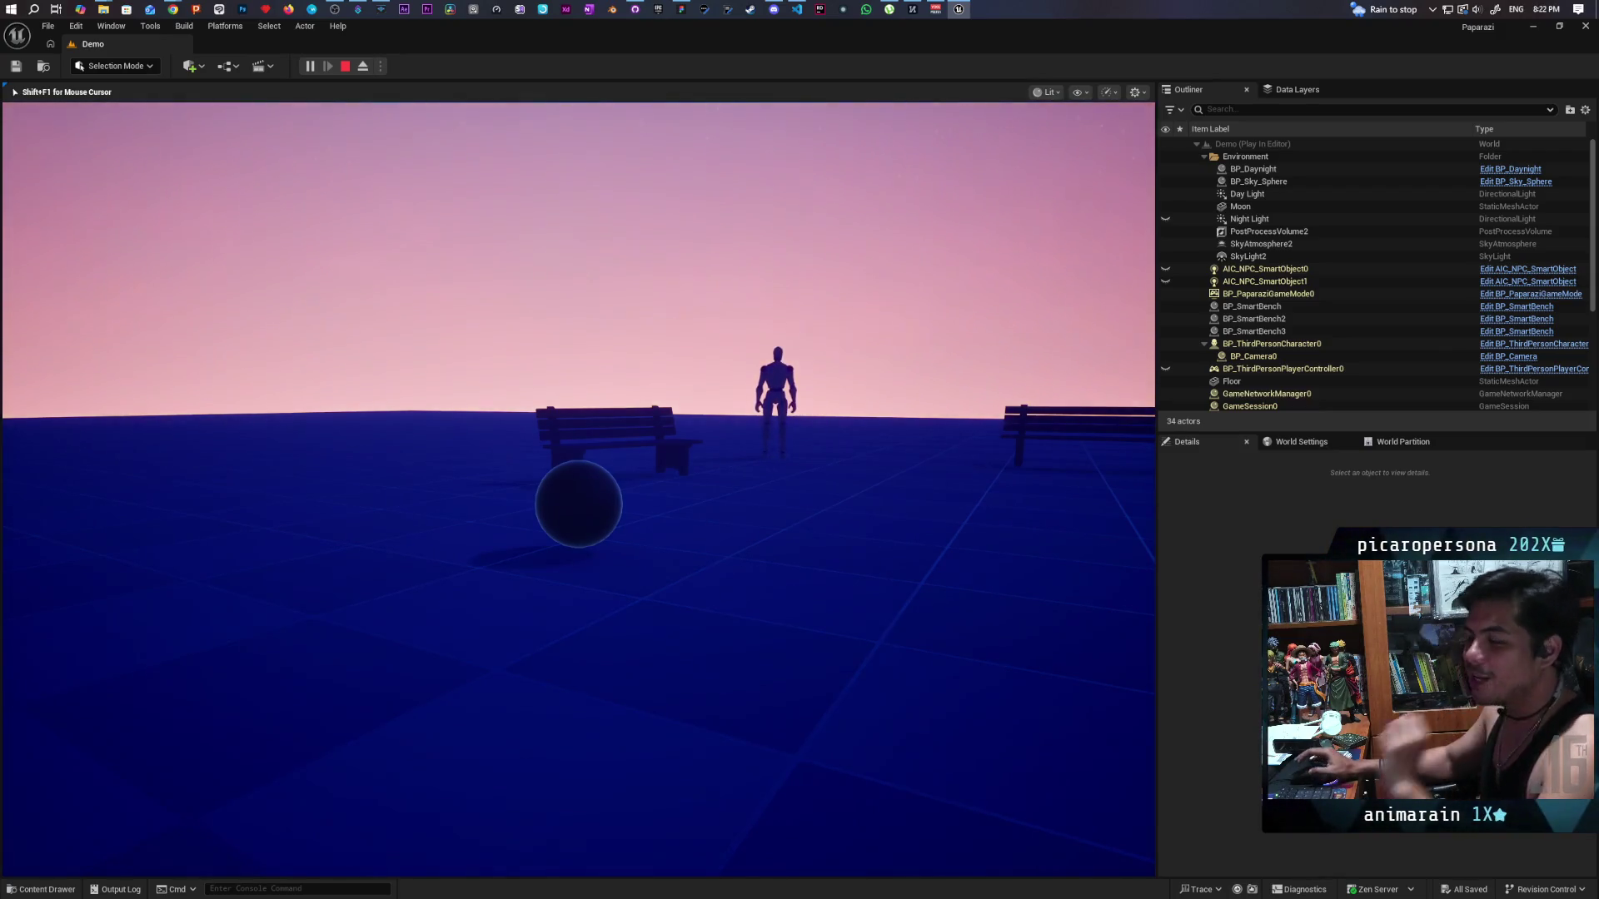
Toggle the photo camera, end the night playtest, and fly the editor view high over the level.
key("e")
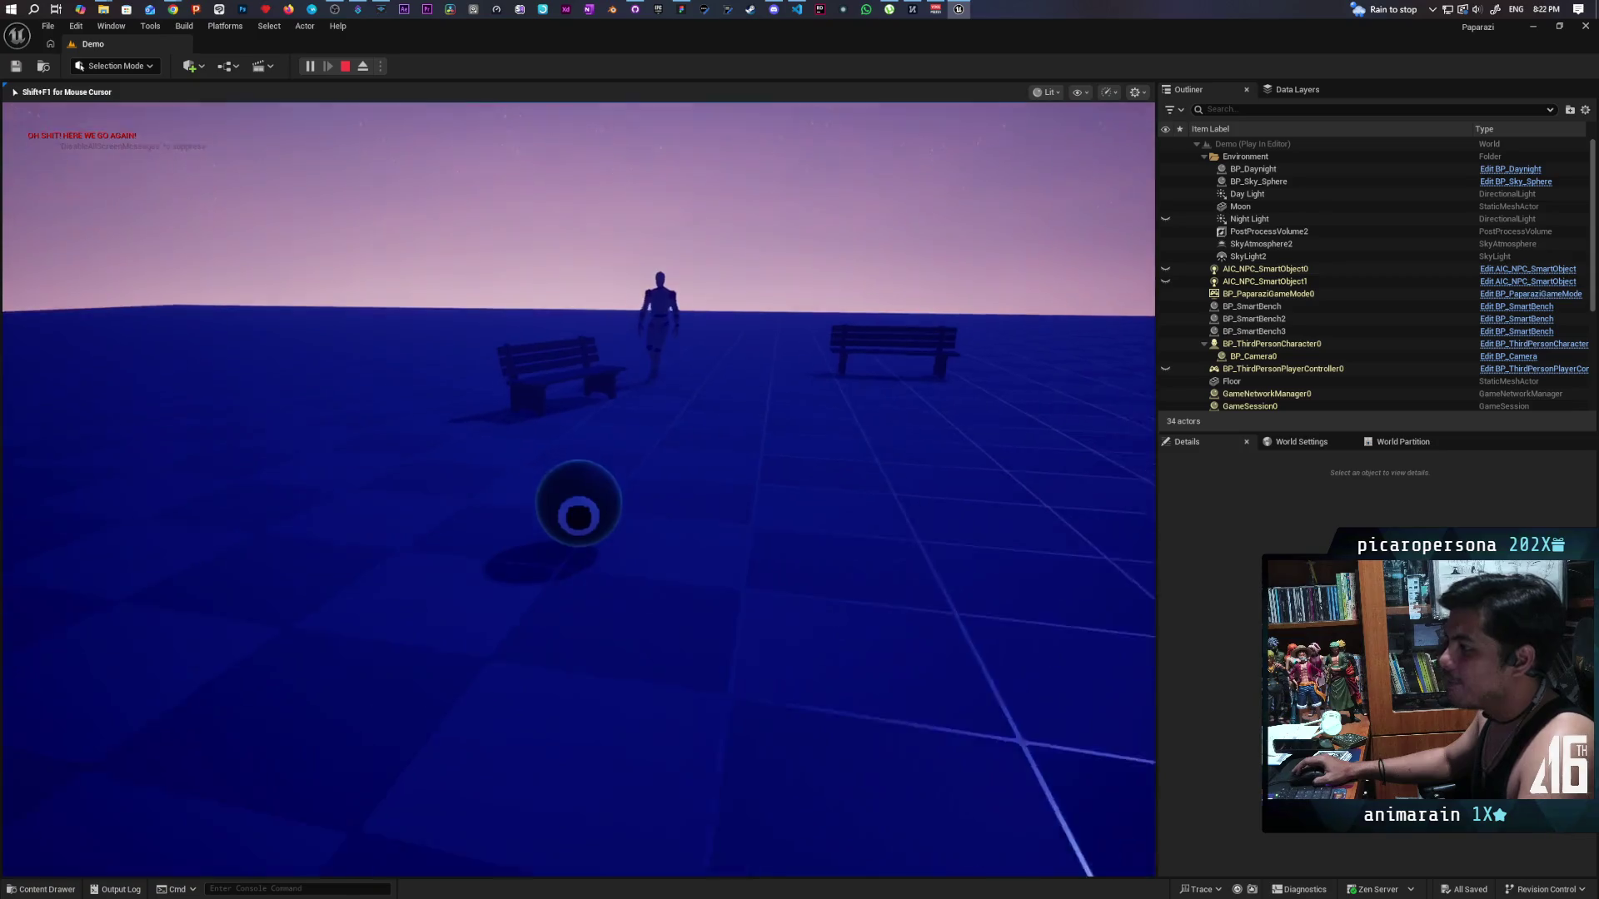
key("e")
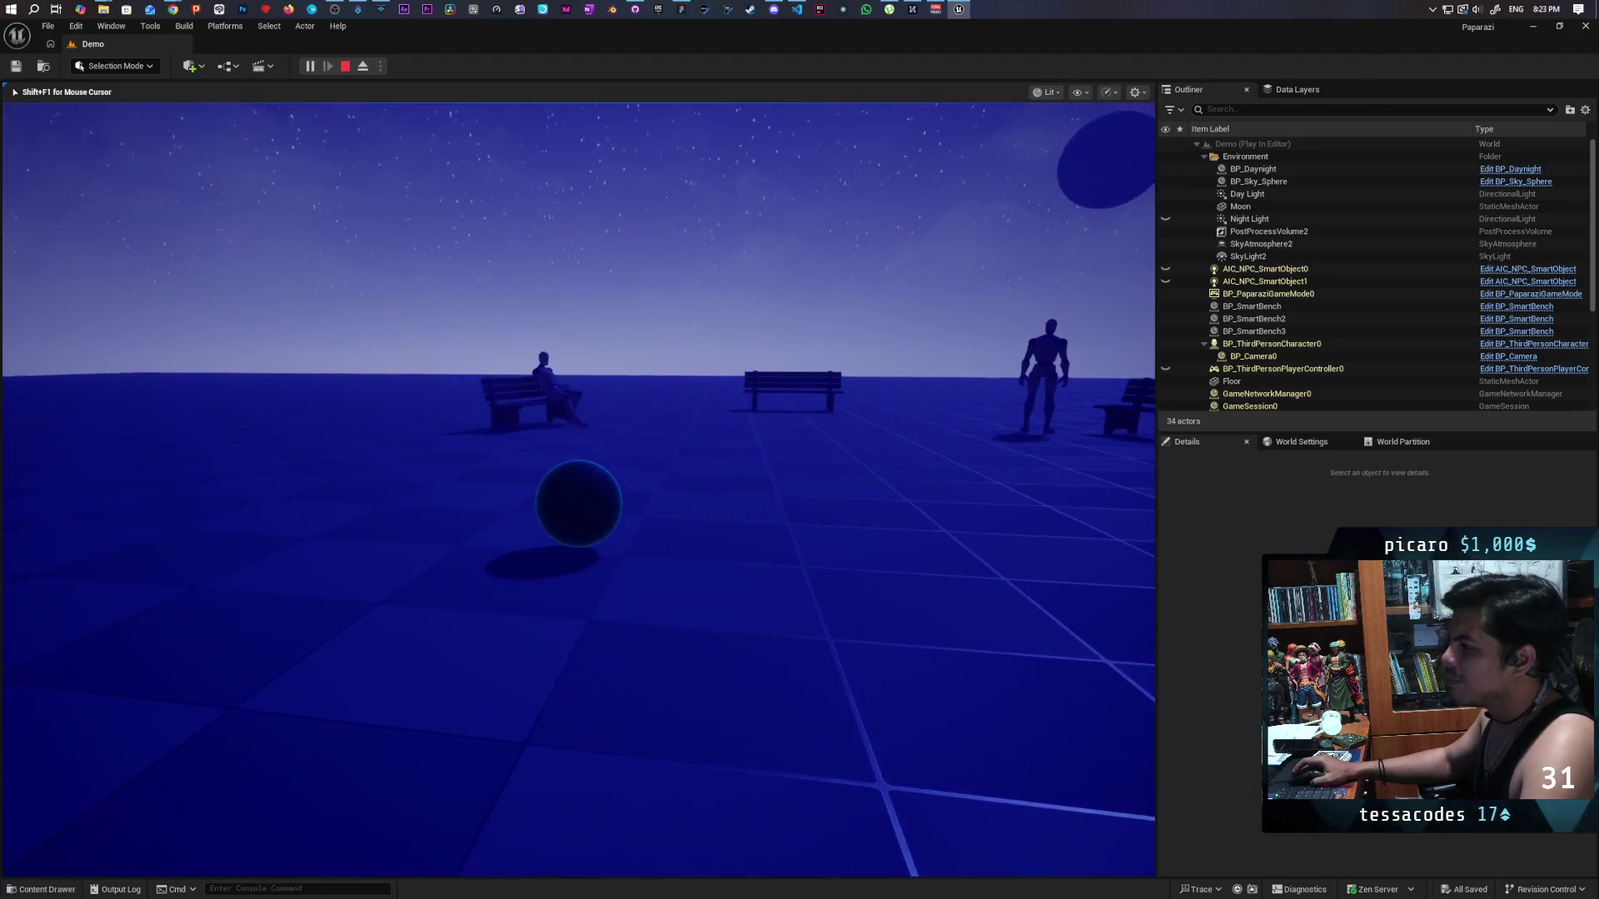
key("f")
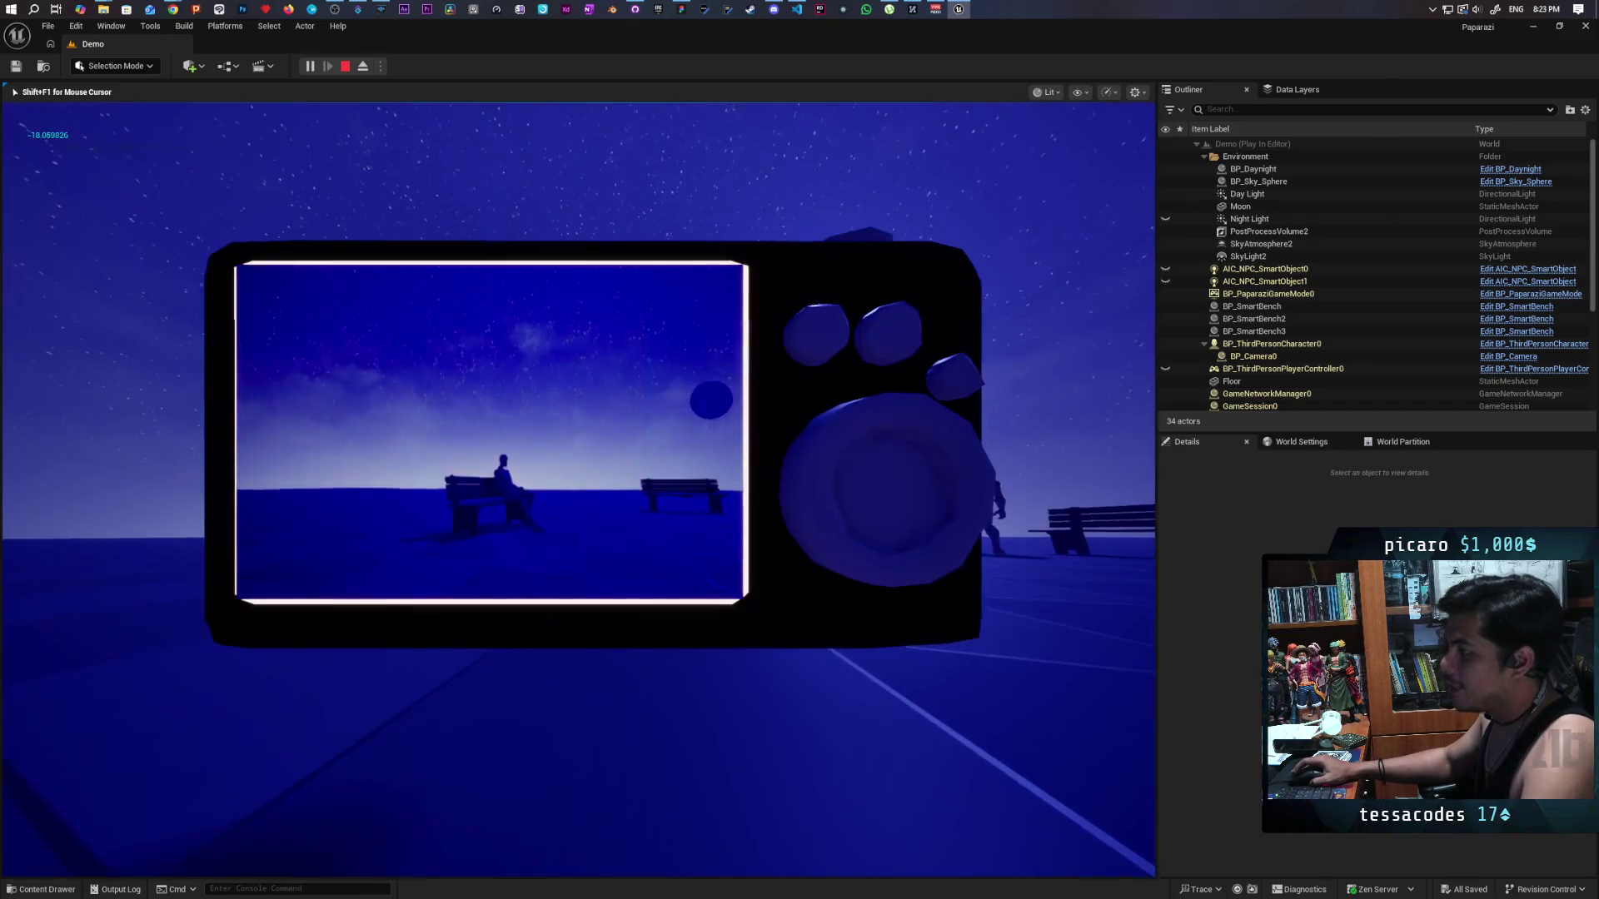
key("f")
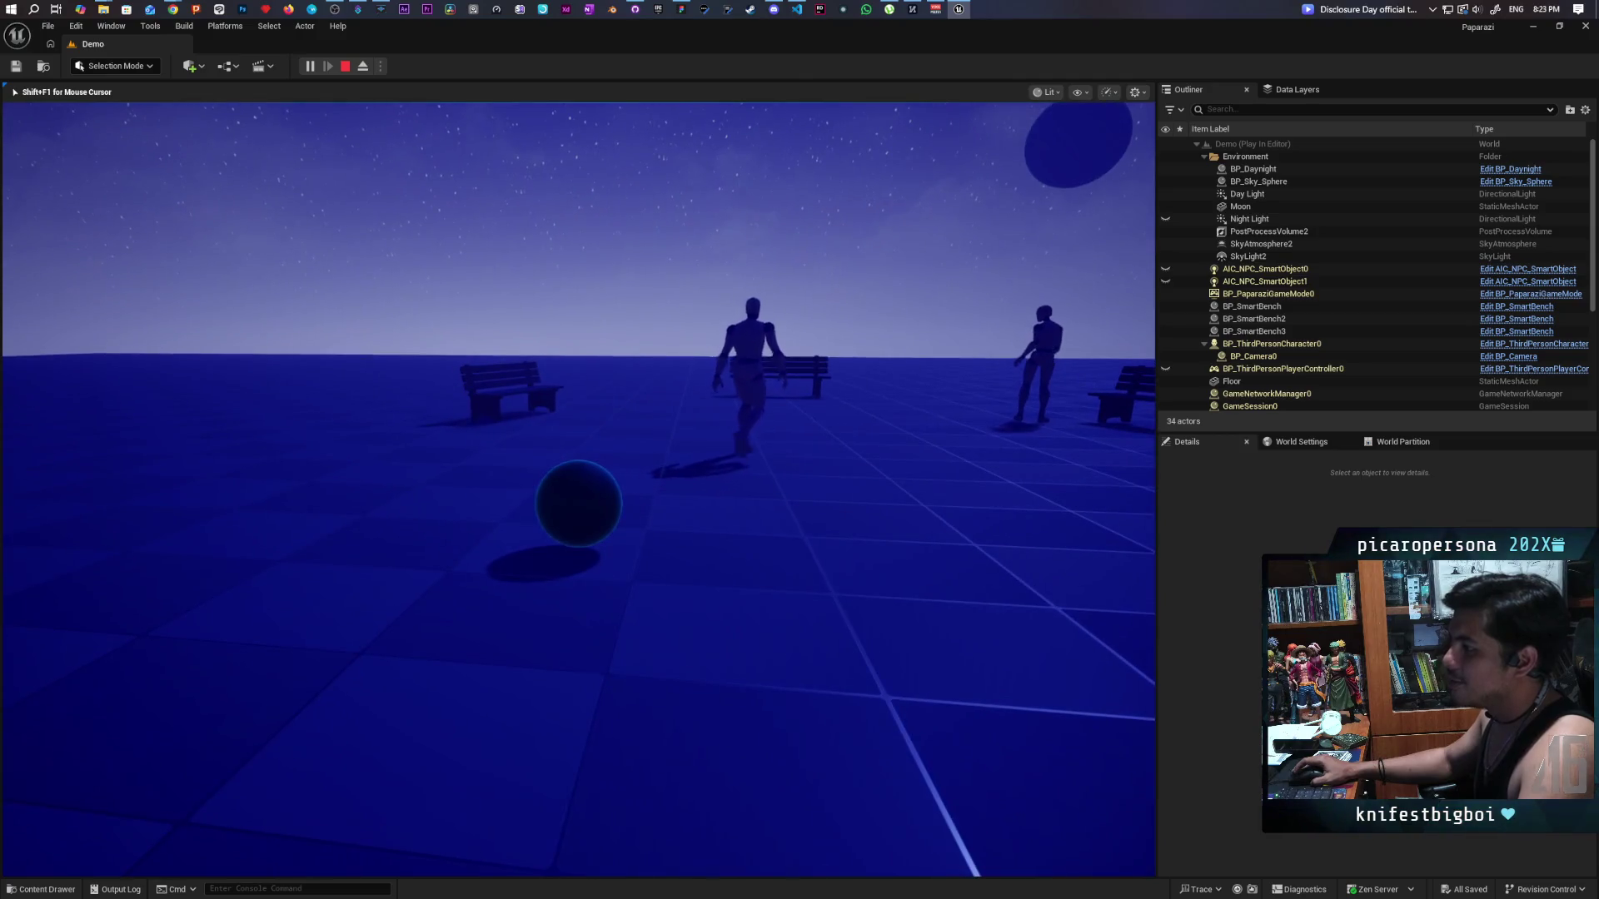
key("Escape")
mouse_move(916, 336)
left_mouse_down()
mouse_move(916, 250)
mouse_move(916, 416)
mouse_move(900, 267)
mouse_move(895, 279)
mouse_move(351, 154)
left_mouse_up()
left_click(201, 70)
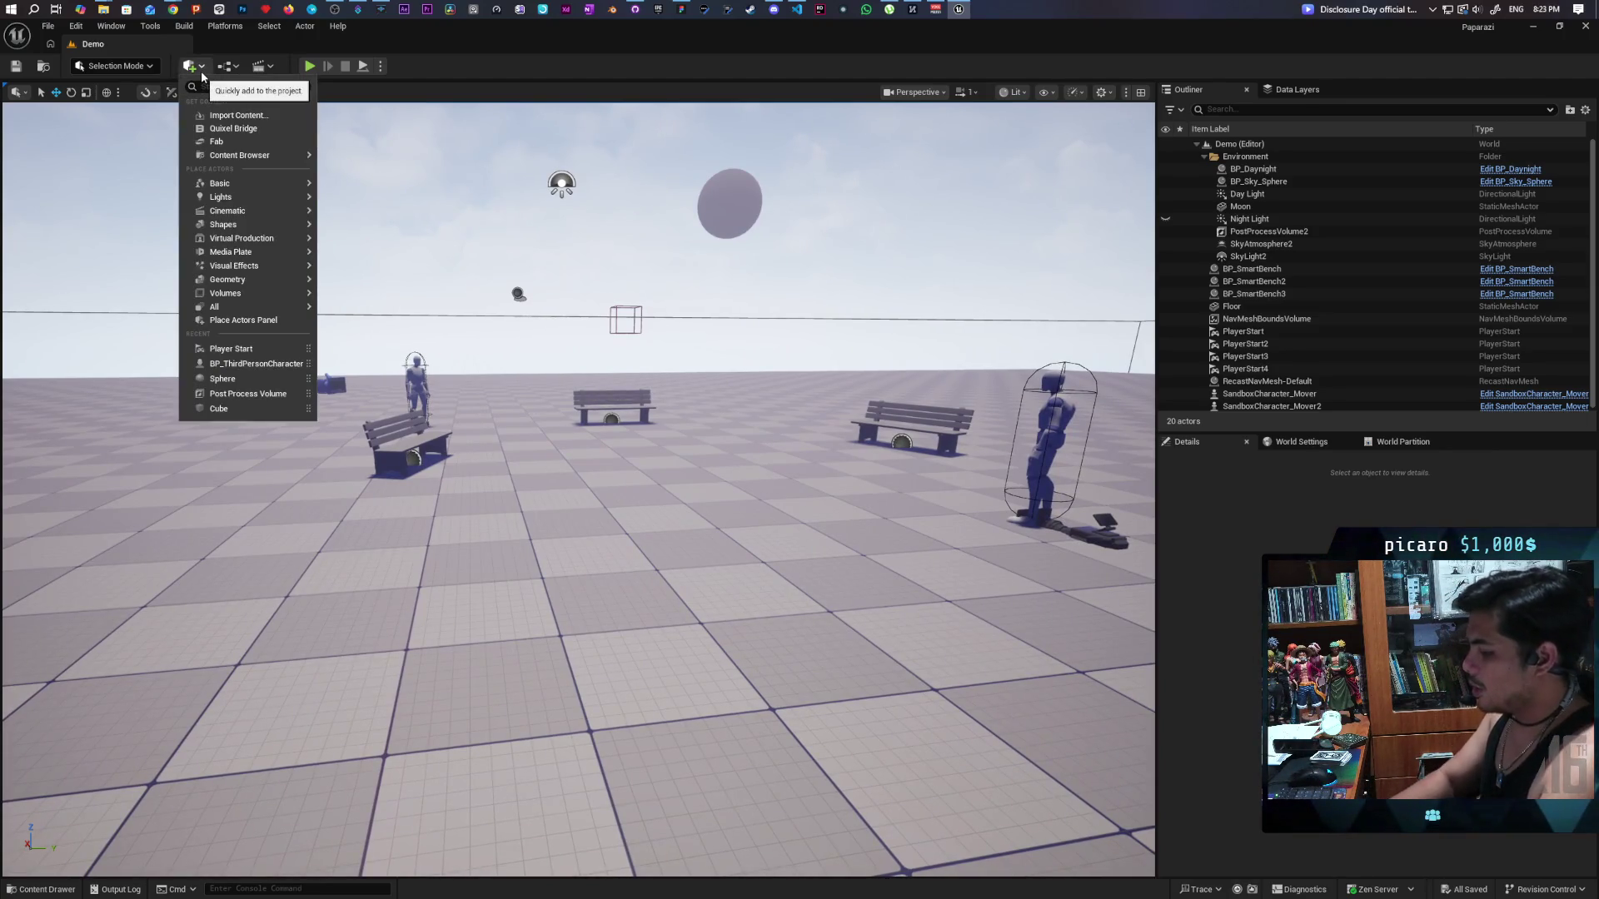
Place a Sphere in front of the benches, raise it onto the floor, and stretch it flat.
left_click(202, 72)
type("sphere")
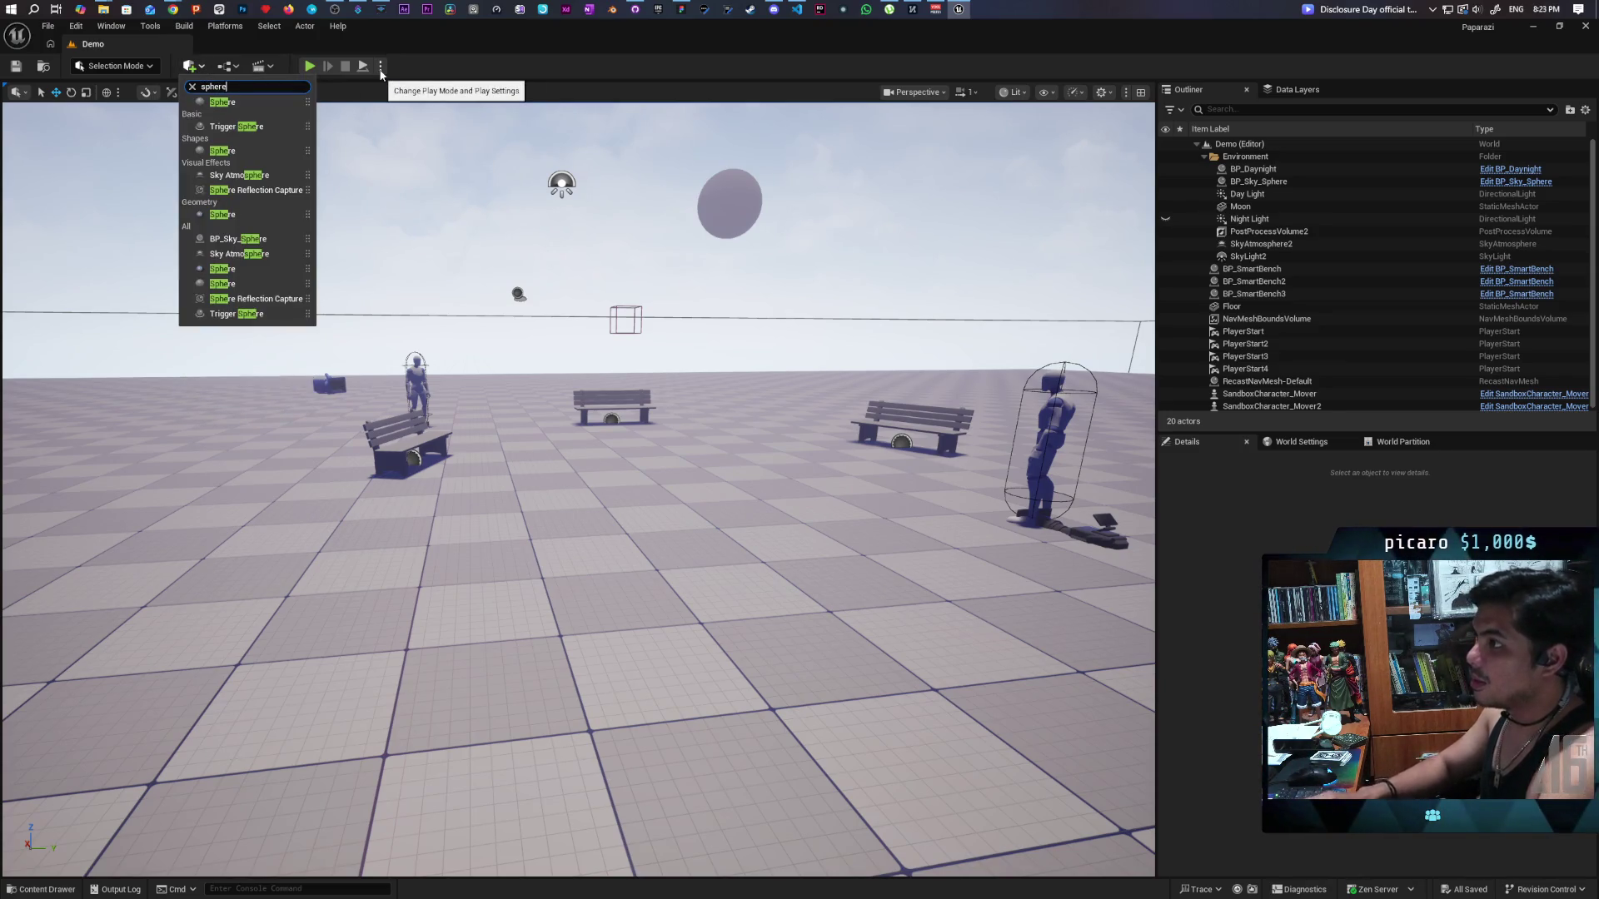
mouse_move(244, 101)
left_mouse_down()
mouse_move(575, 666)
mouse_move(494, 586)
left_mouse_up()
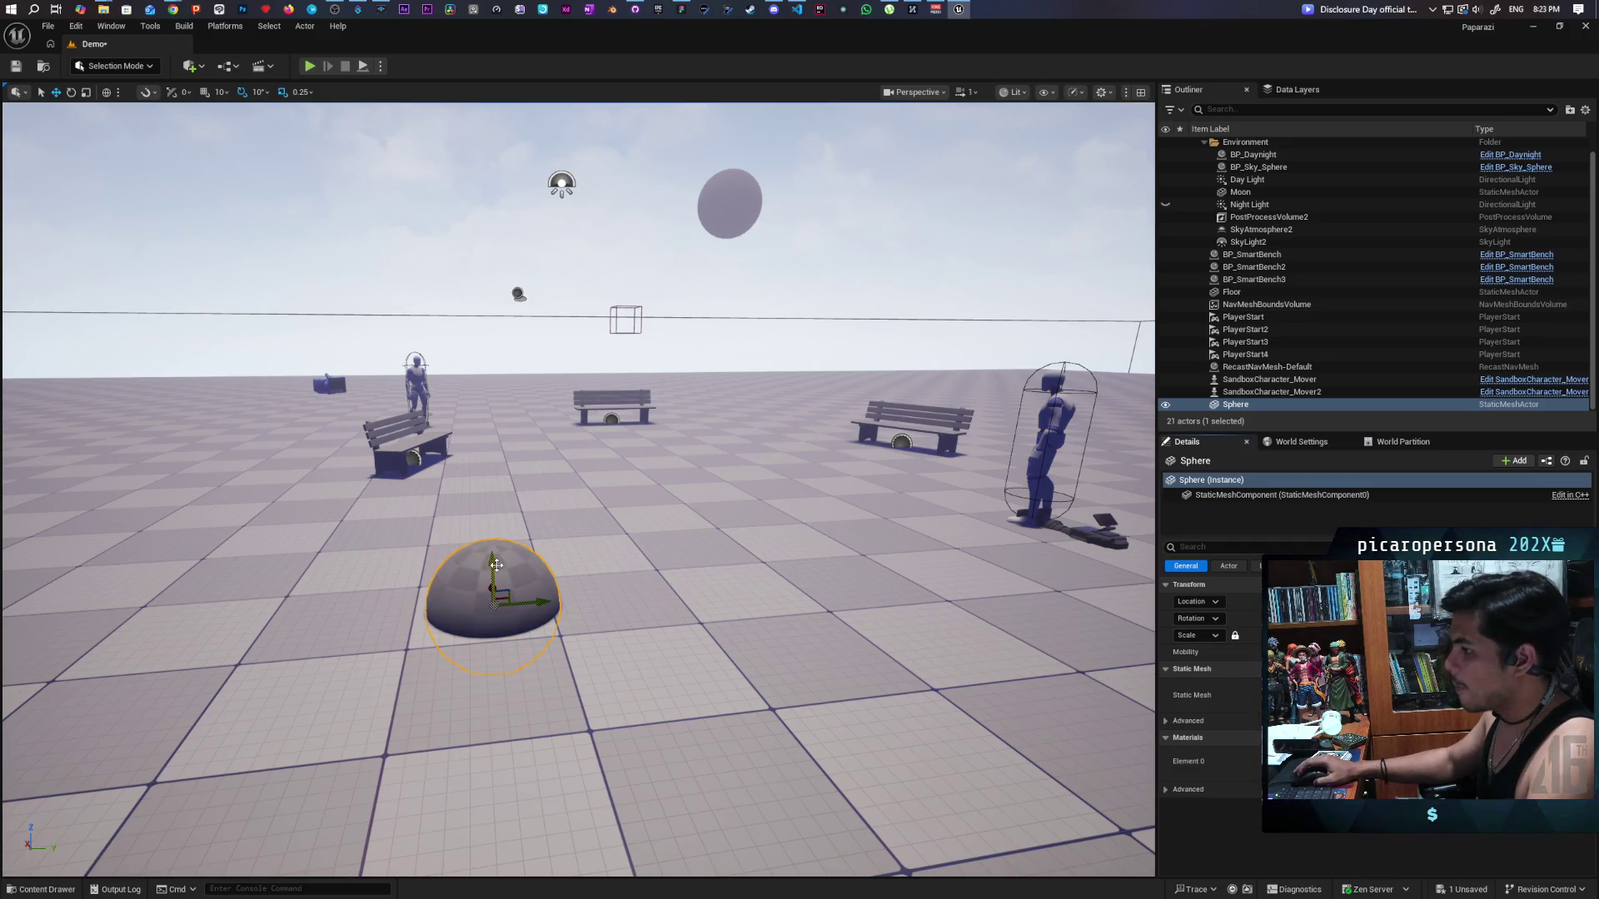
left_click_drag(496, 565, 490, 521)
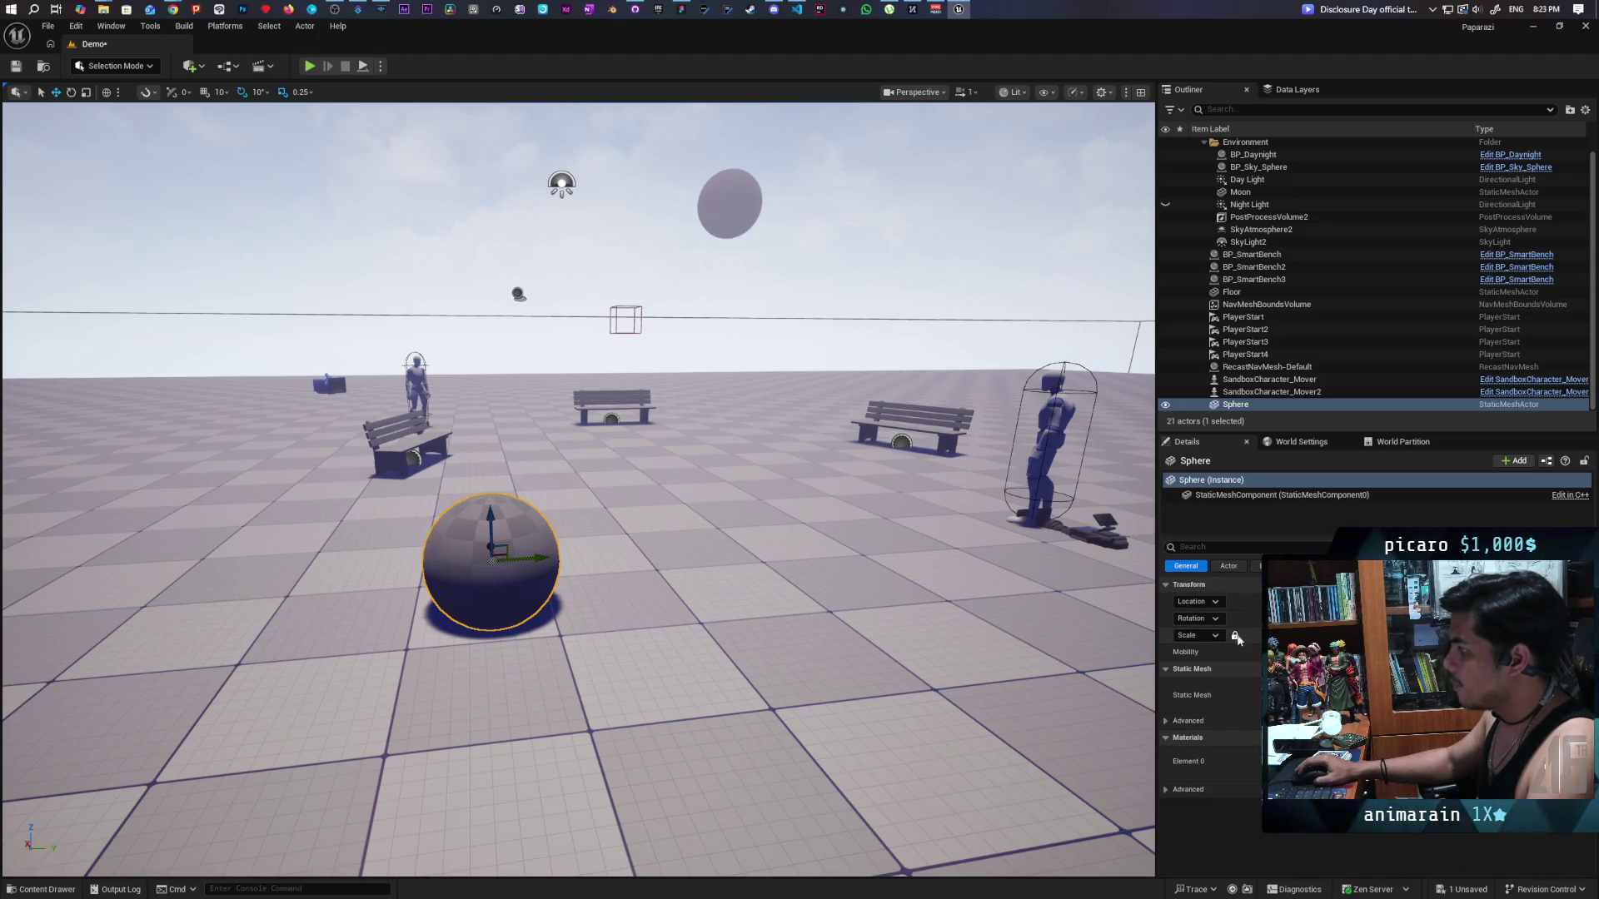
left_click_drag(1290, 635, 1332, 635)
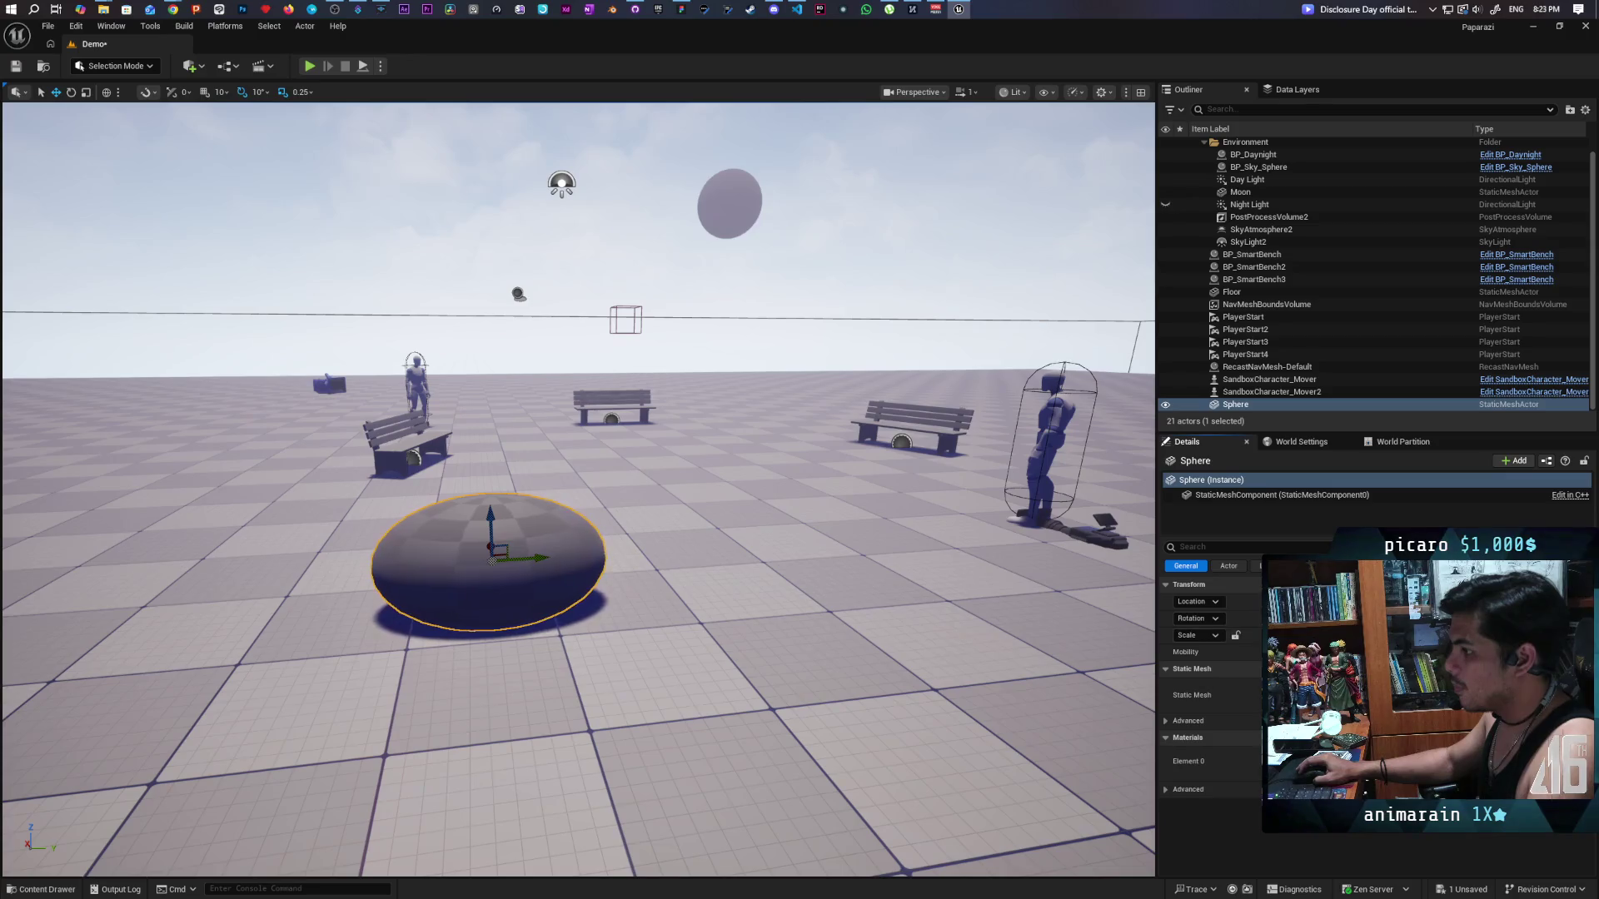
left_click_drag(583, 500, 417, 499)
key("f")
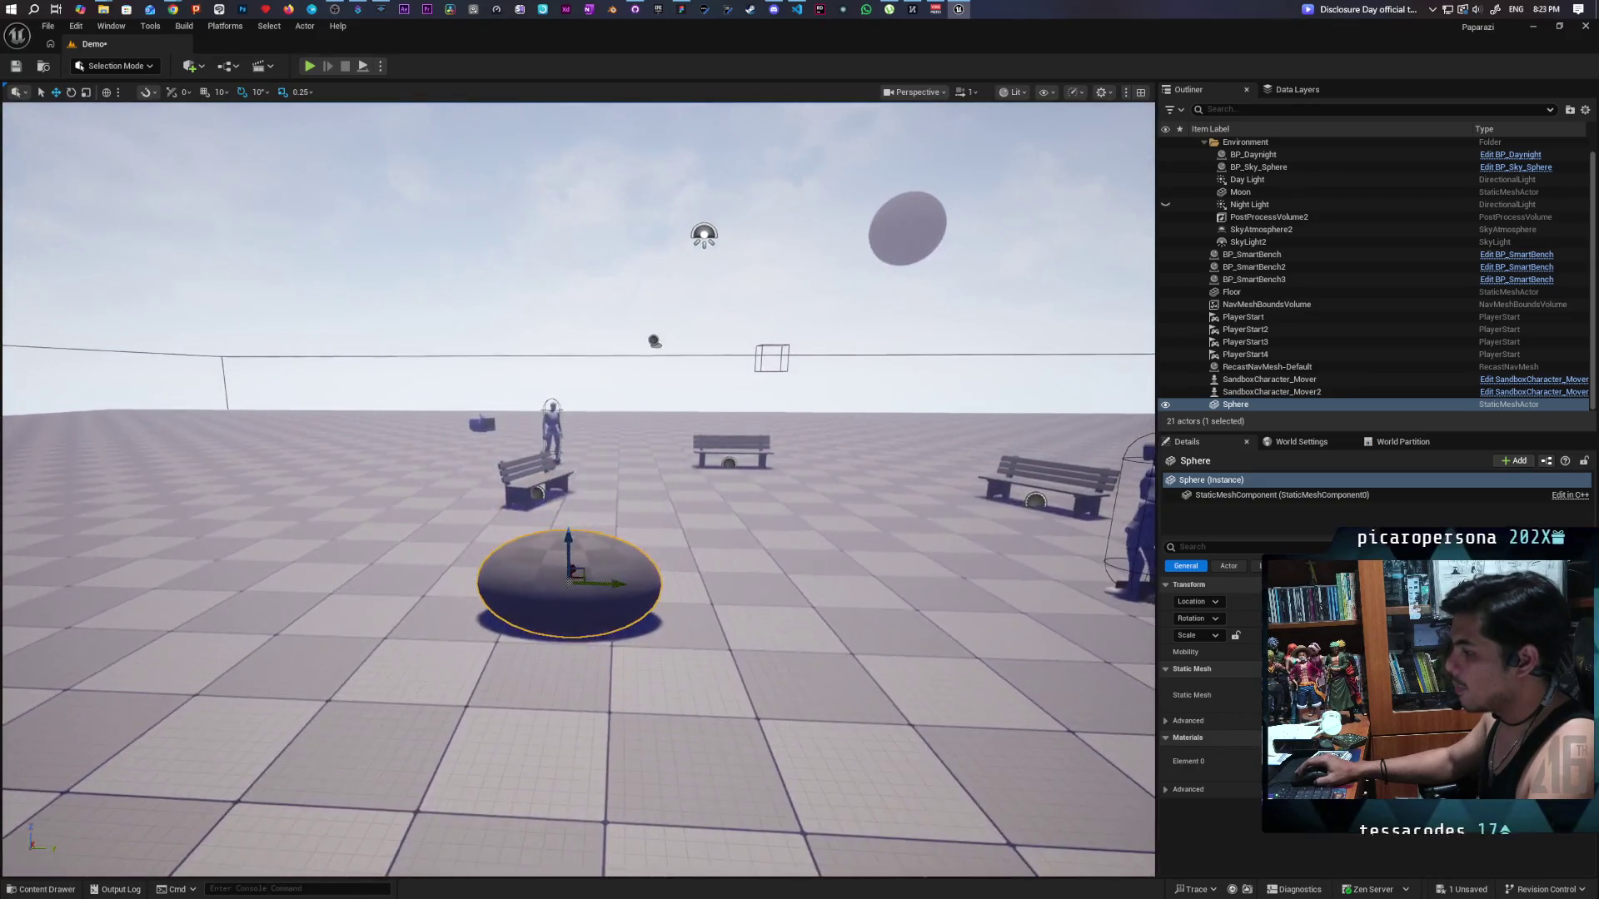
left_click(1228, 497)
Set the sphere mesh's Collision Presets to OverlapAllDynamic and save the Demo level.
left_click(1218, 547)
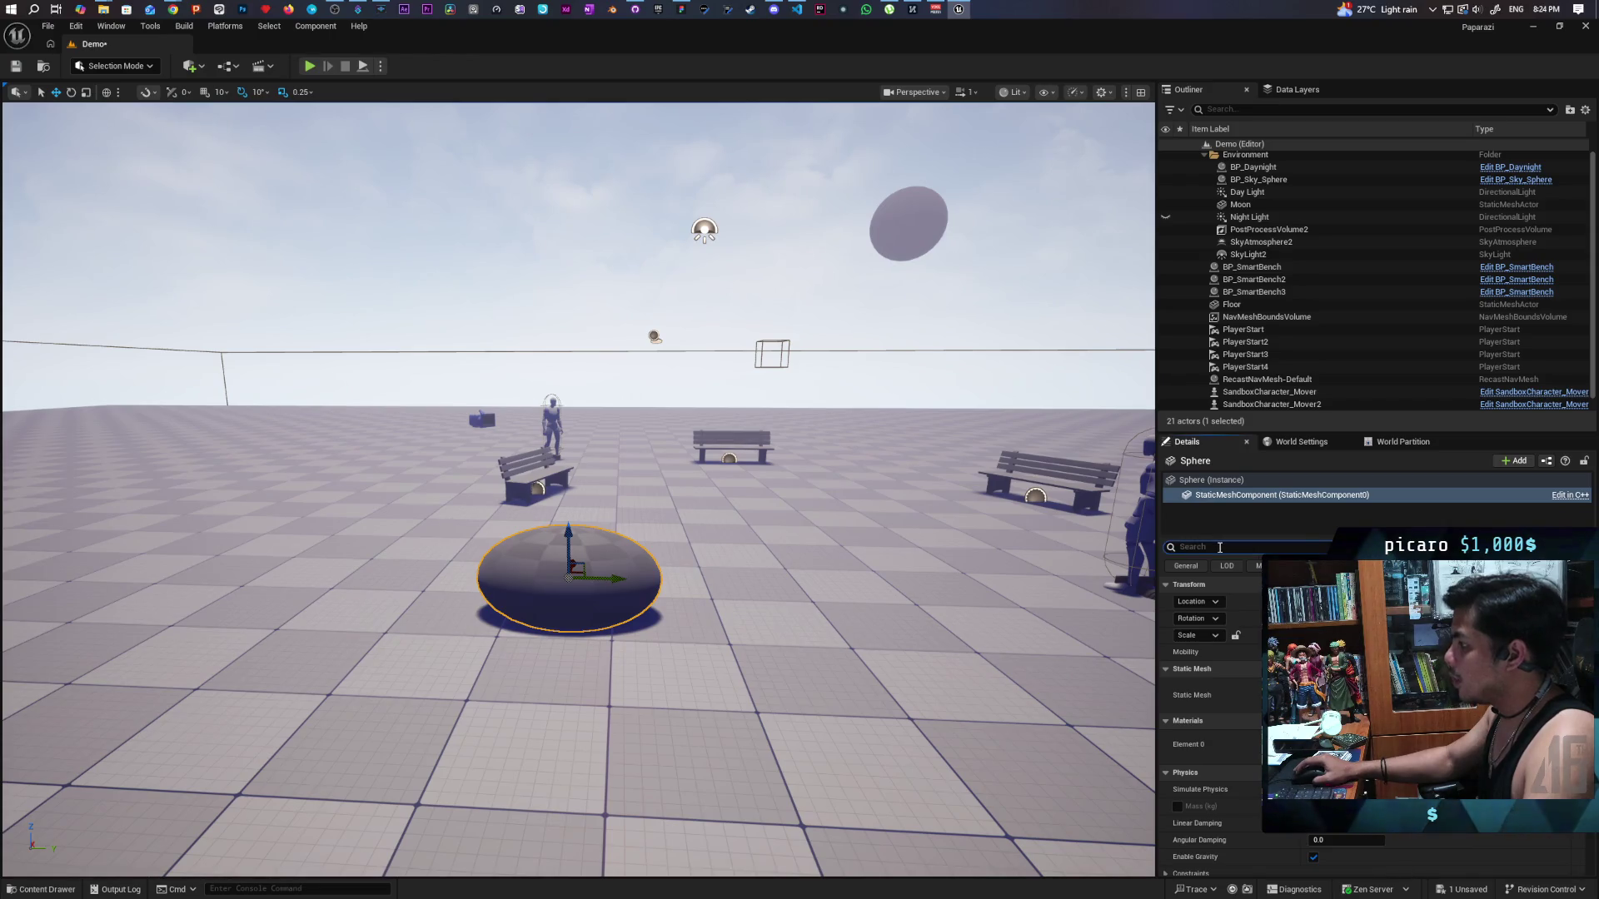
left_click(1219, 547)
type("si")
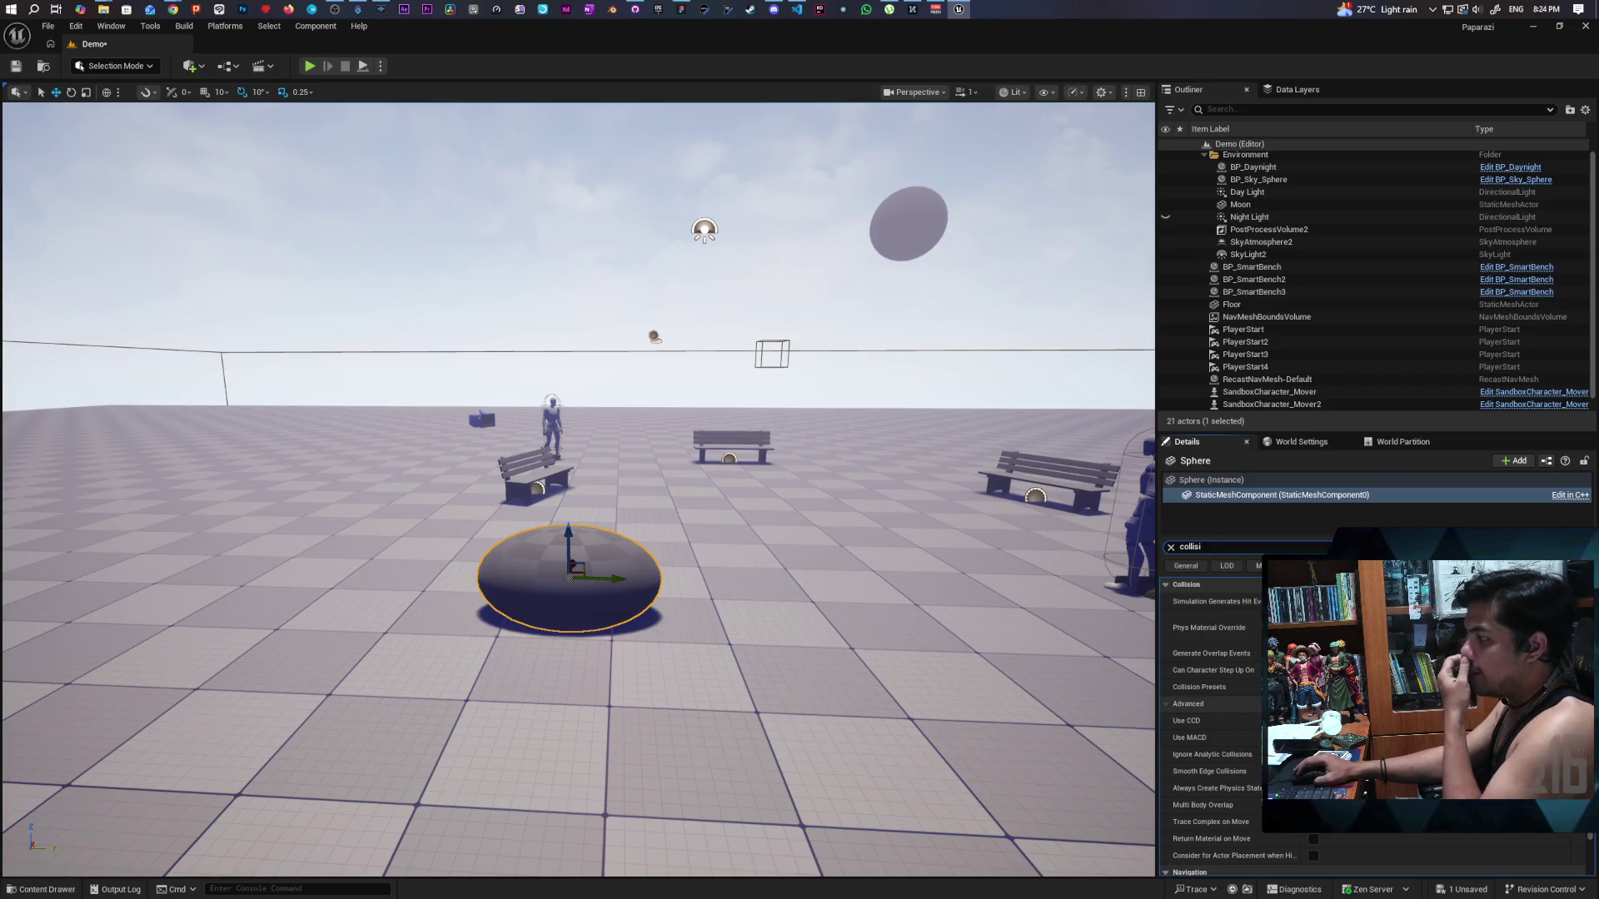
left_click(1332, 687)
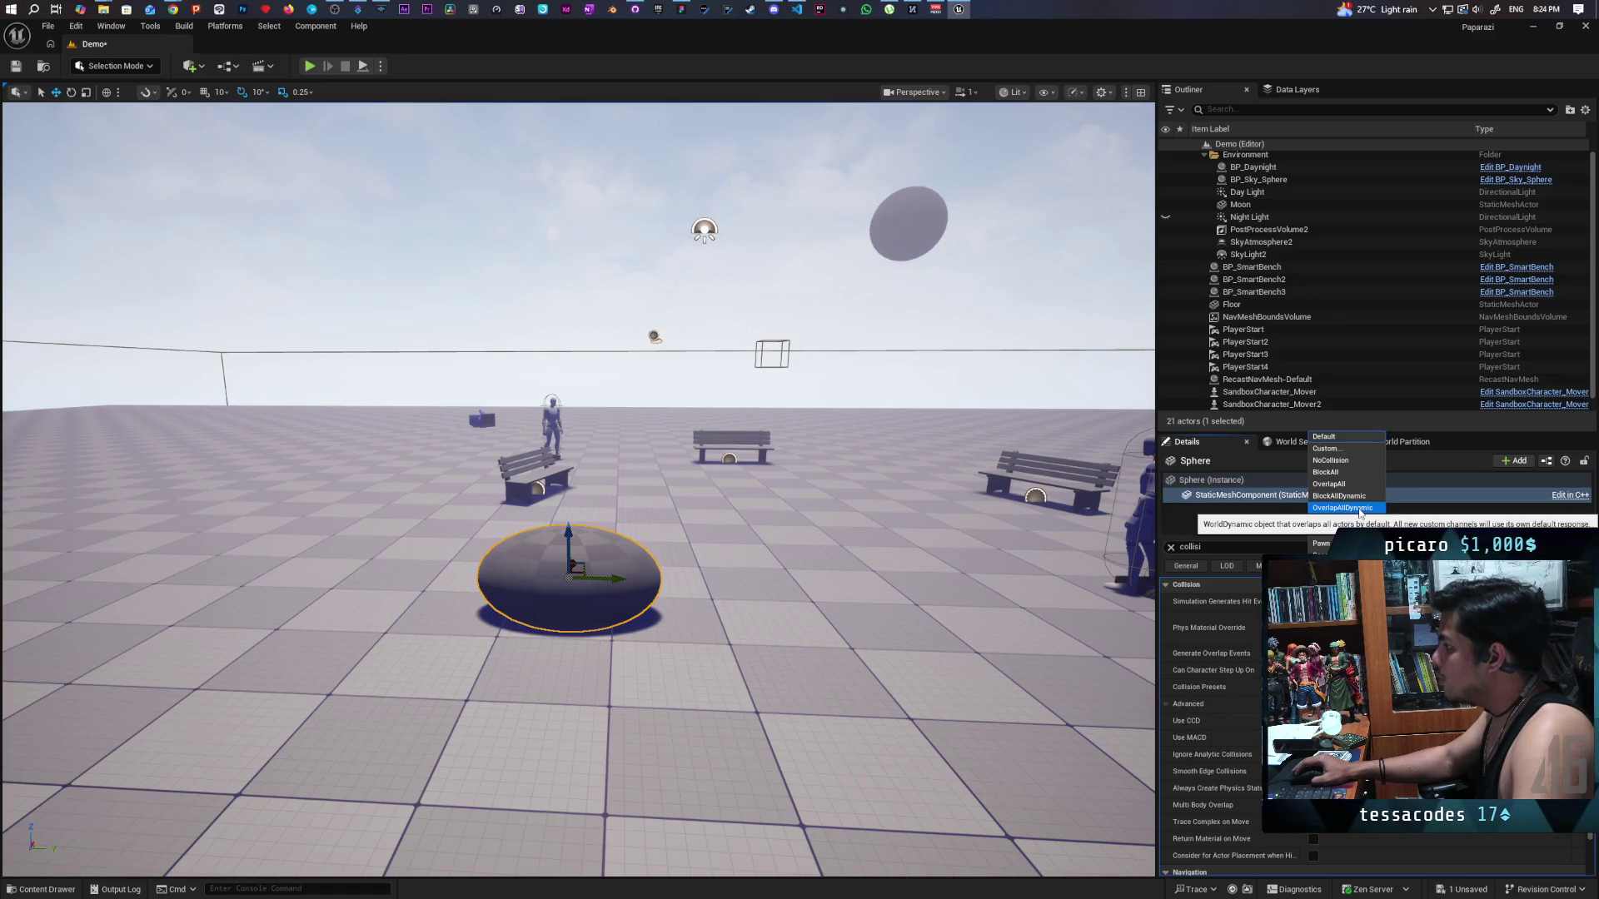
left_click(1360, 508)
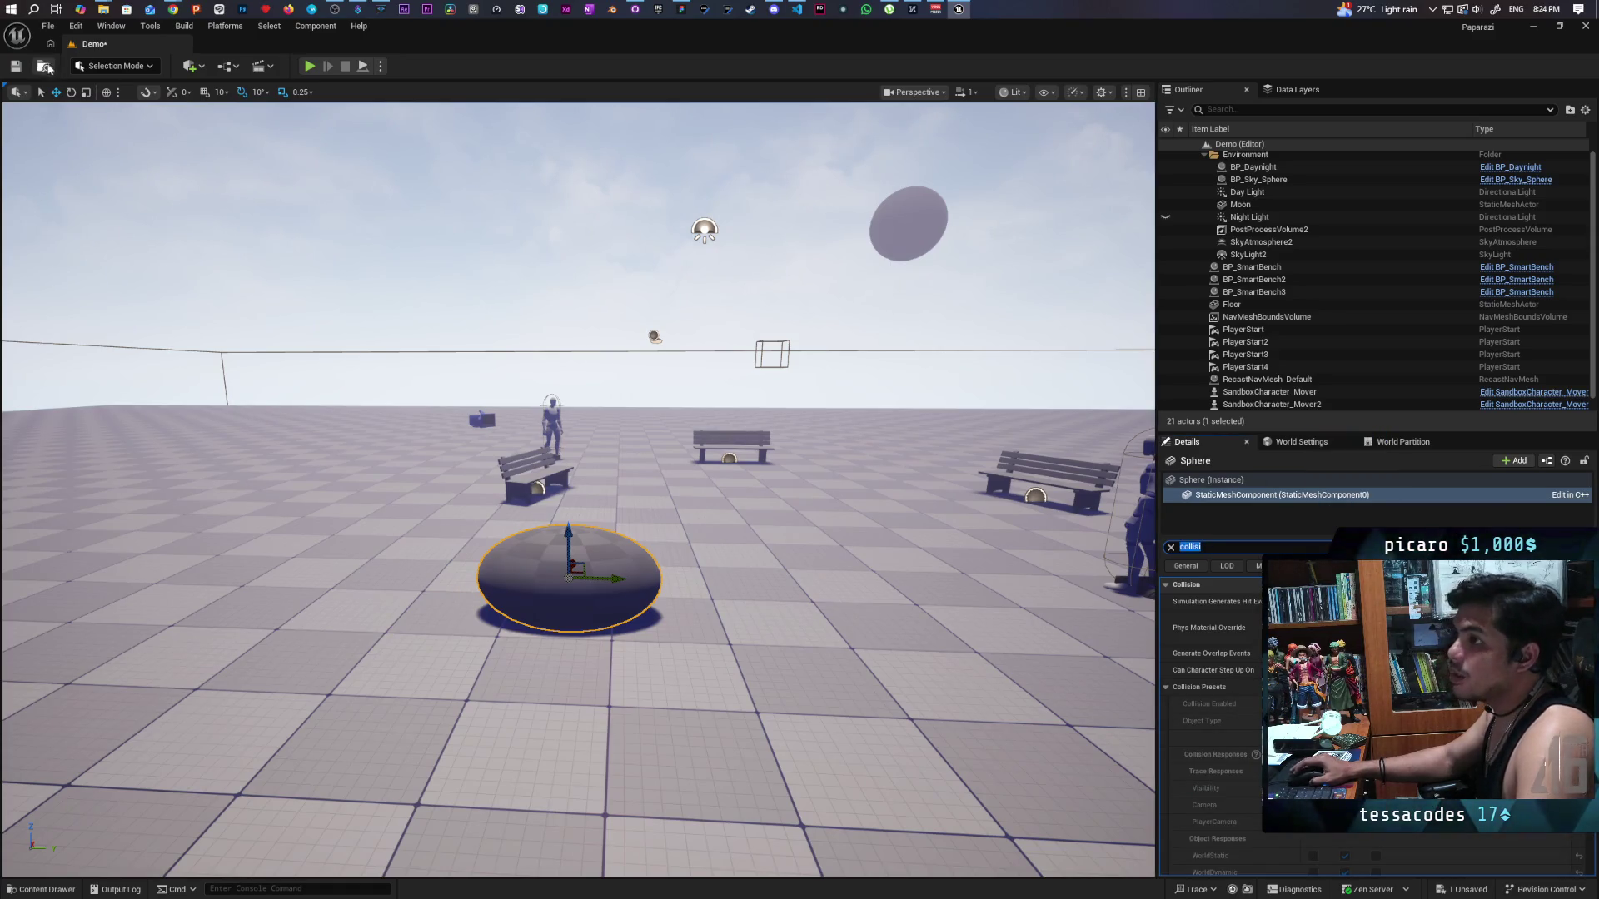
left_click(14, 68)
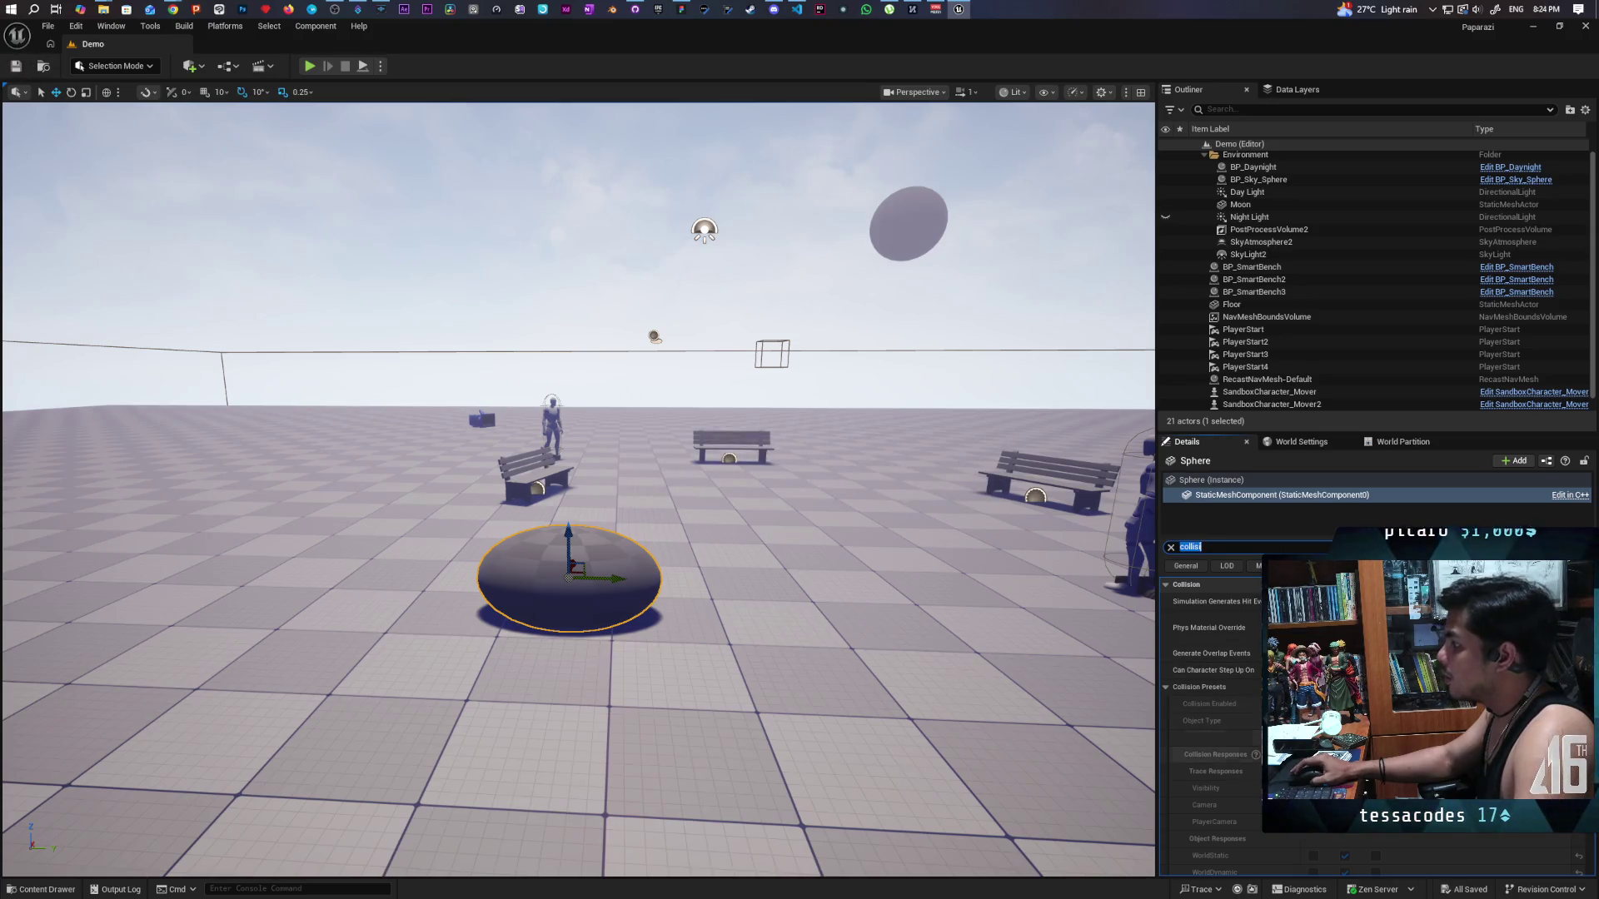
Apply a different collision option to the sphere and save the level again.
scroll(1212, 708, "down", 2)
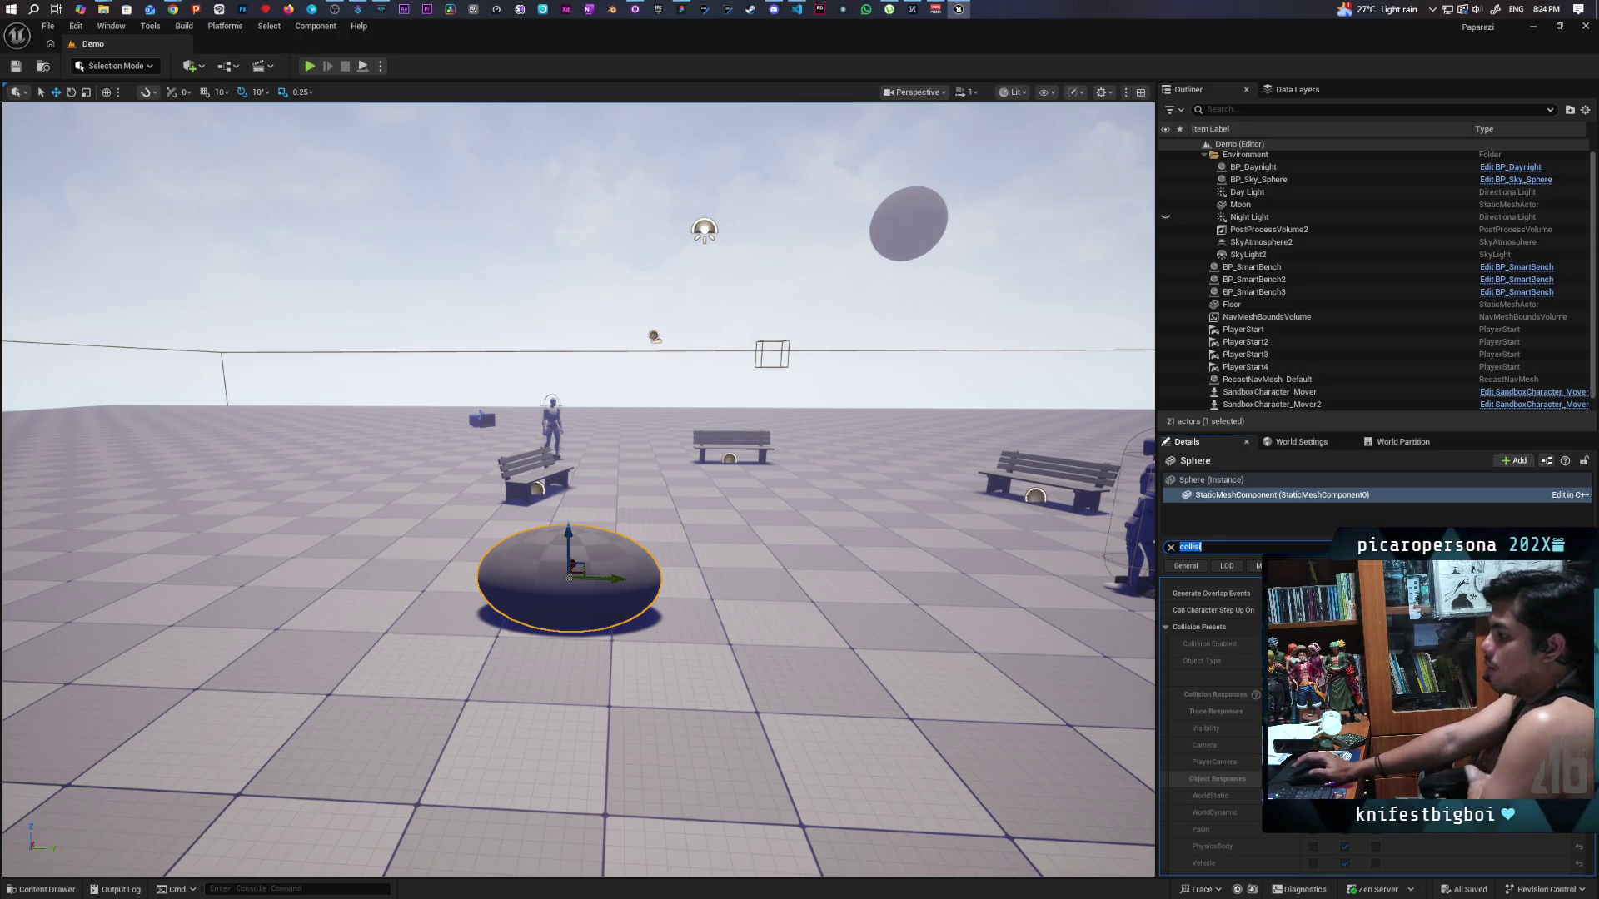
left_click(1349, 626)
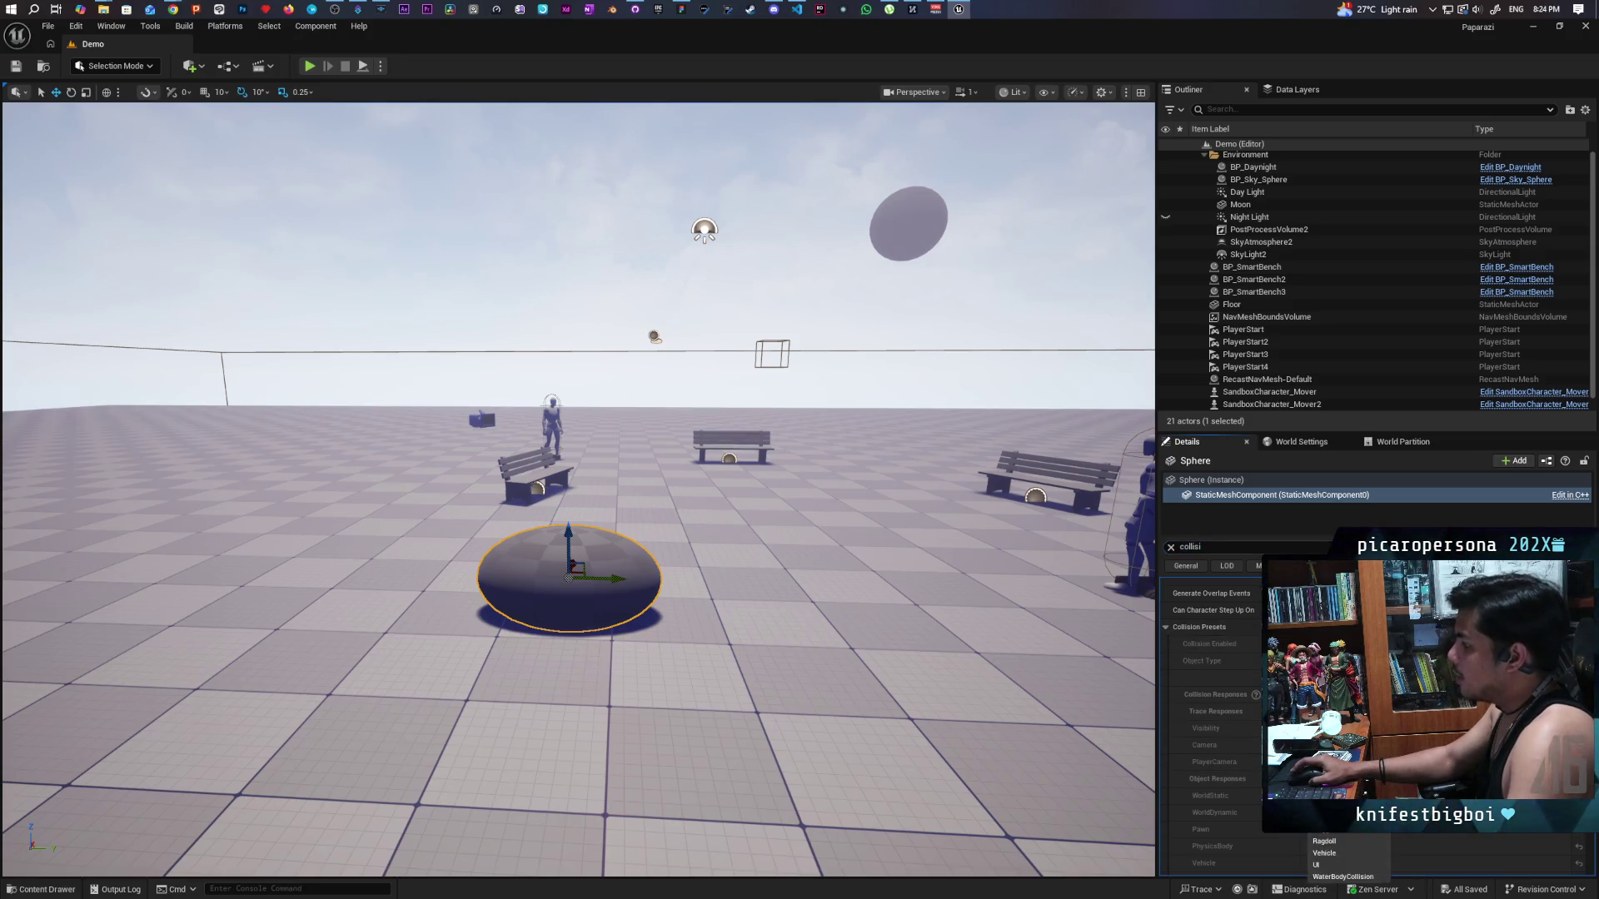
left_click(1317, 864)
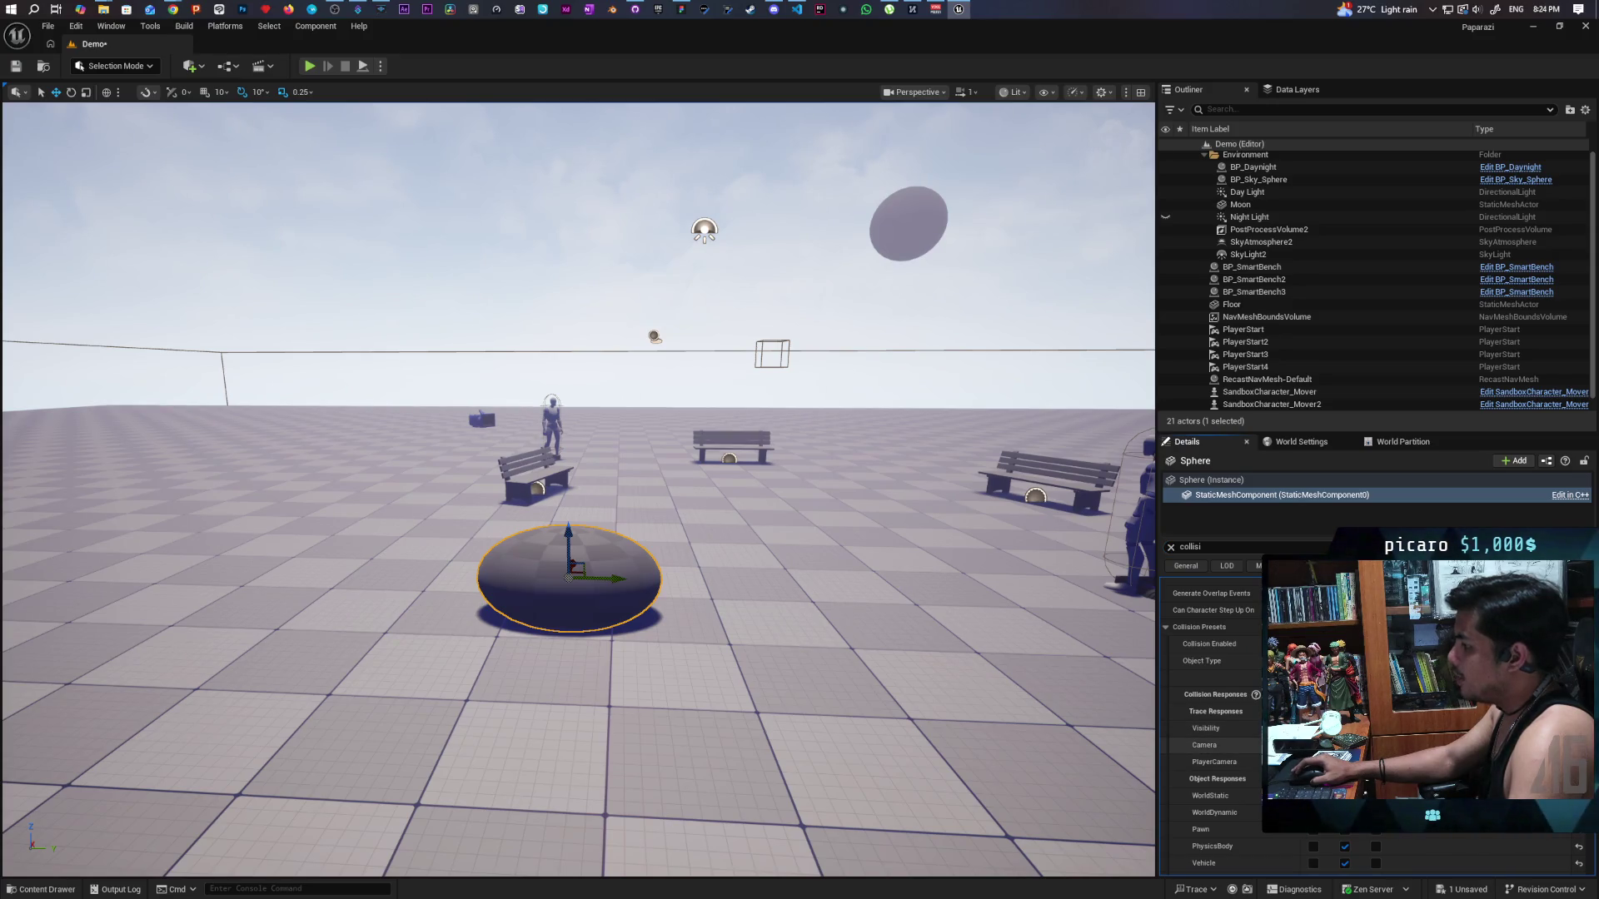
left_click(22, 65)
Start a playtest of the Demo level, roll the ball forward and switch to the walking character.
left_click(308, 65)
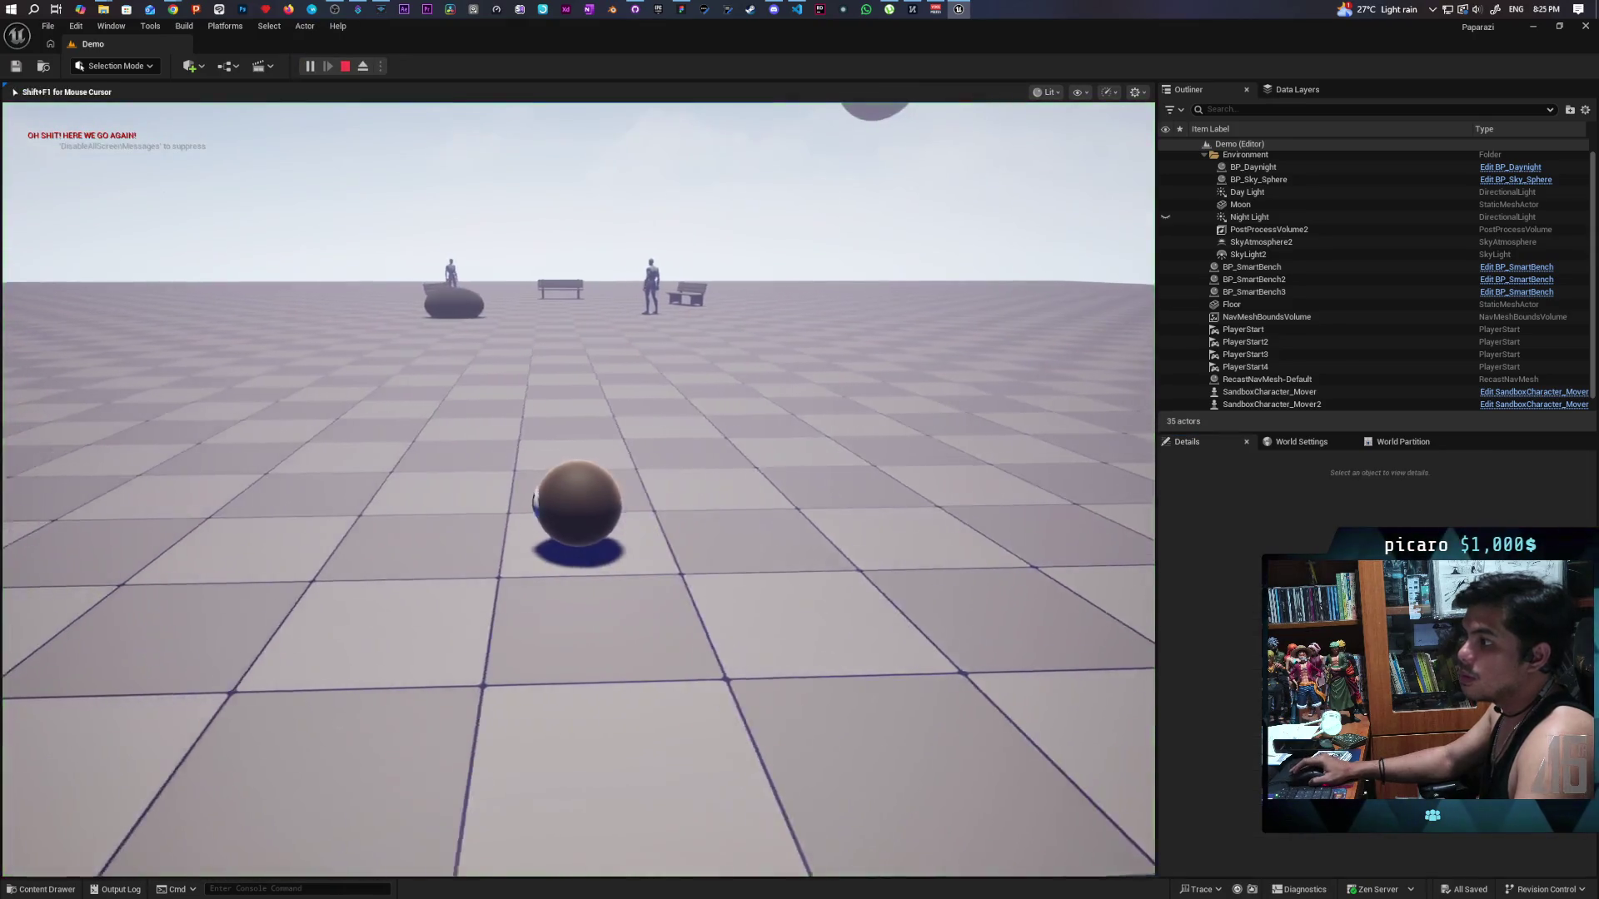
key("w")
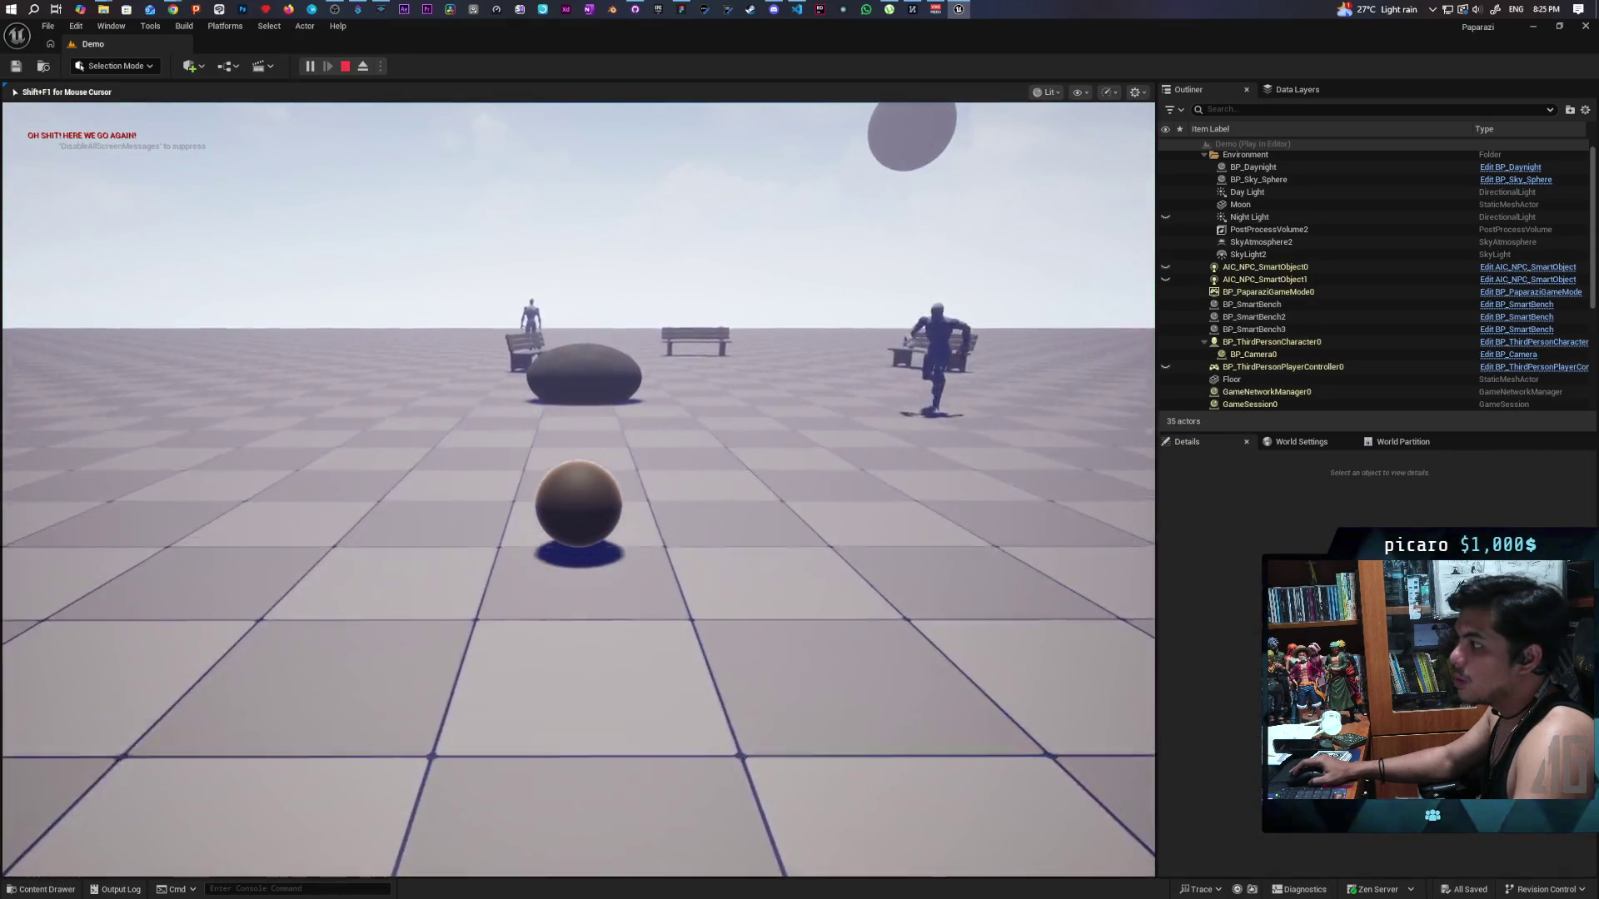
key("a")
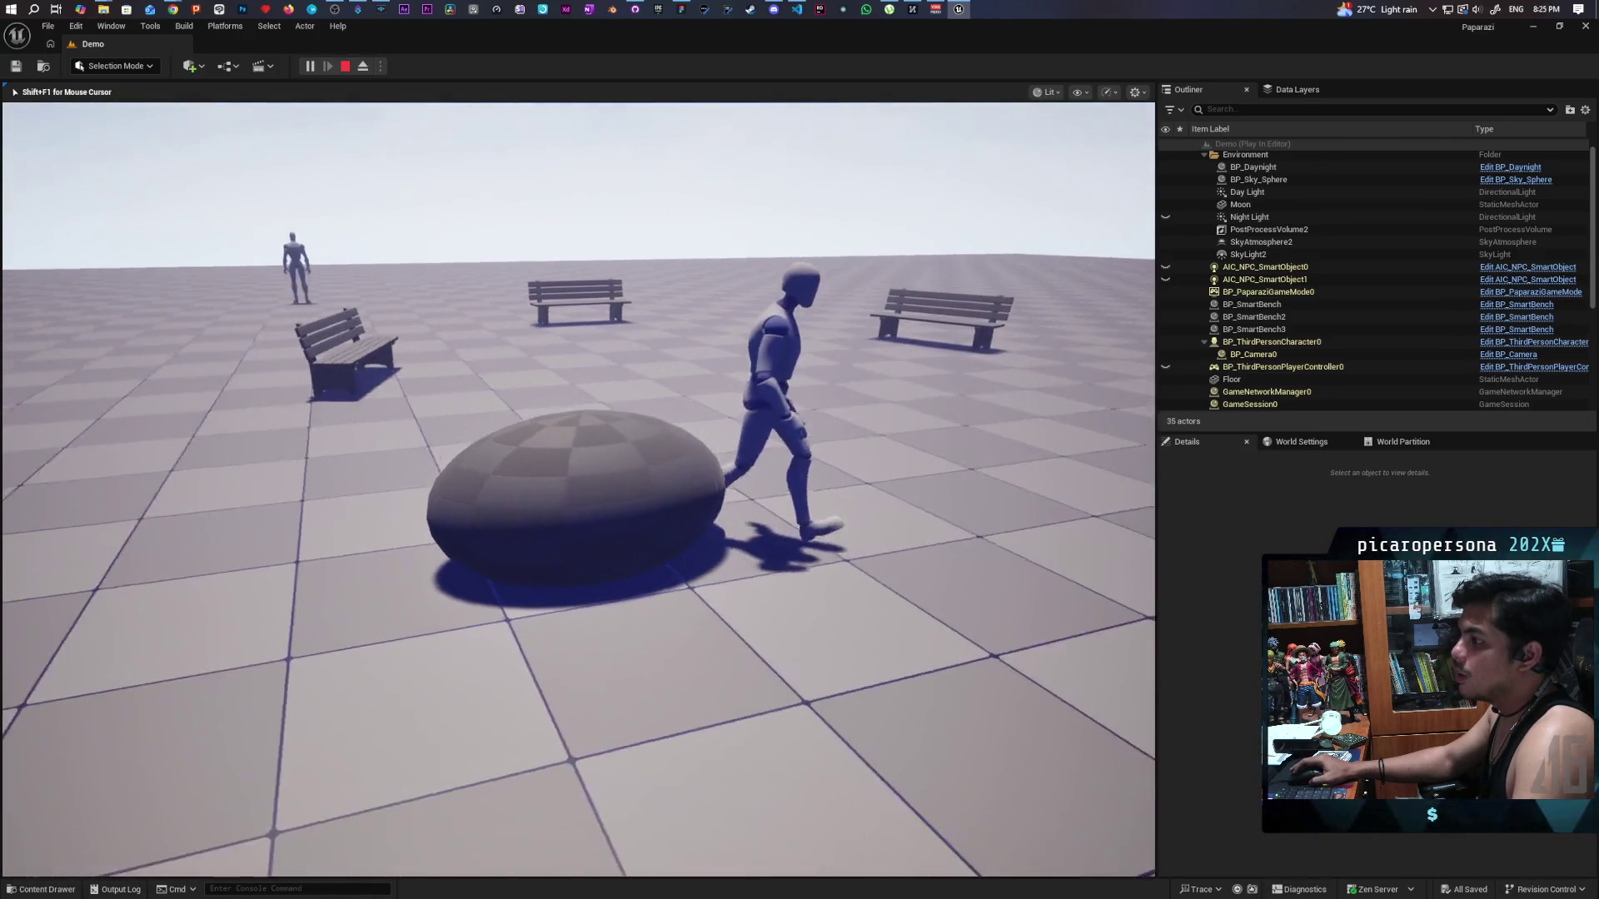
Toggle the photo camera viewfinder on and off several times, then close it.
key("e")
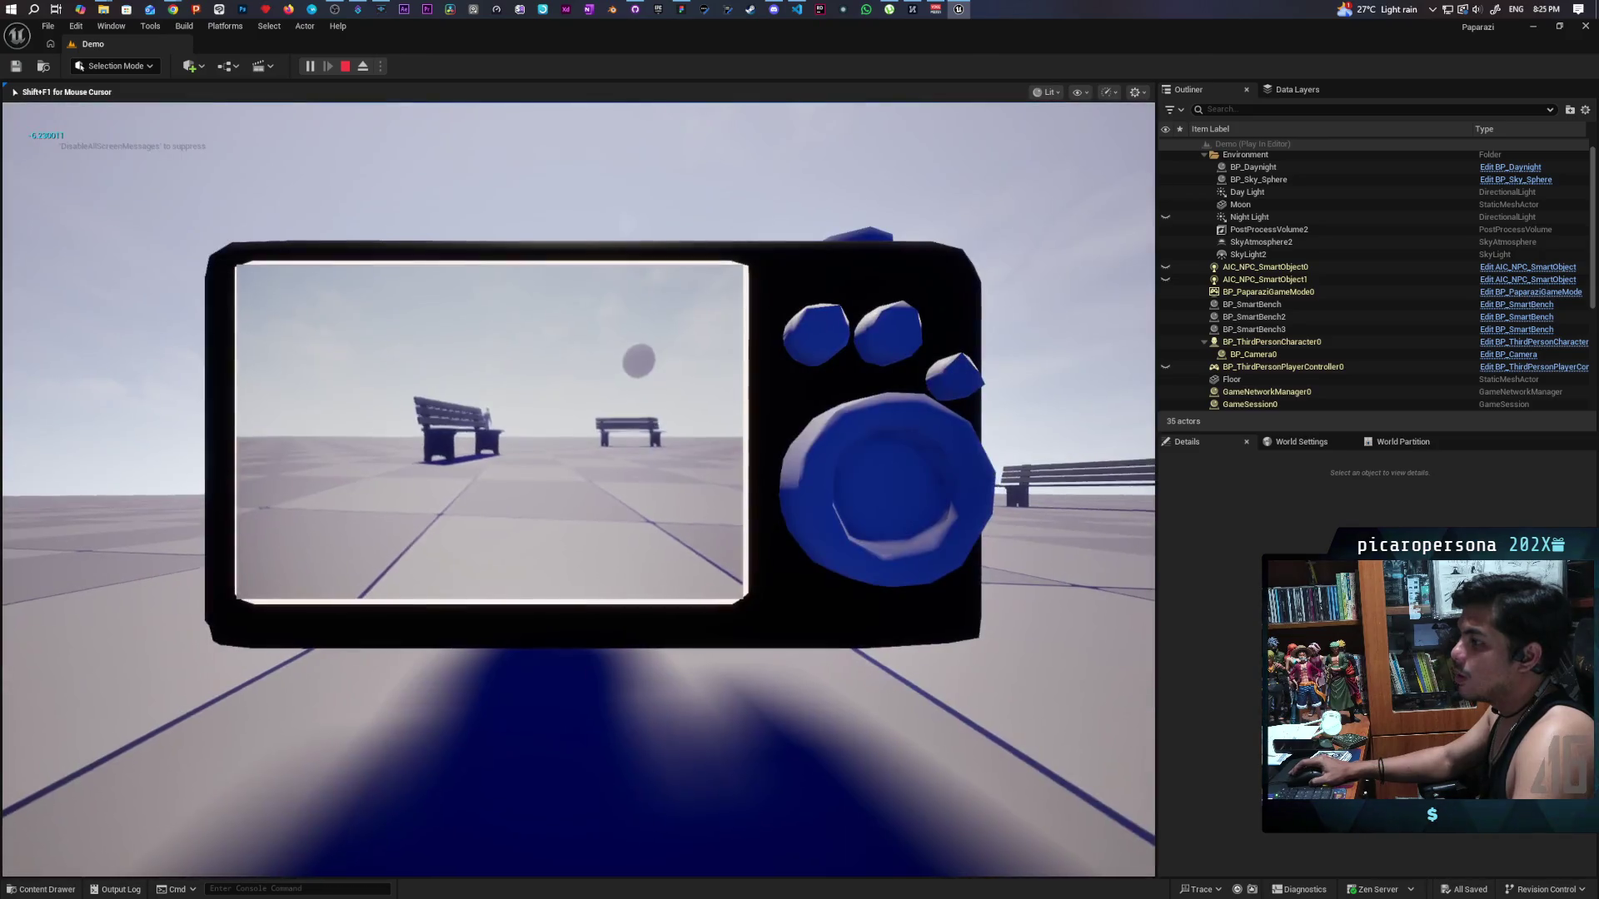
key("e")
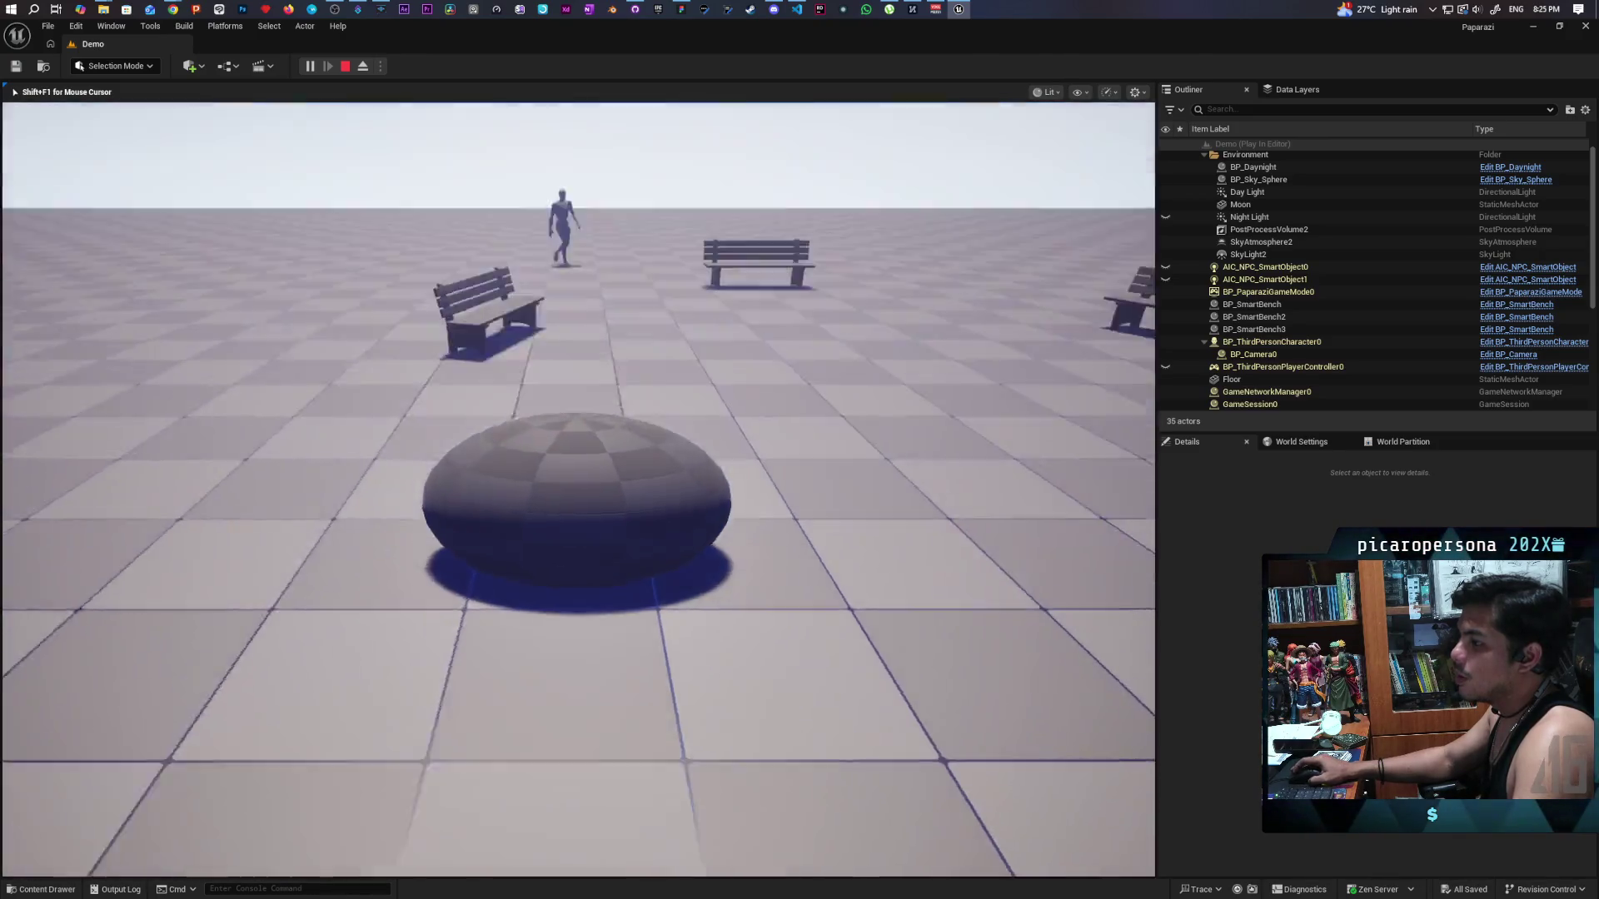
key("e")
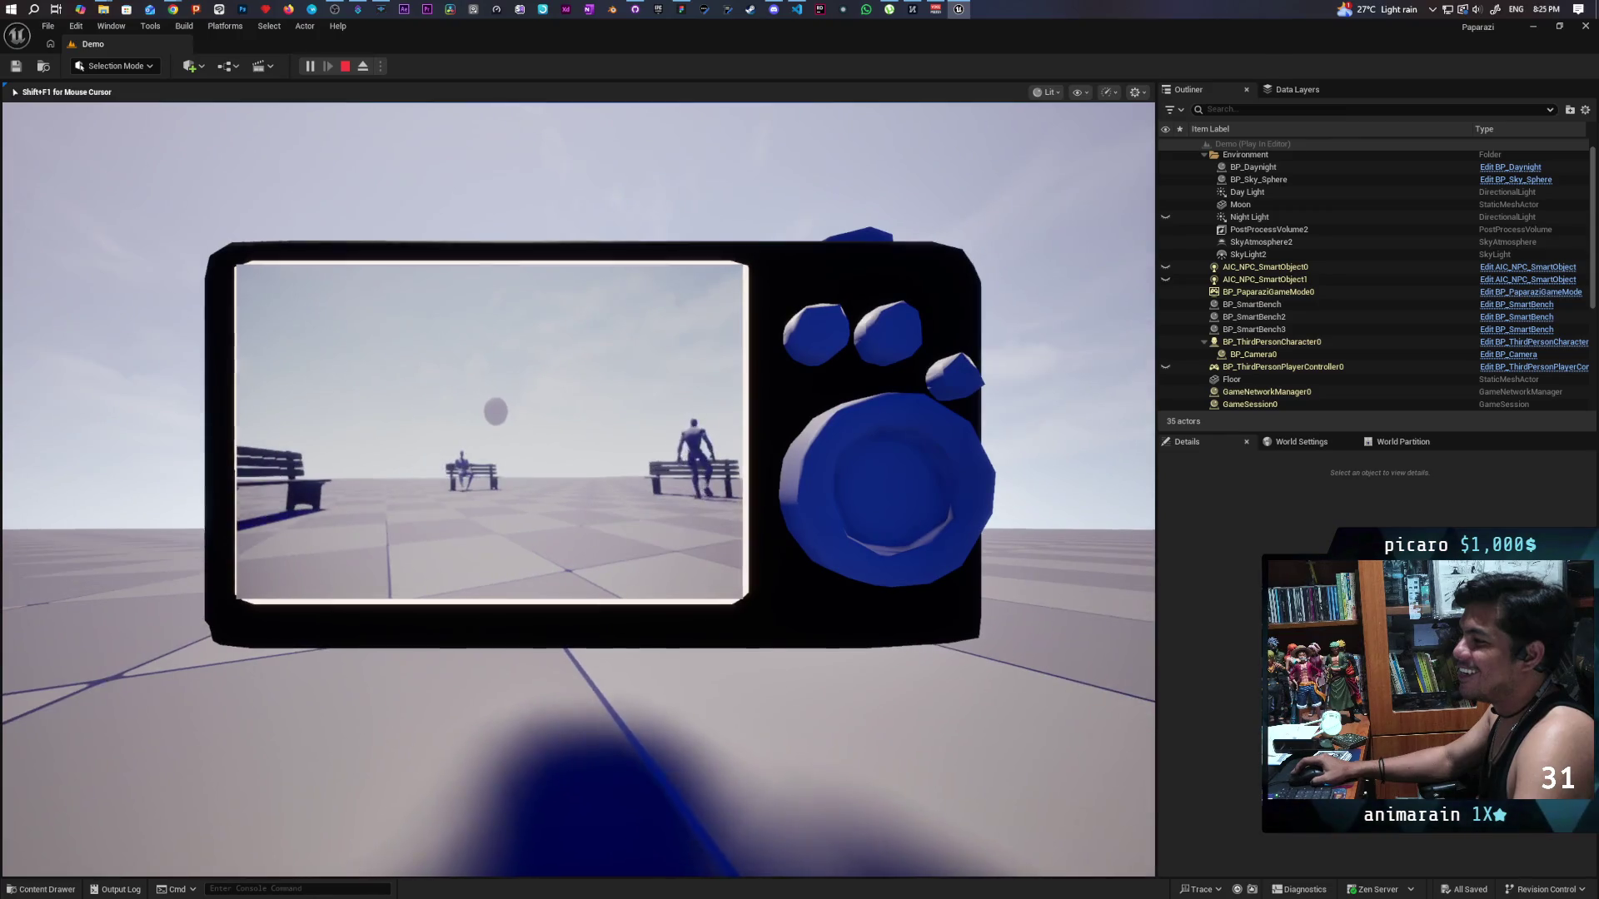
key("e")
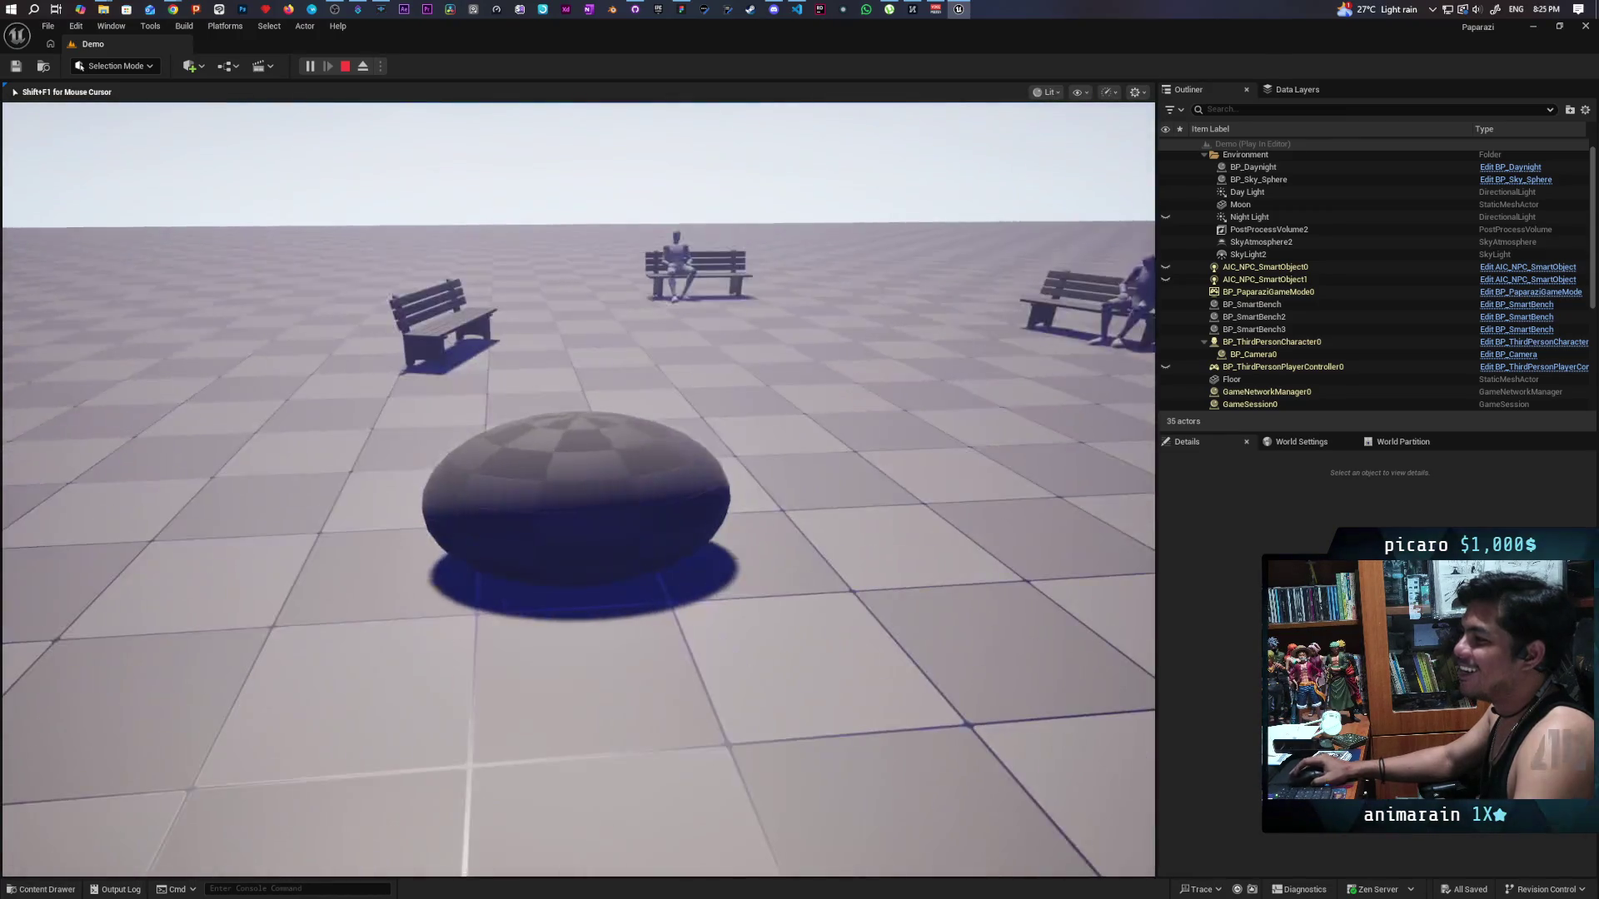
key("e")
key("e")
key("e")
key("e")
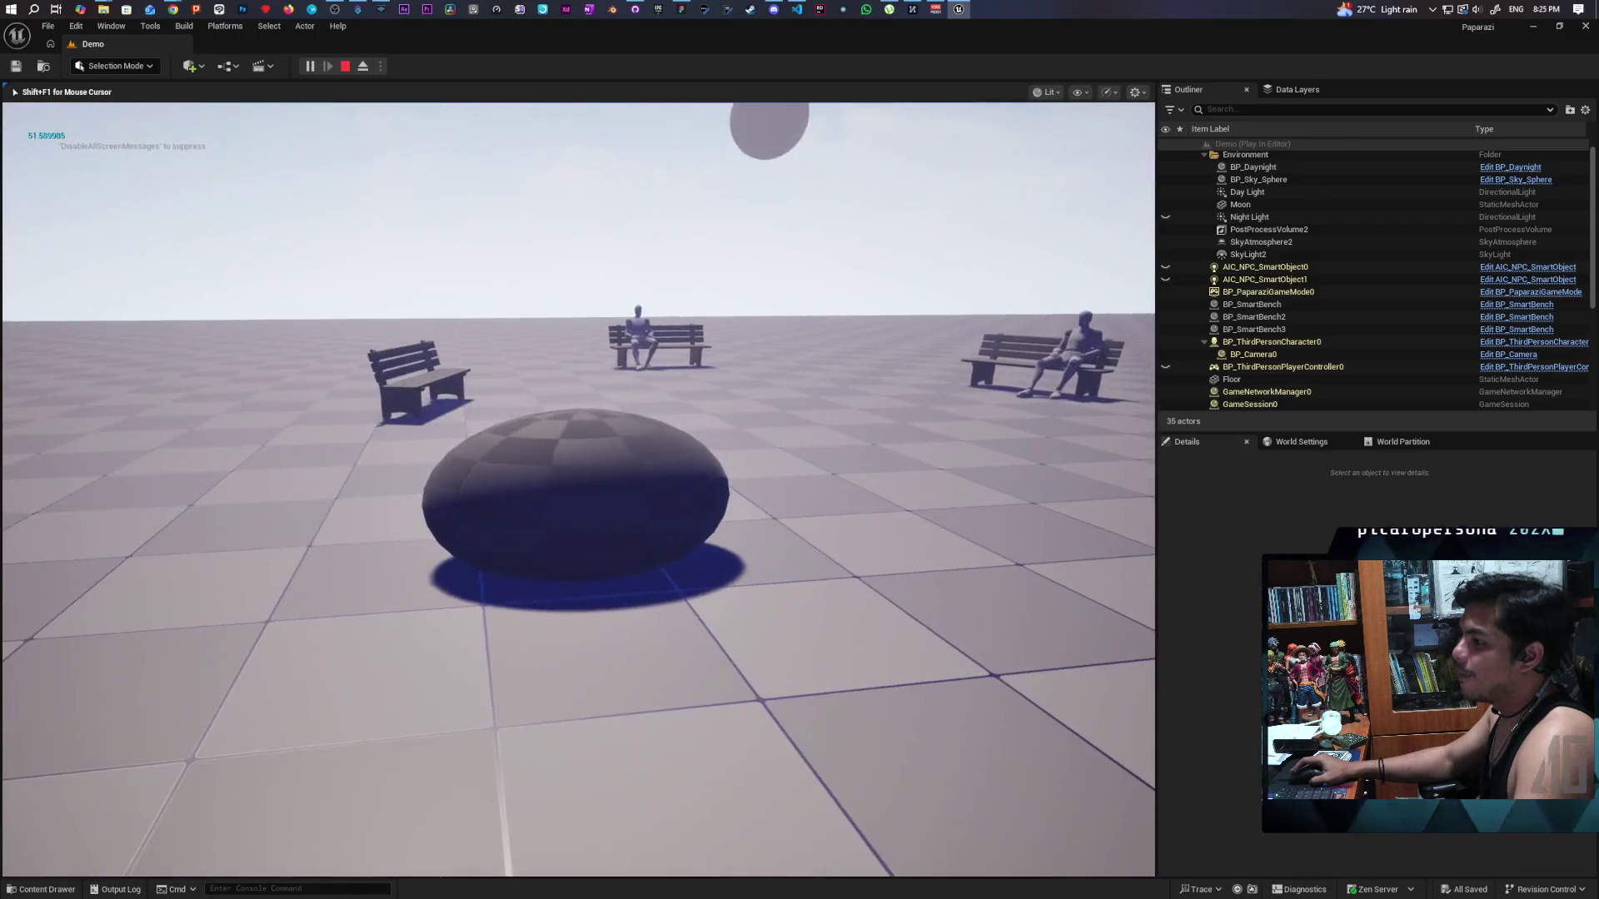
key("e")
key("e")
key("e")
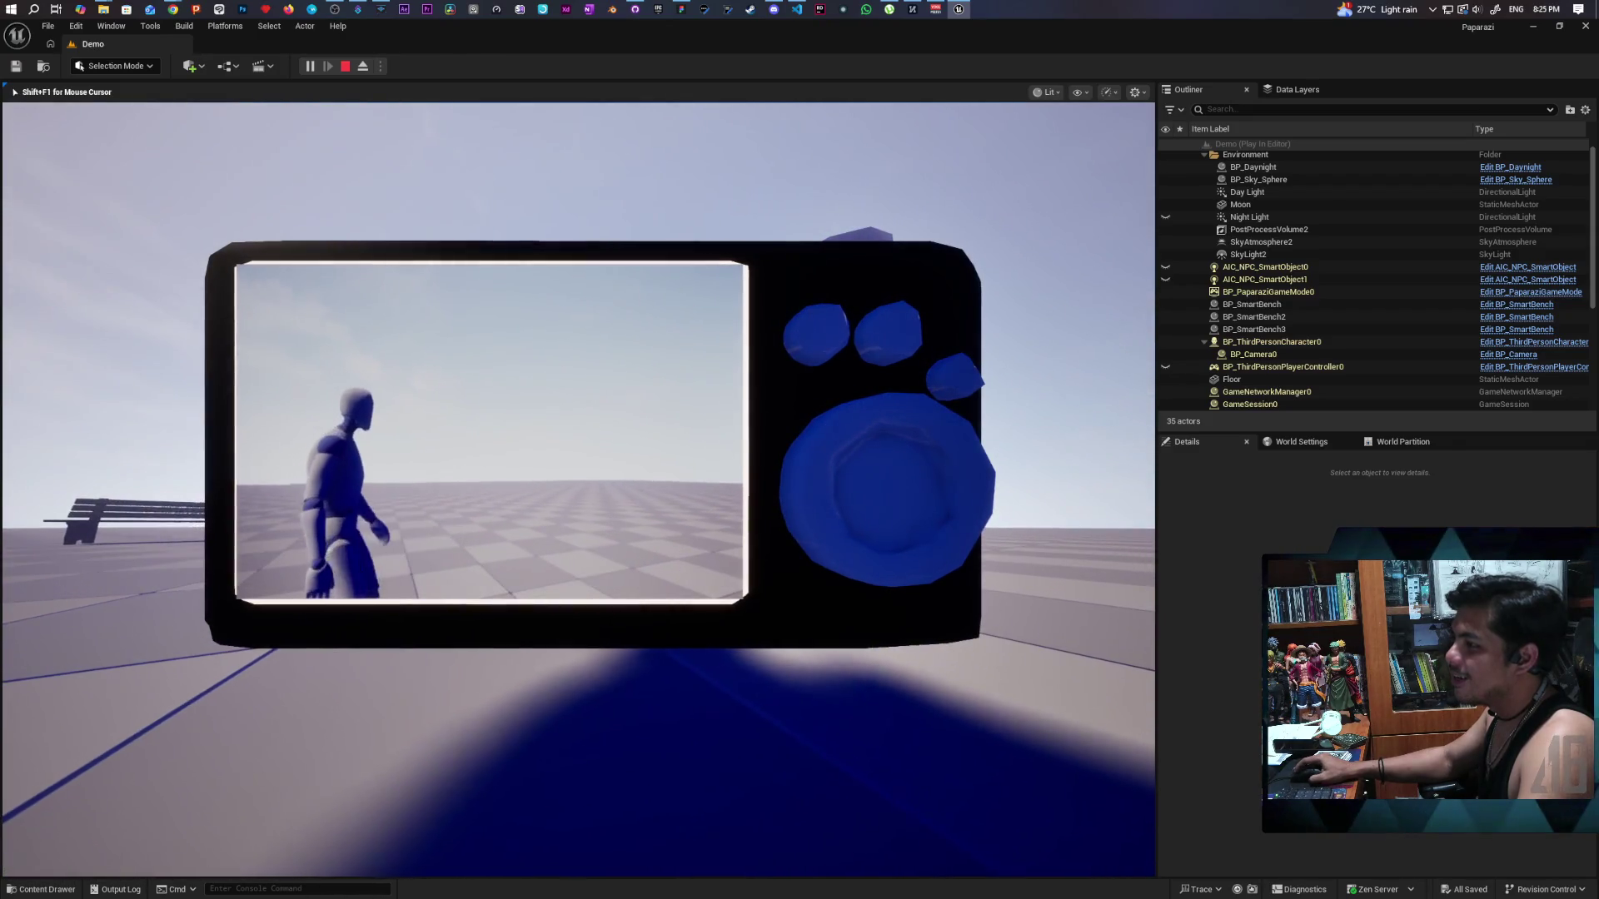
key("c")
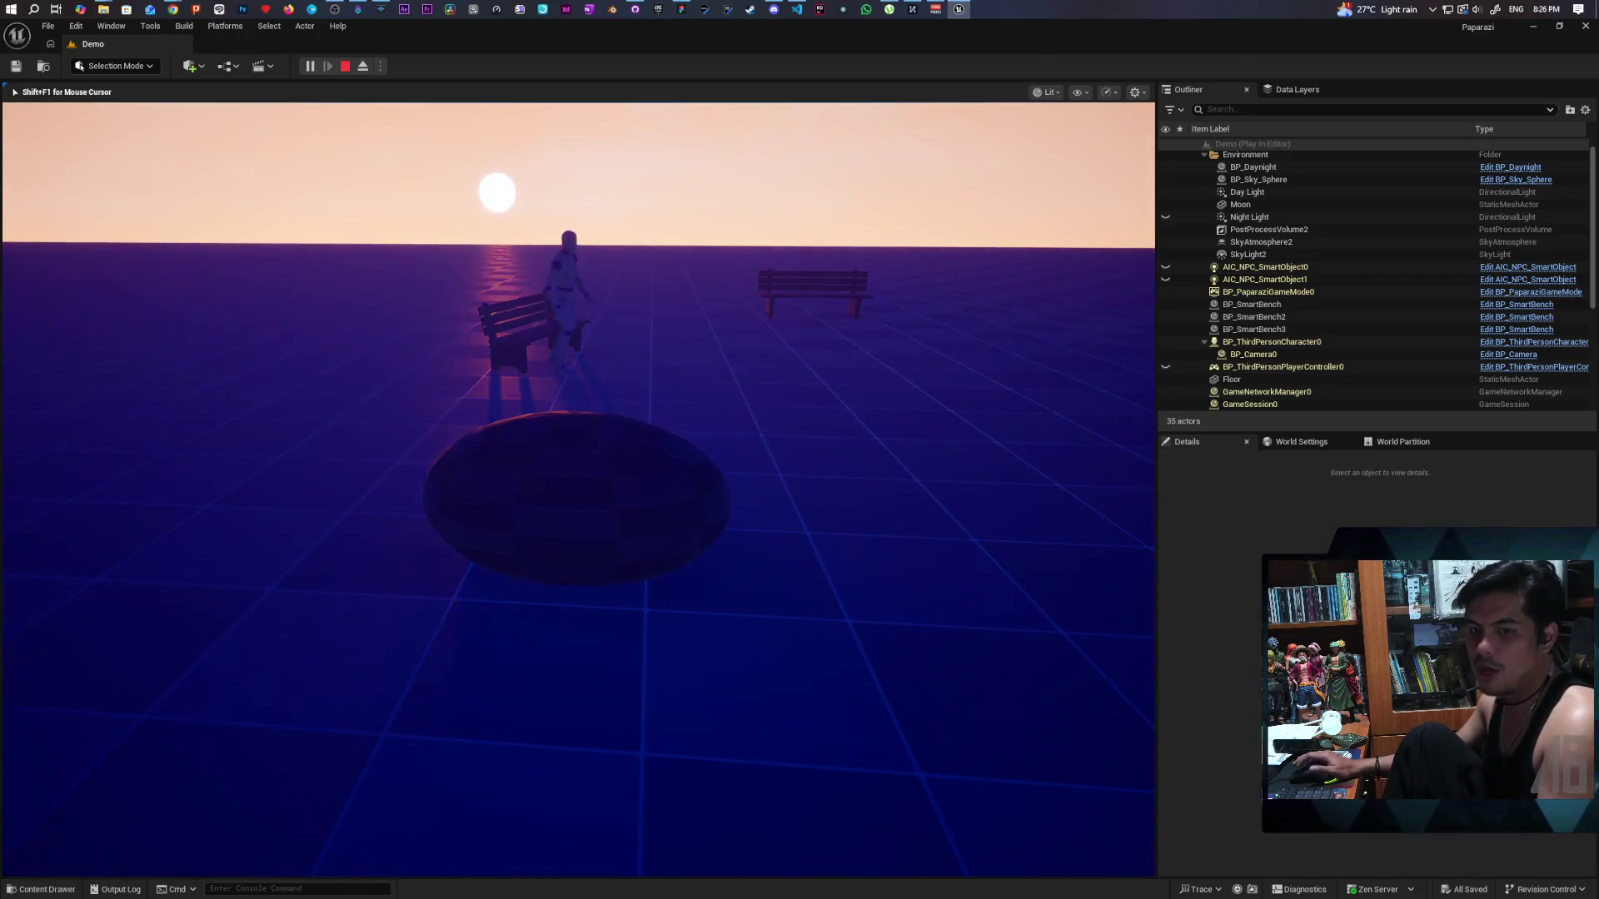
Raise the photo camera toward the bench and zoom the viewfinder in and back out.
key("c")
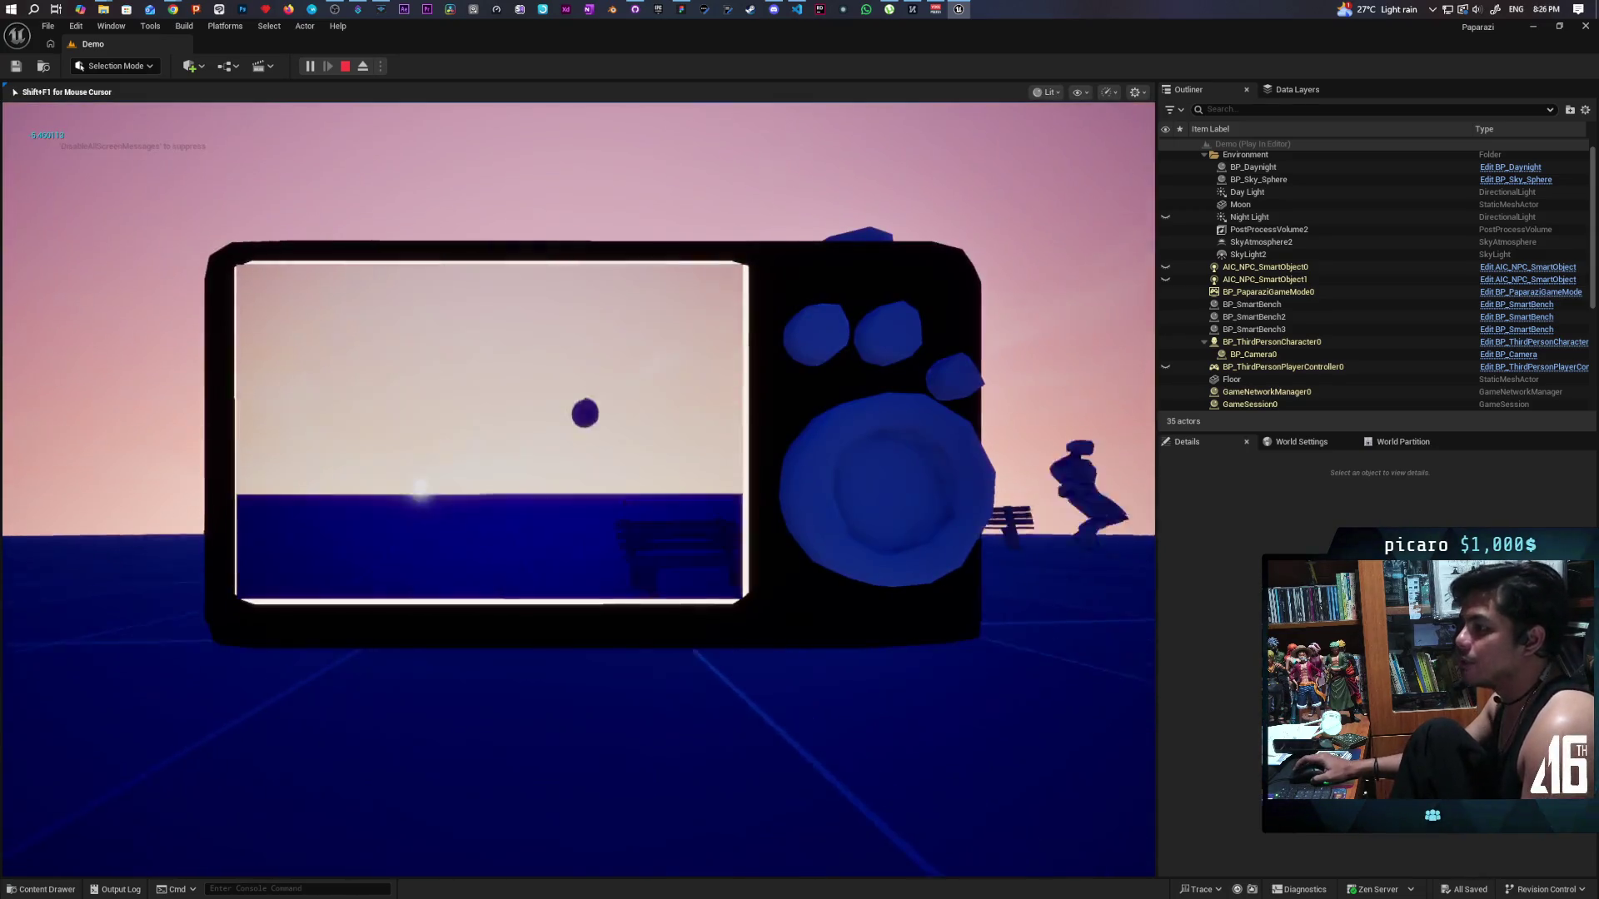
scroll(489, 431, "up", 3)
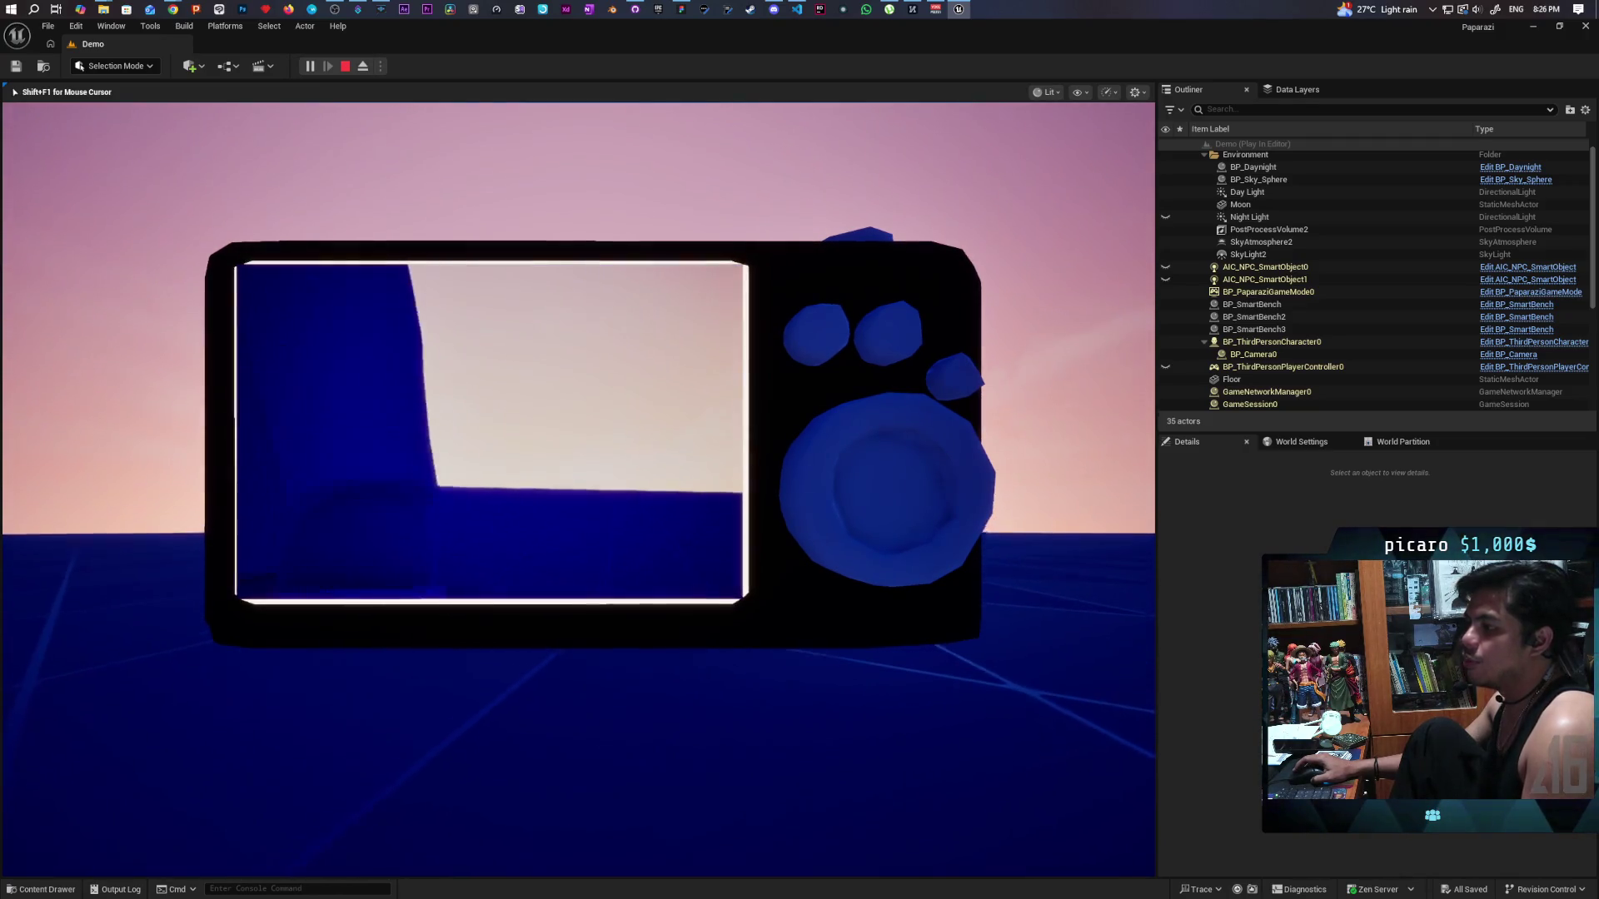
scroll(490, 431, "down", 3)
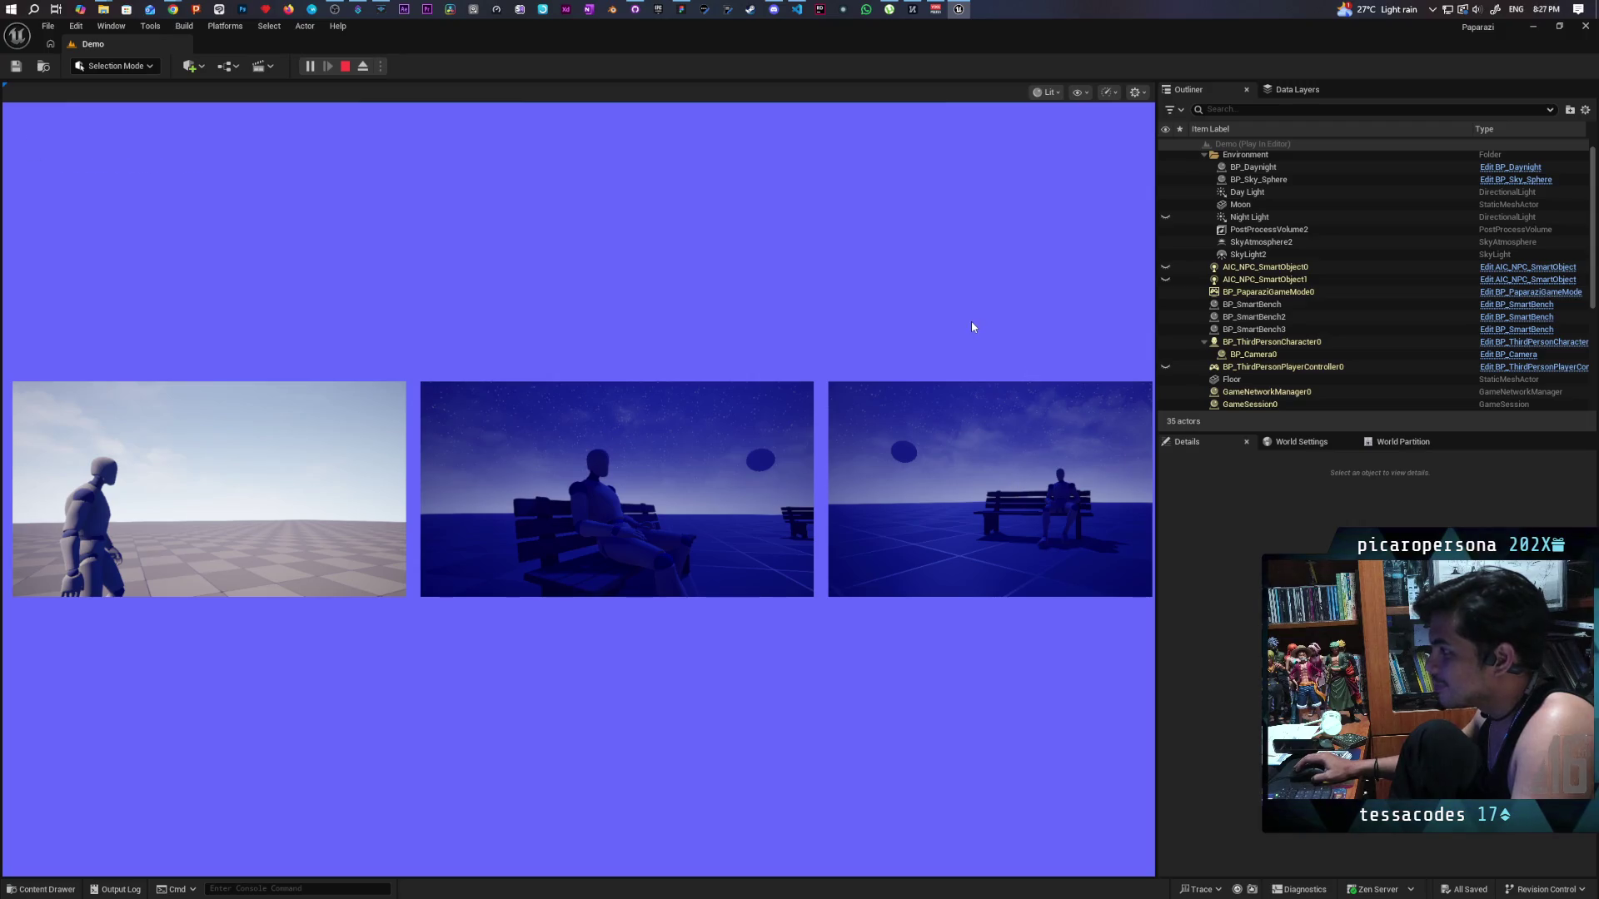
Close the photo gallery to return to the night game view.
left_click(972, 322)
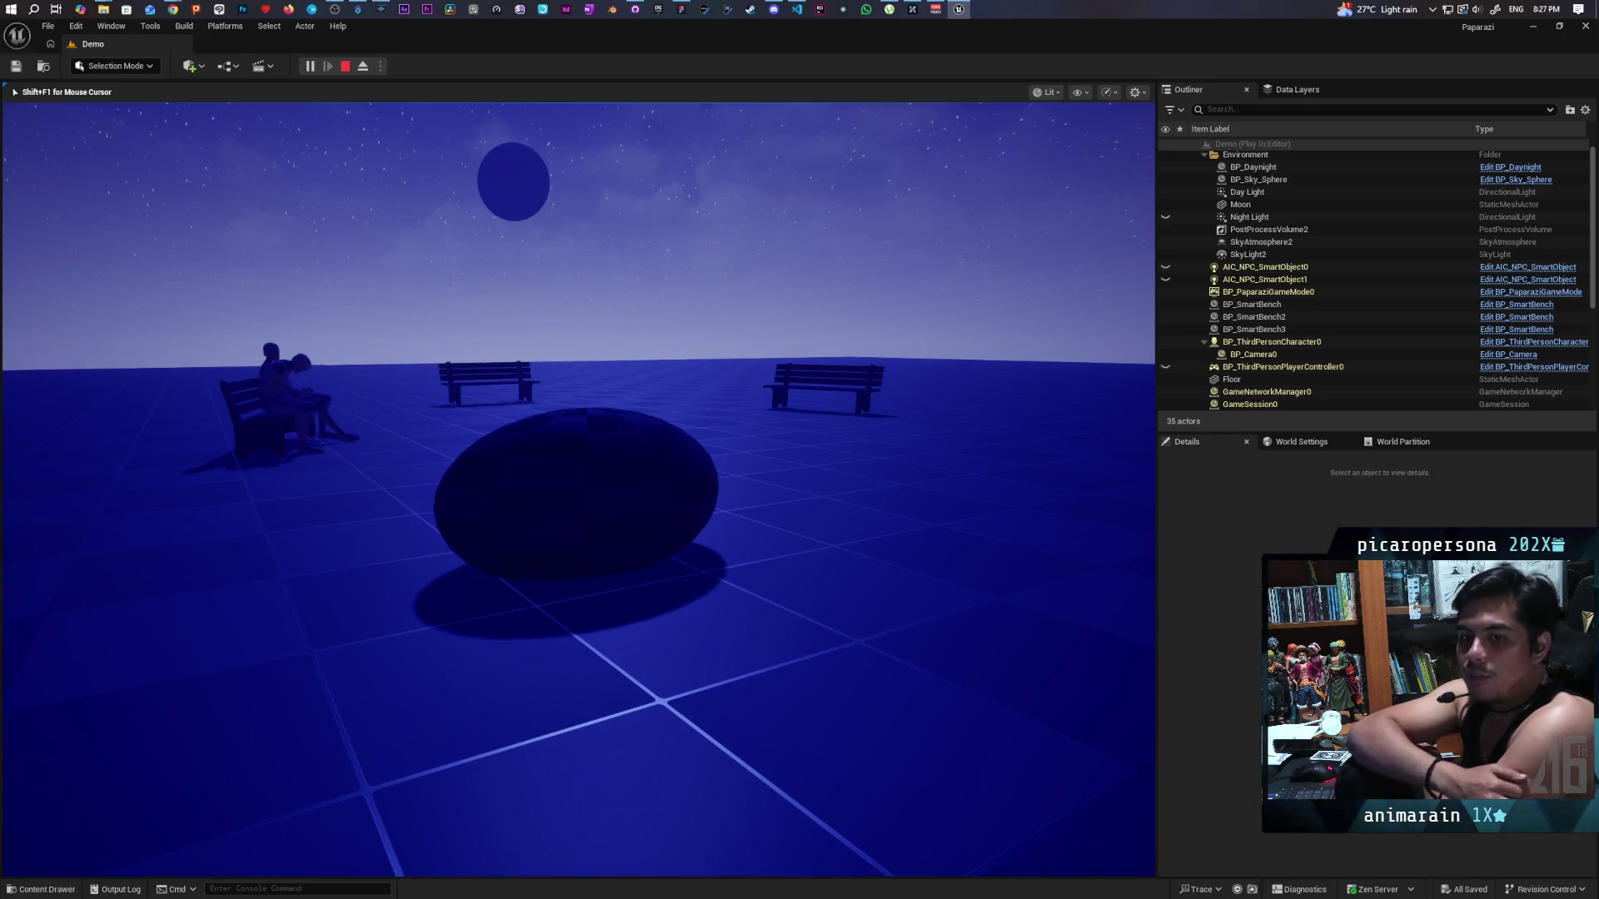
Aim the camera at the NPCs seated on the benches, then stop the playtest with Esc.
key("w")
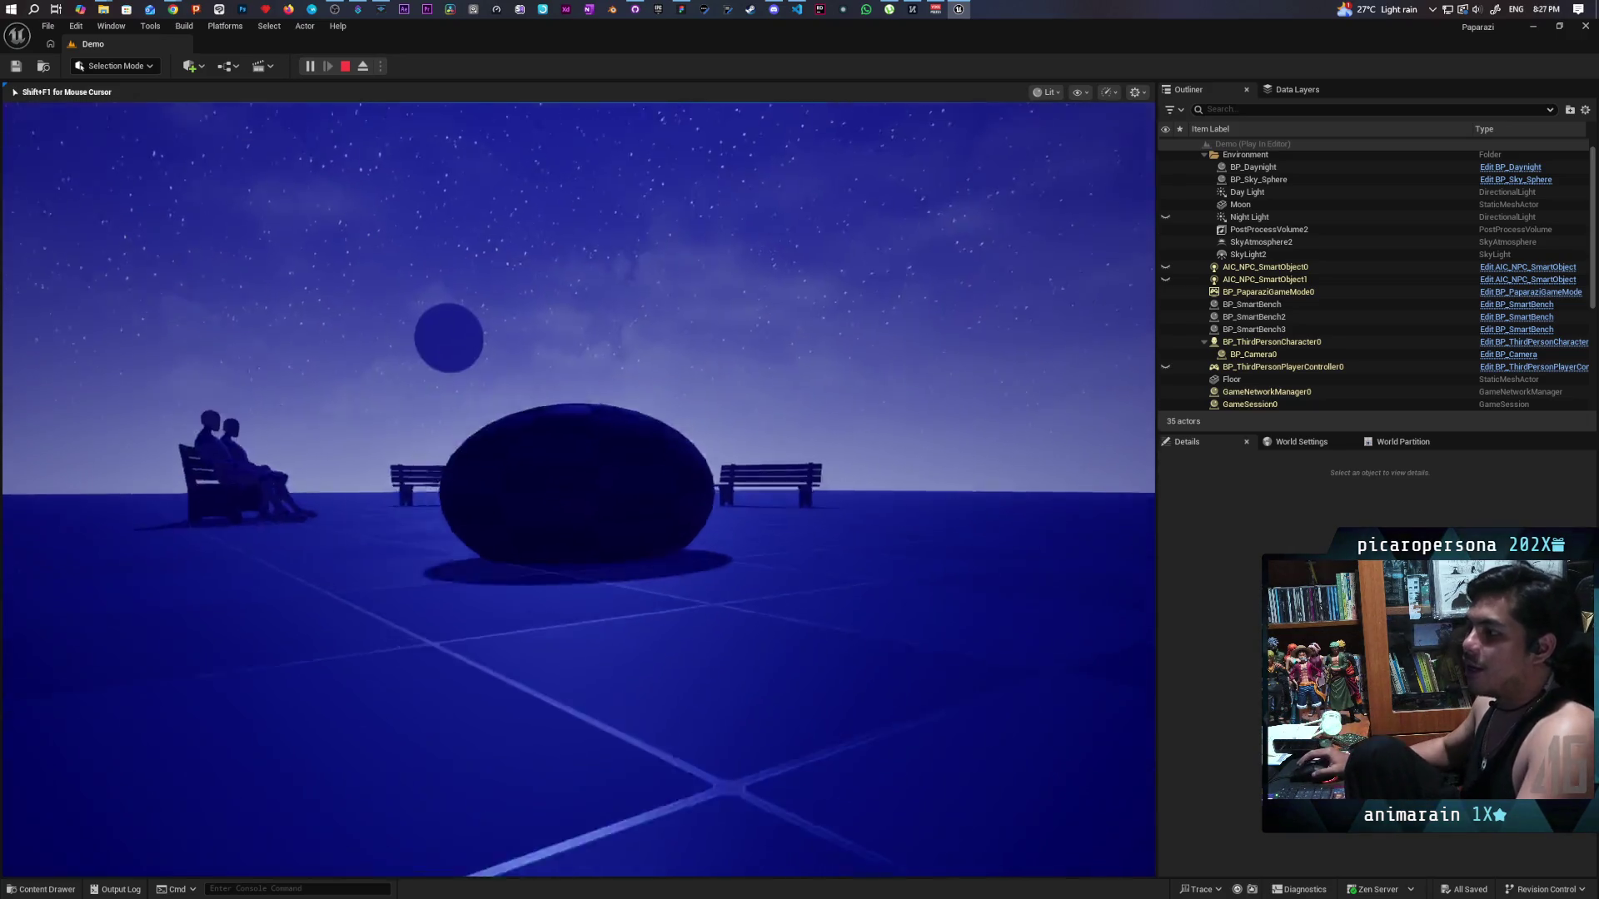
right_click(578, 490)
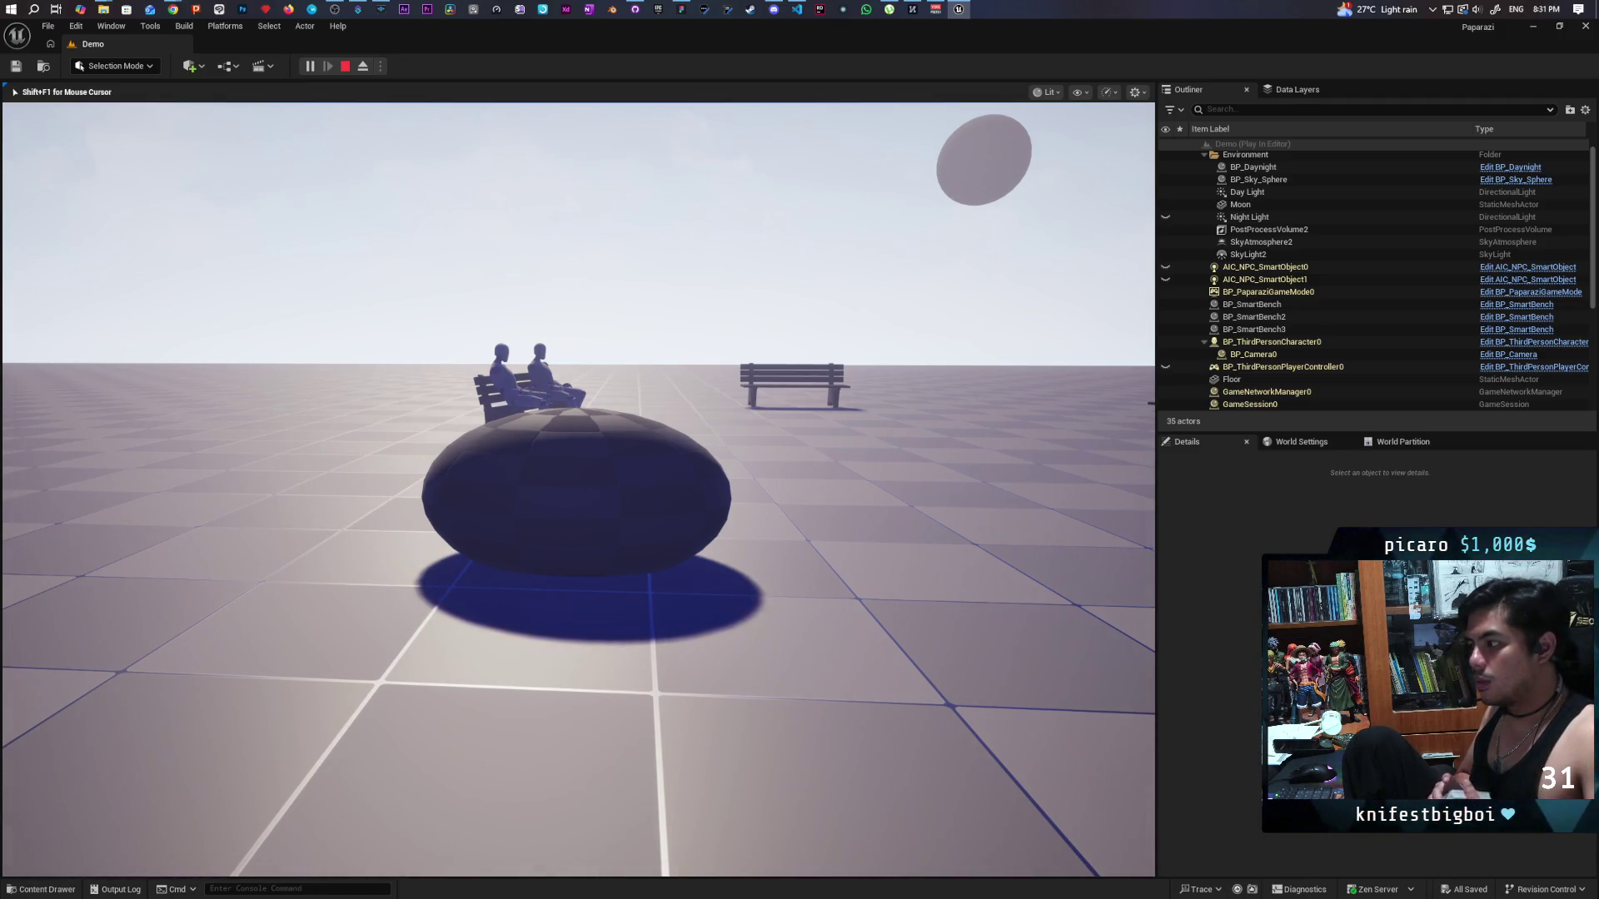
key("Escape")
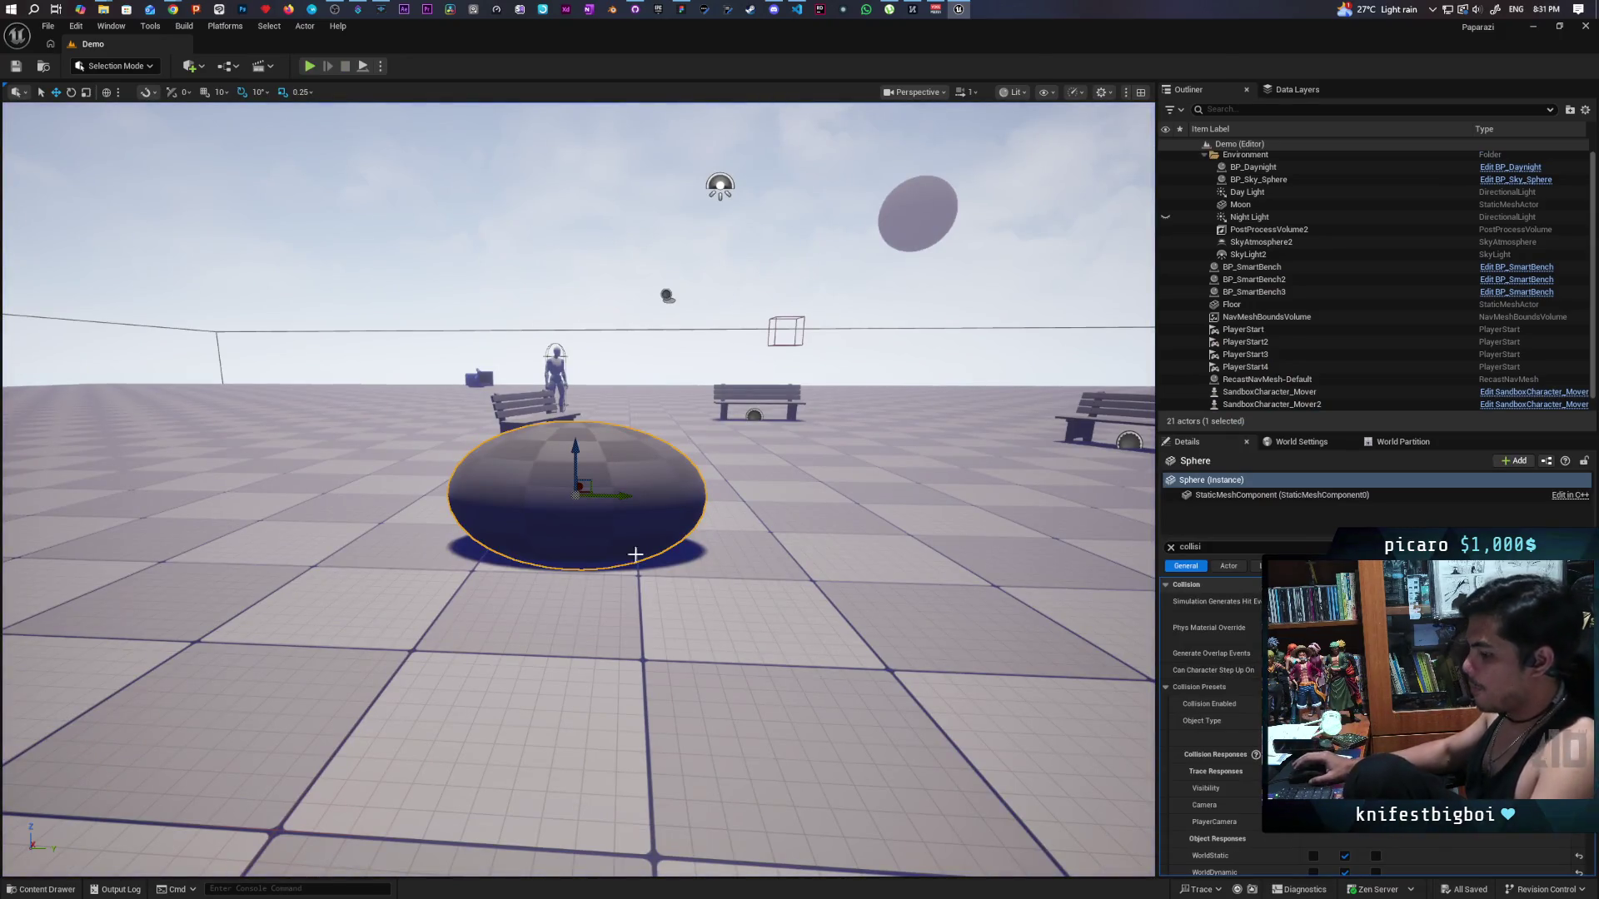
Show the floor's navmesh and fly around the benches and sphere to inspect it.
left_click(607, 583)
key("p")
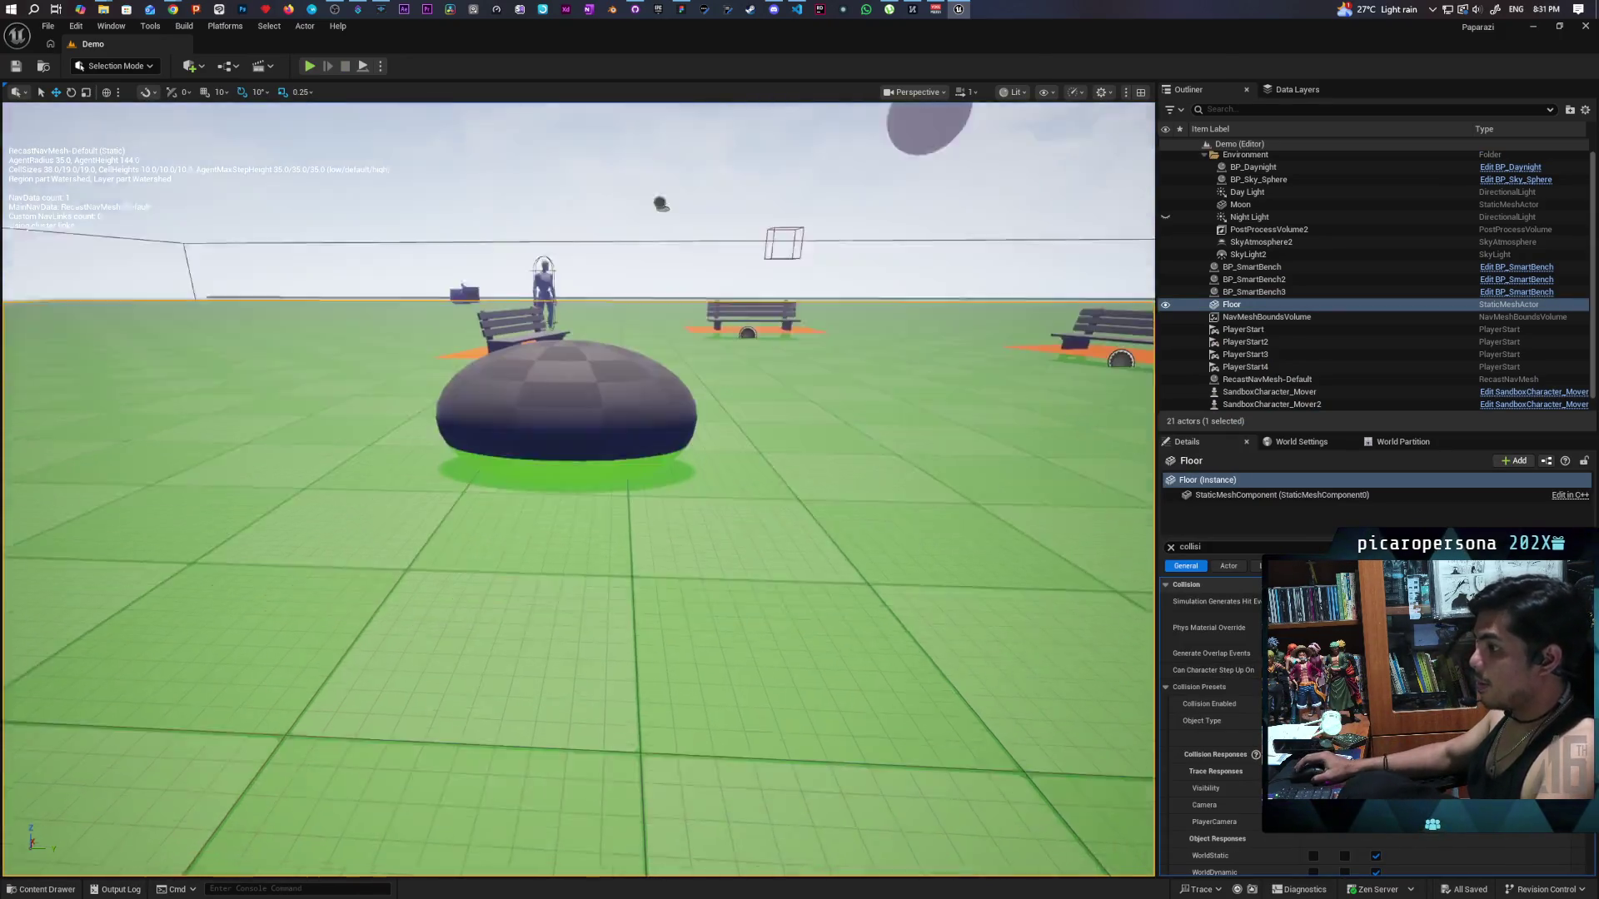
key("w")
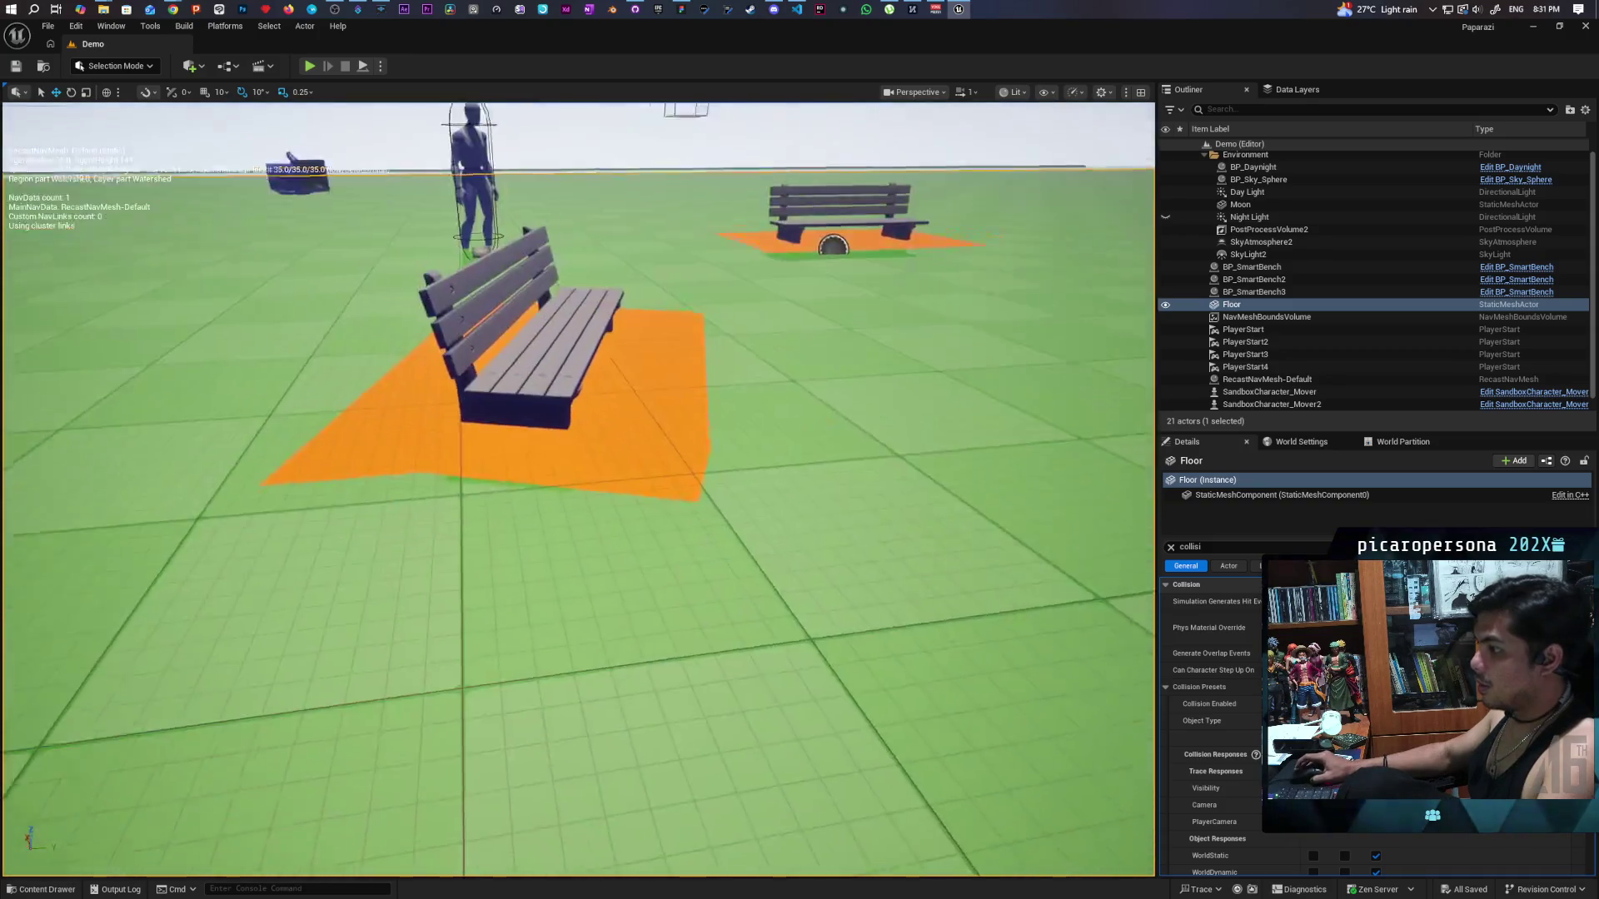
key("w")
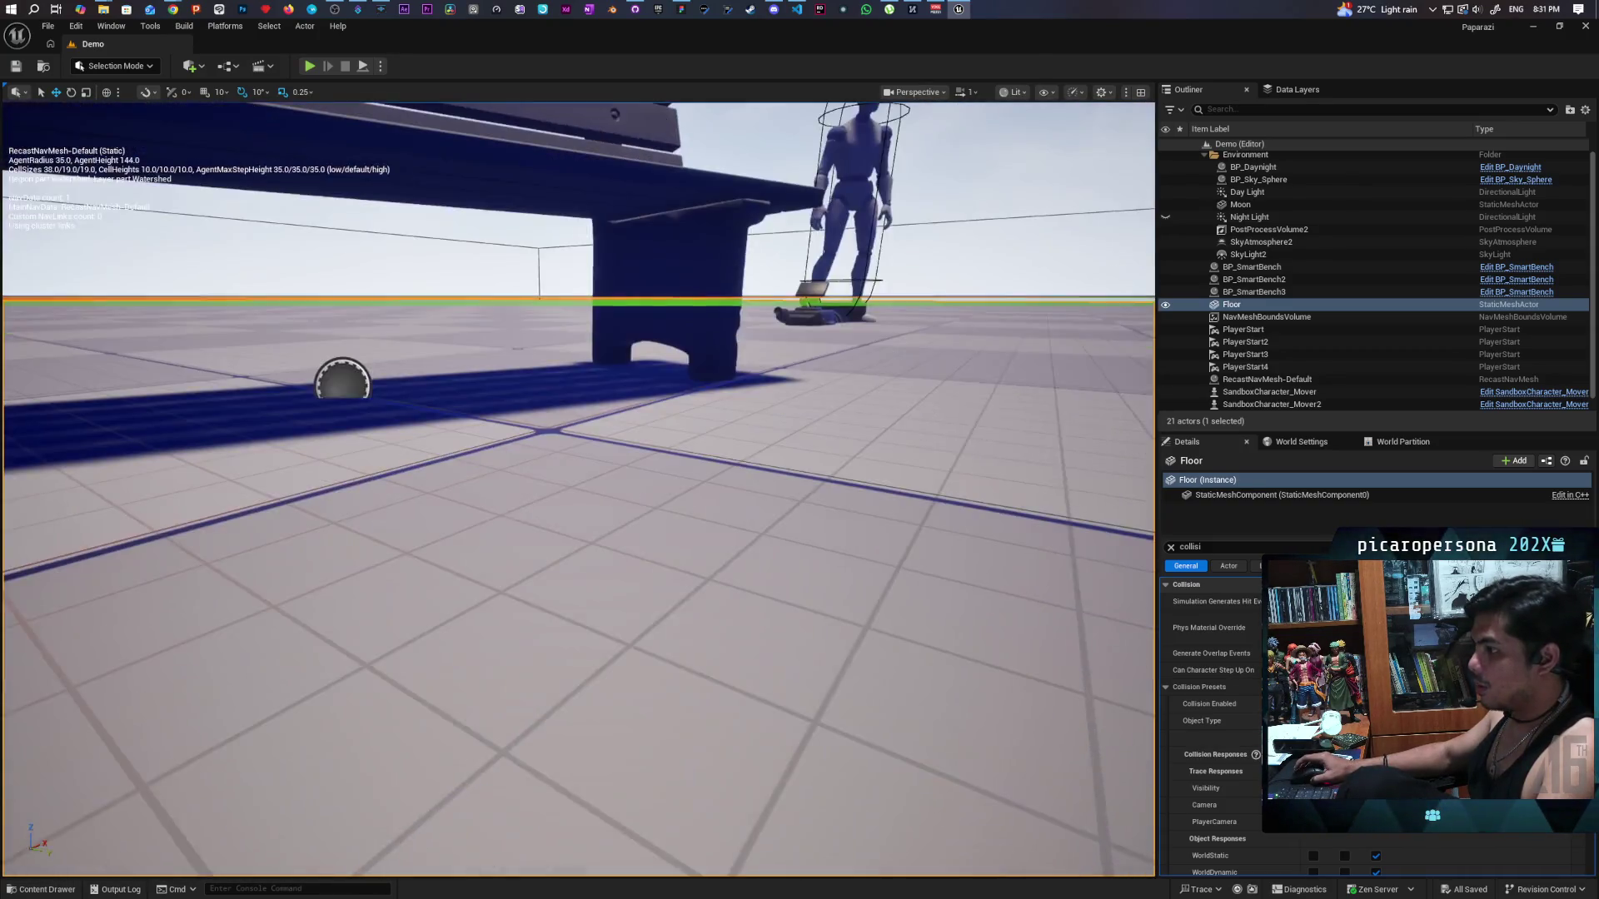
key("s")
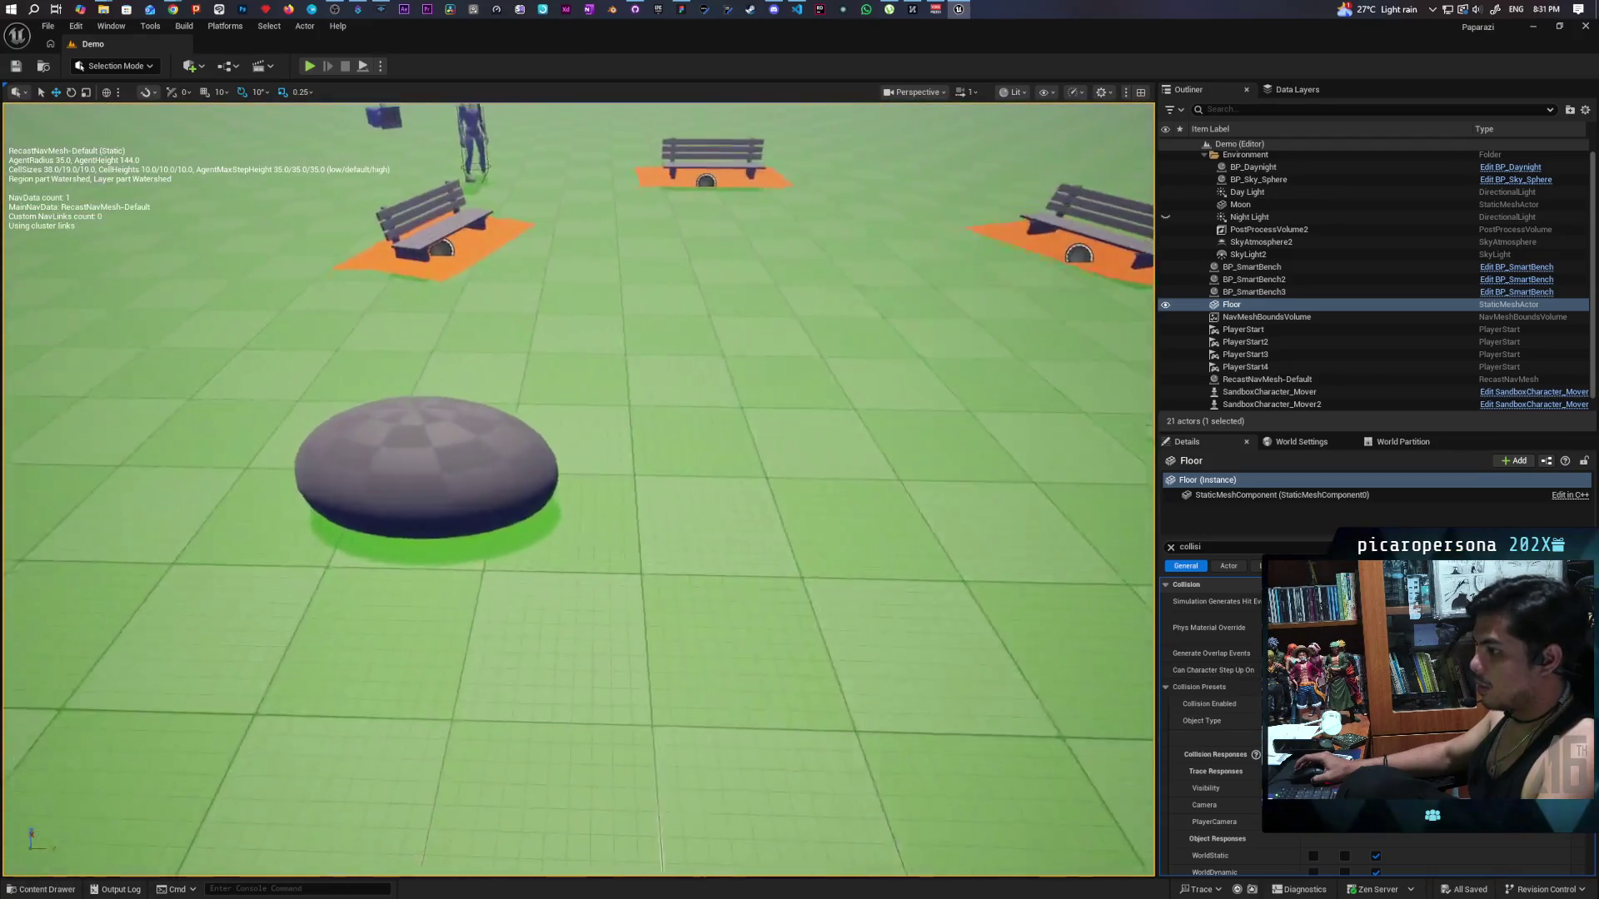
key("a")
scroll(1211, 724, "down", 3)
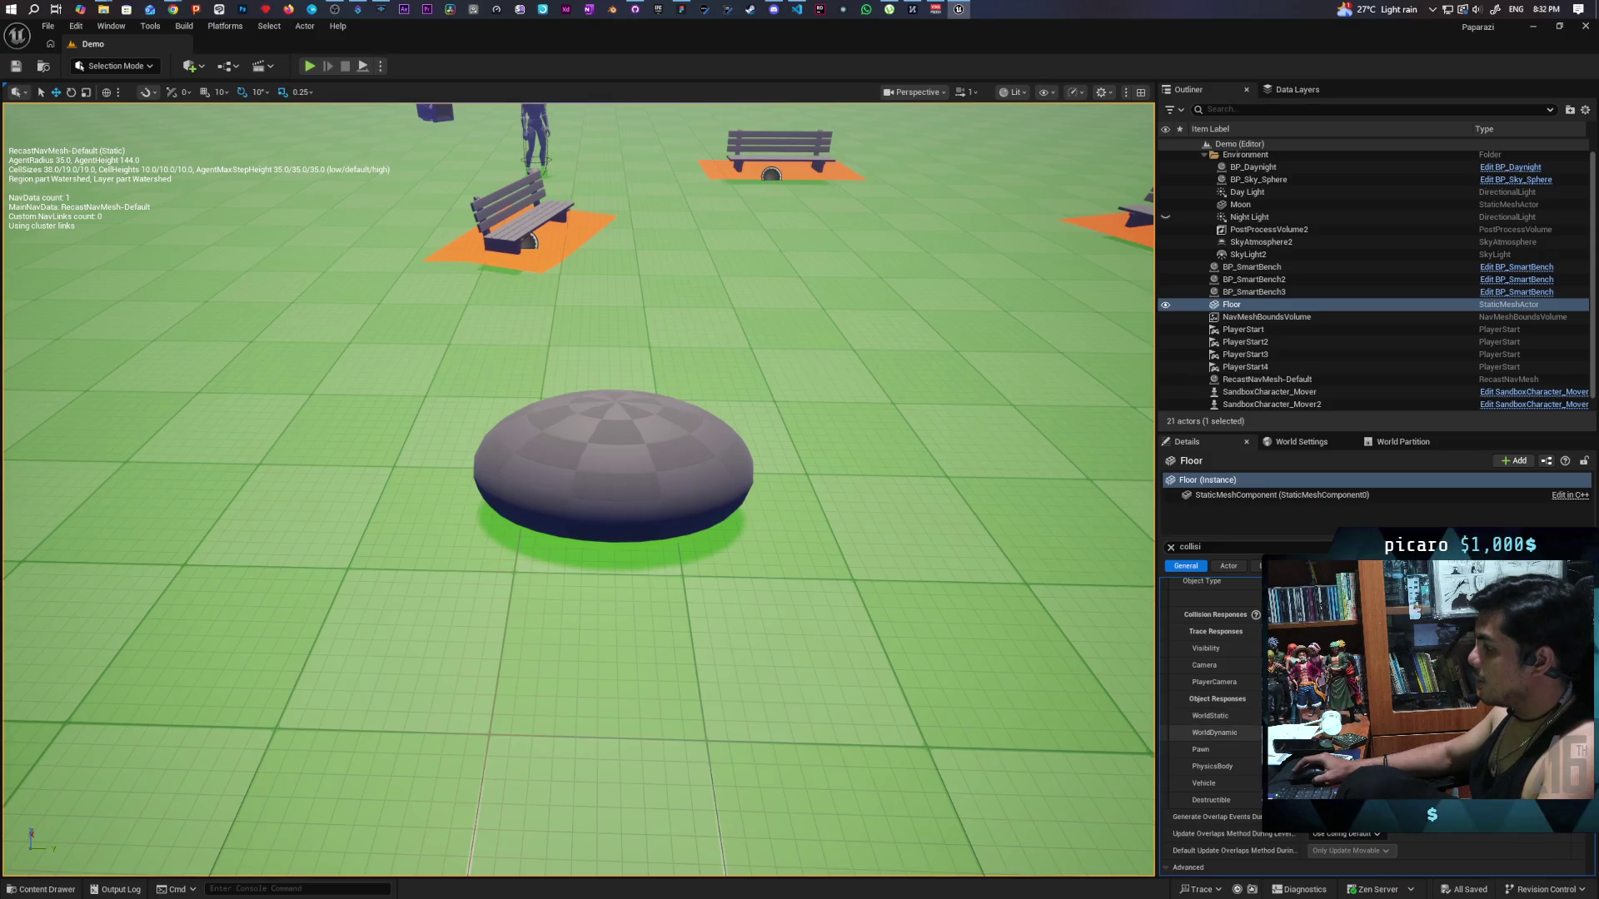
Select the sphere and save the Demo level.
left_click(613, 466)
scroll(1211, 724, "down", 3)
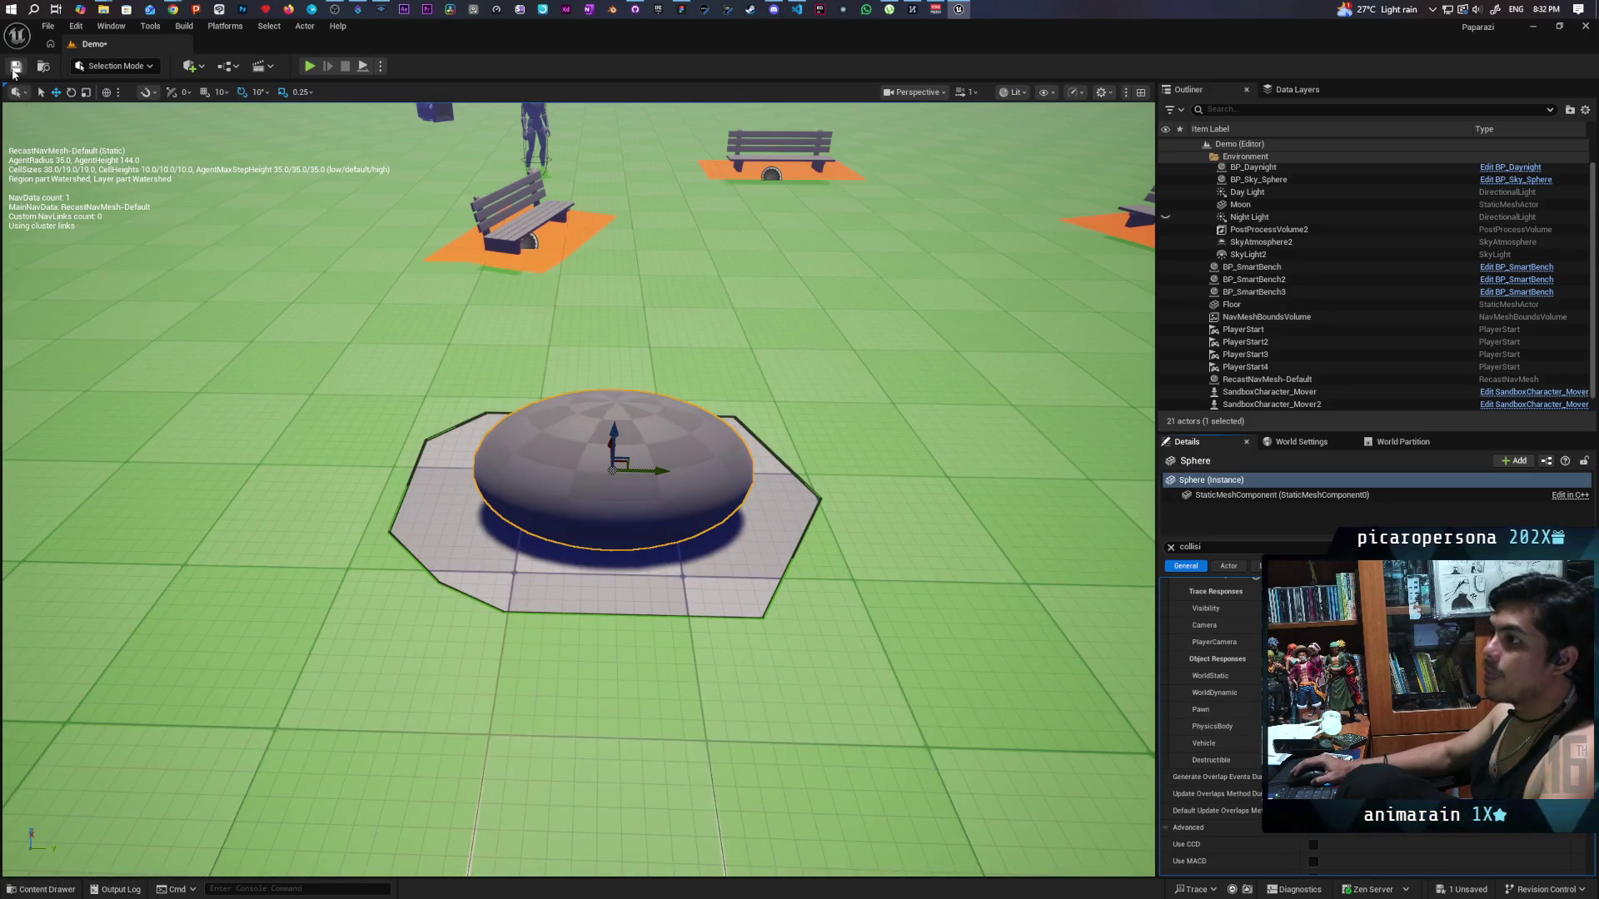
left_click(14, 70)
Hide the navmesh overlay and start a new playtest.
left_click(801, 364)
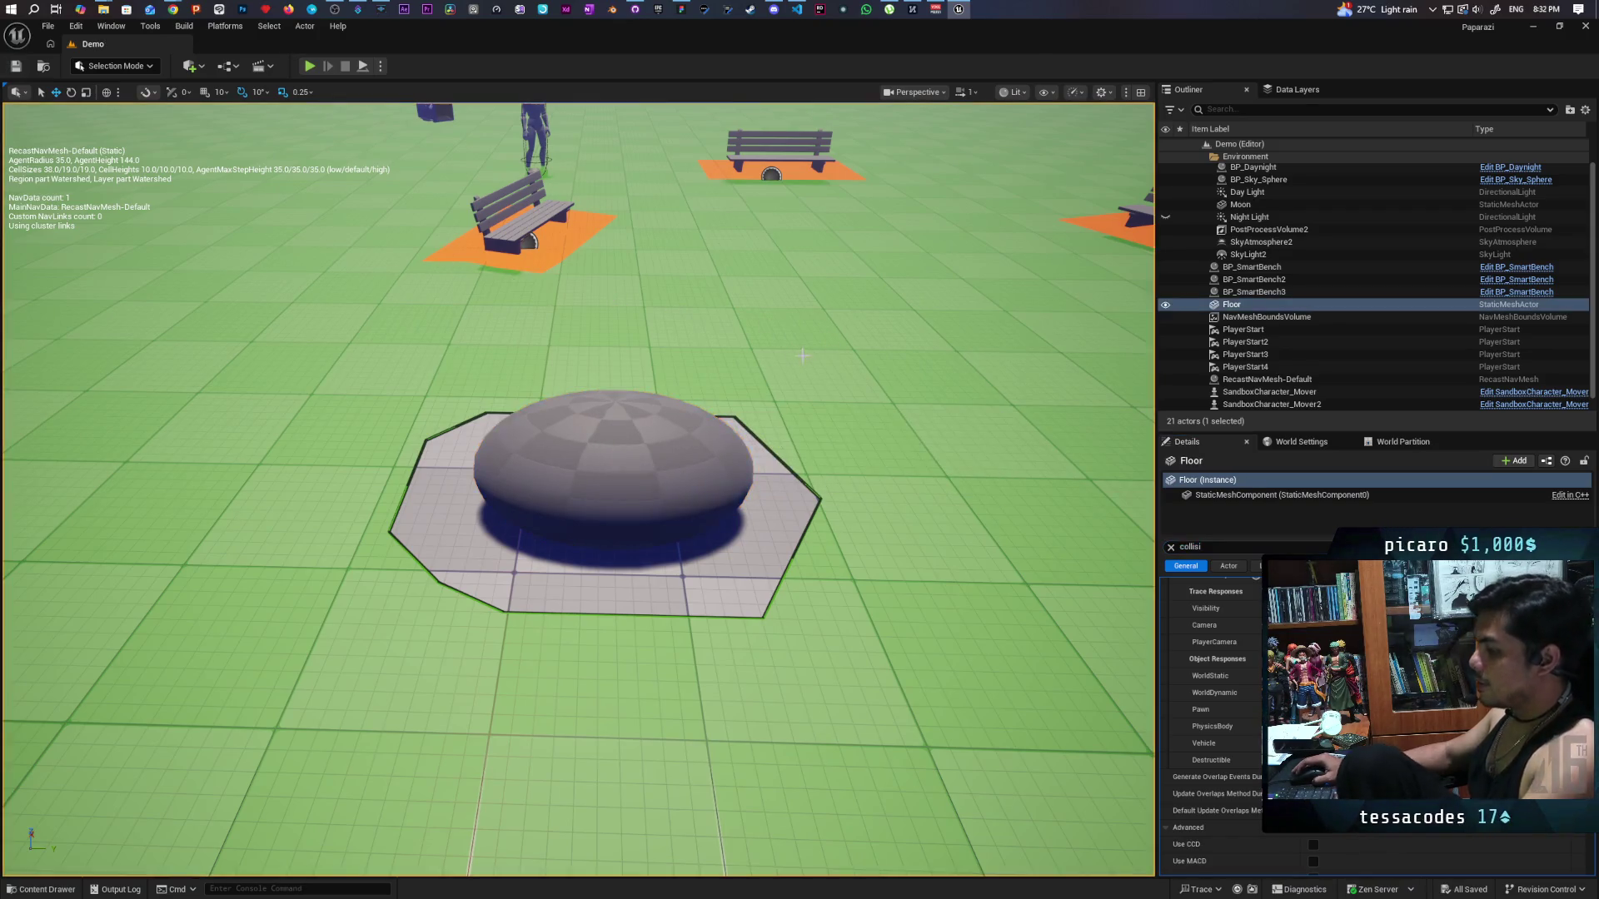
key("p")
left_click(313, 68)
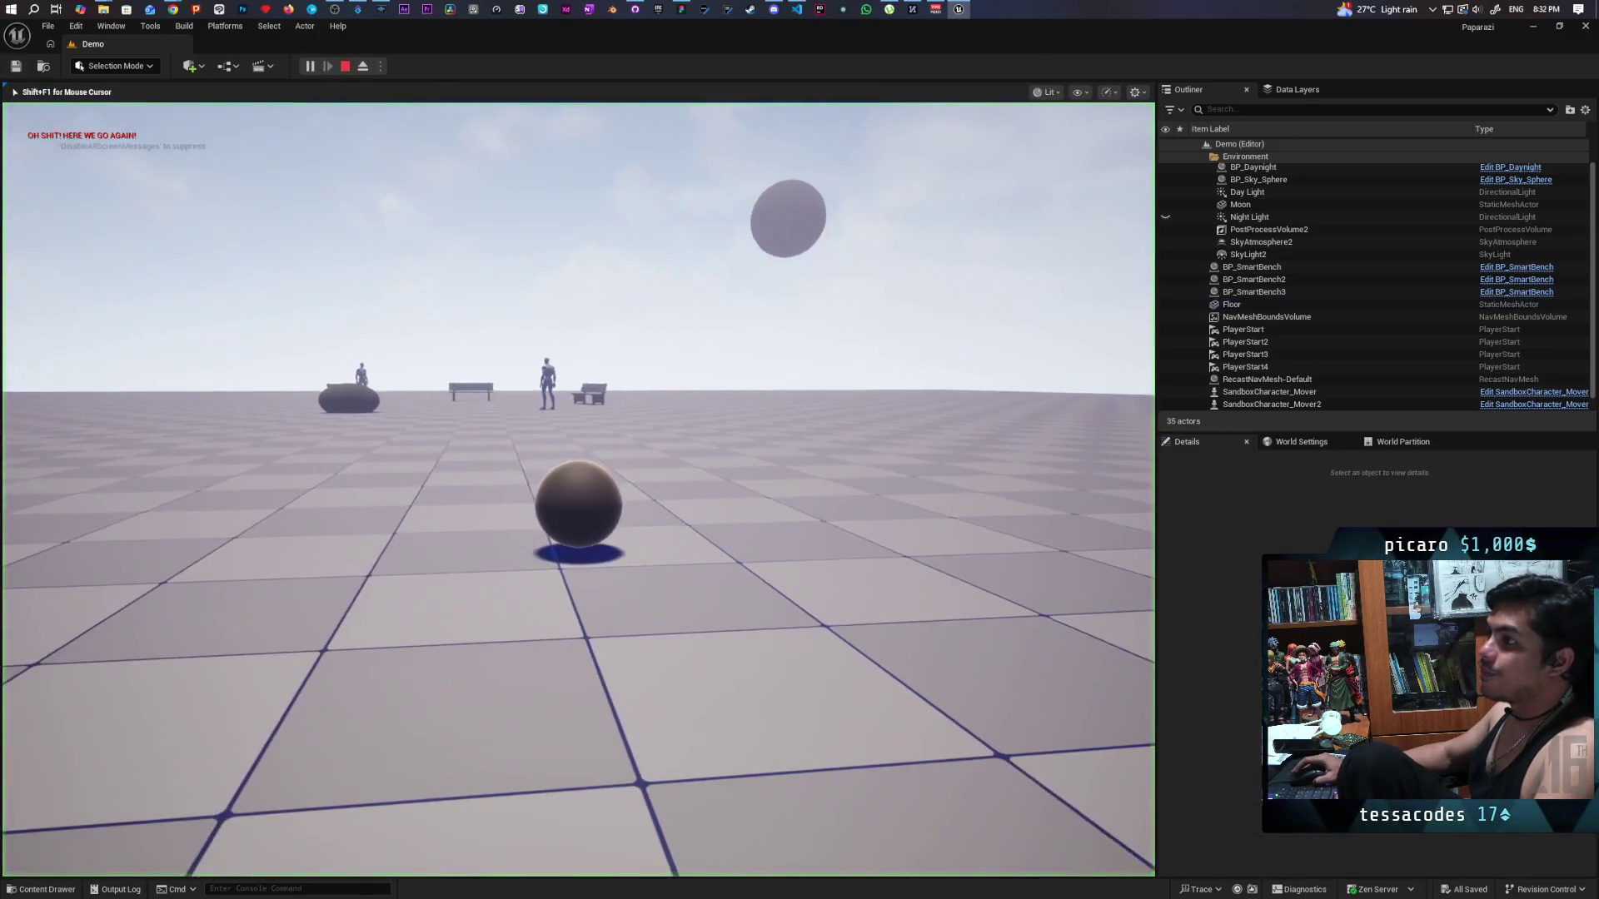
Roll the ball toward the benches as daylight fades into dusk.
key("w")
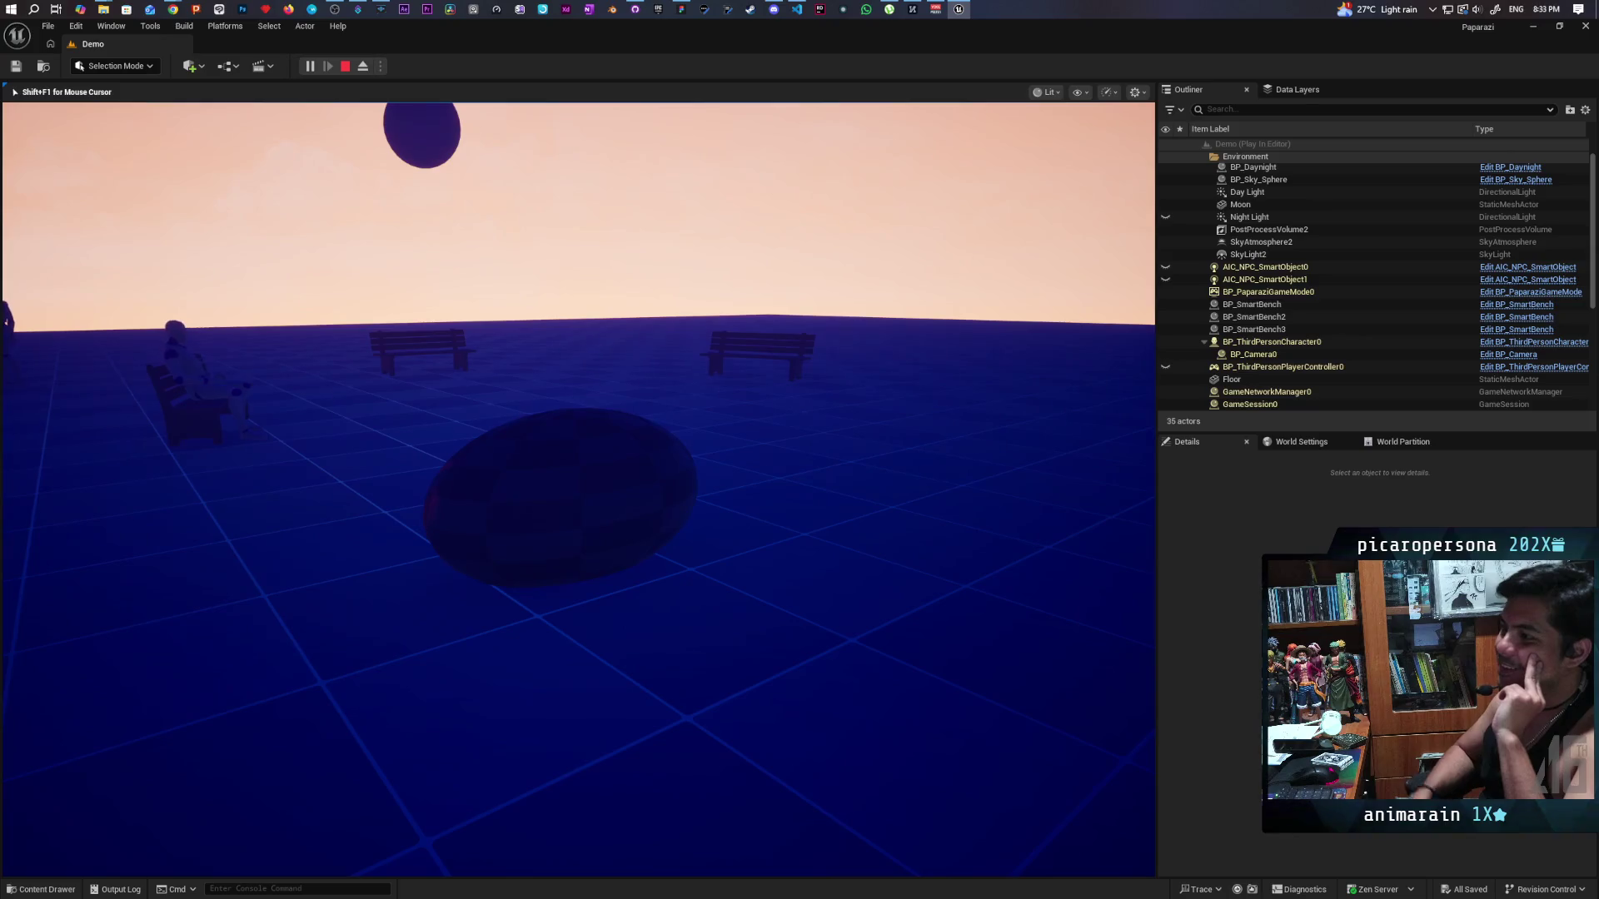
Keep the night playtest running until both NPCs sit on separate benches.
mouse_move(577, 490)
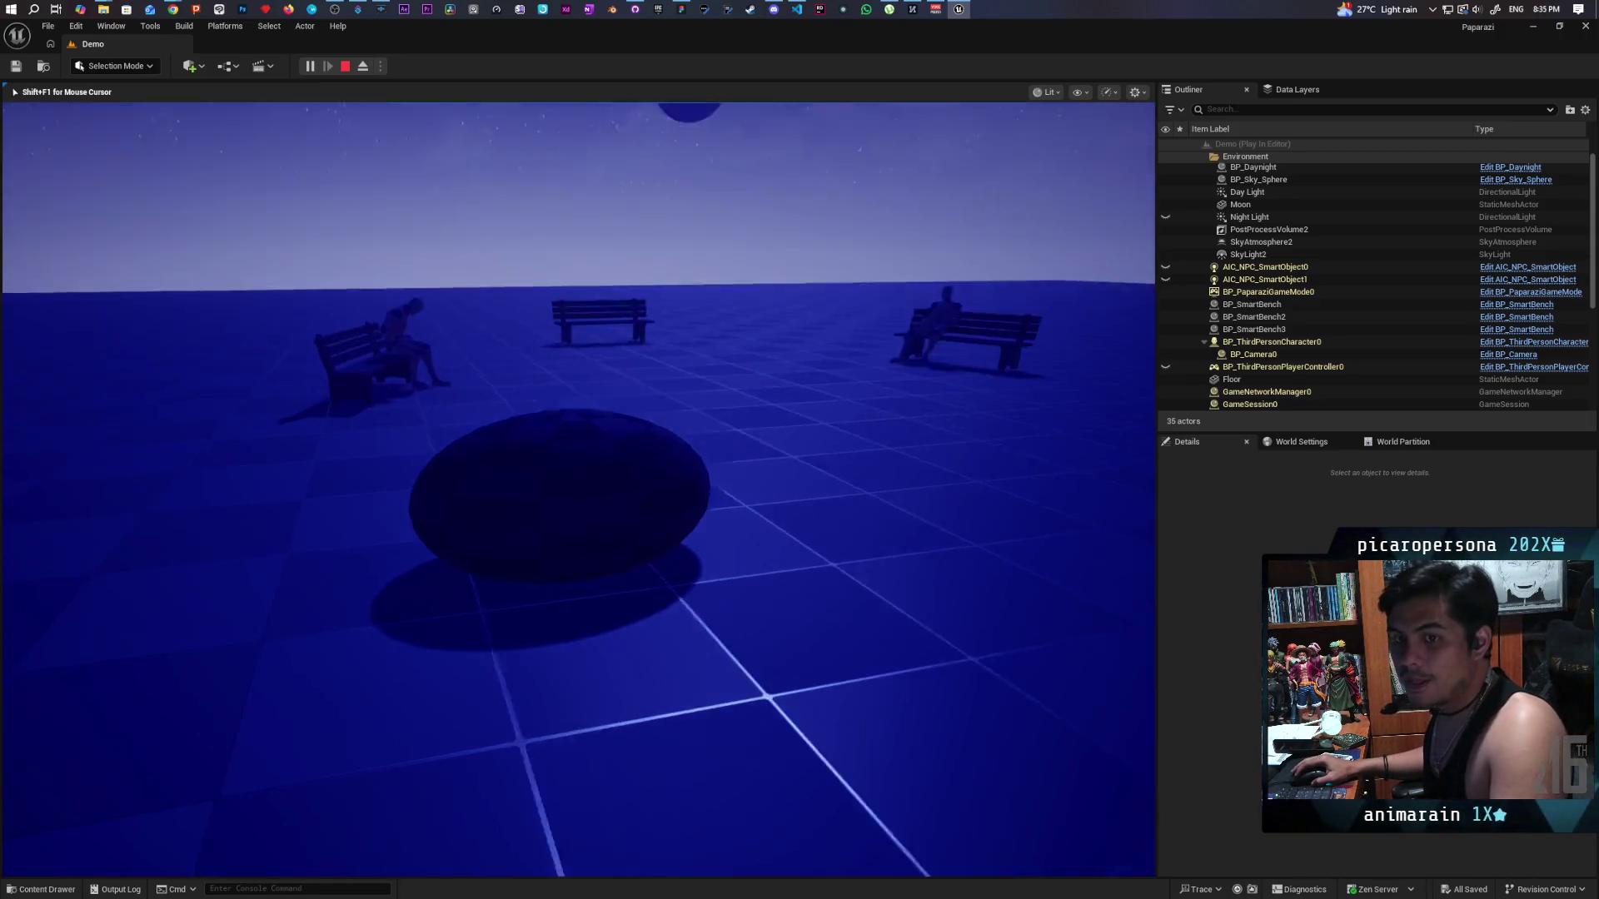
Raise the in-game photo camera at night while the NPCs leave the benches.
left_click(579, 490)
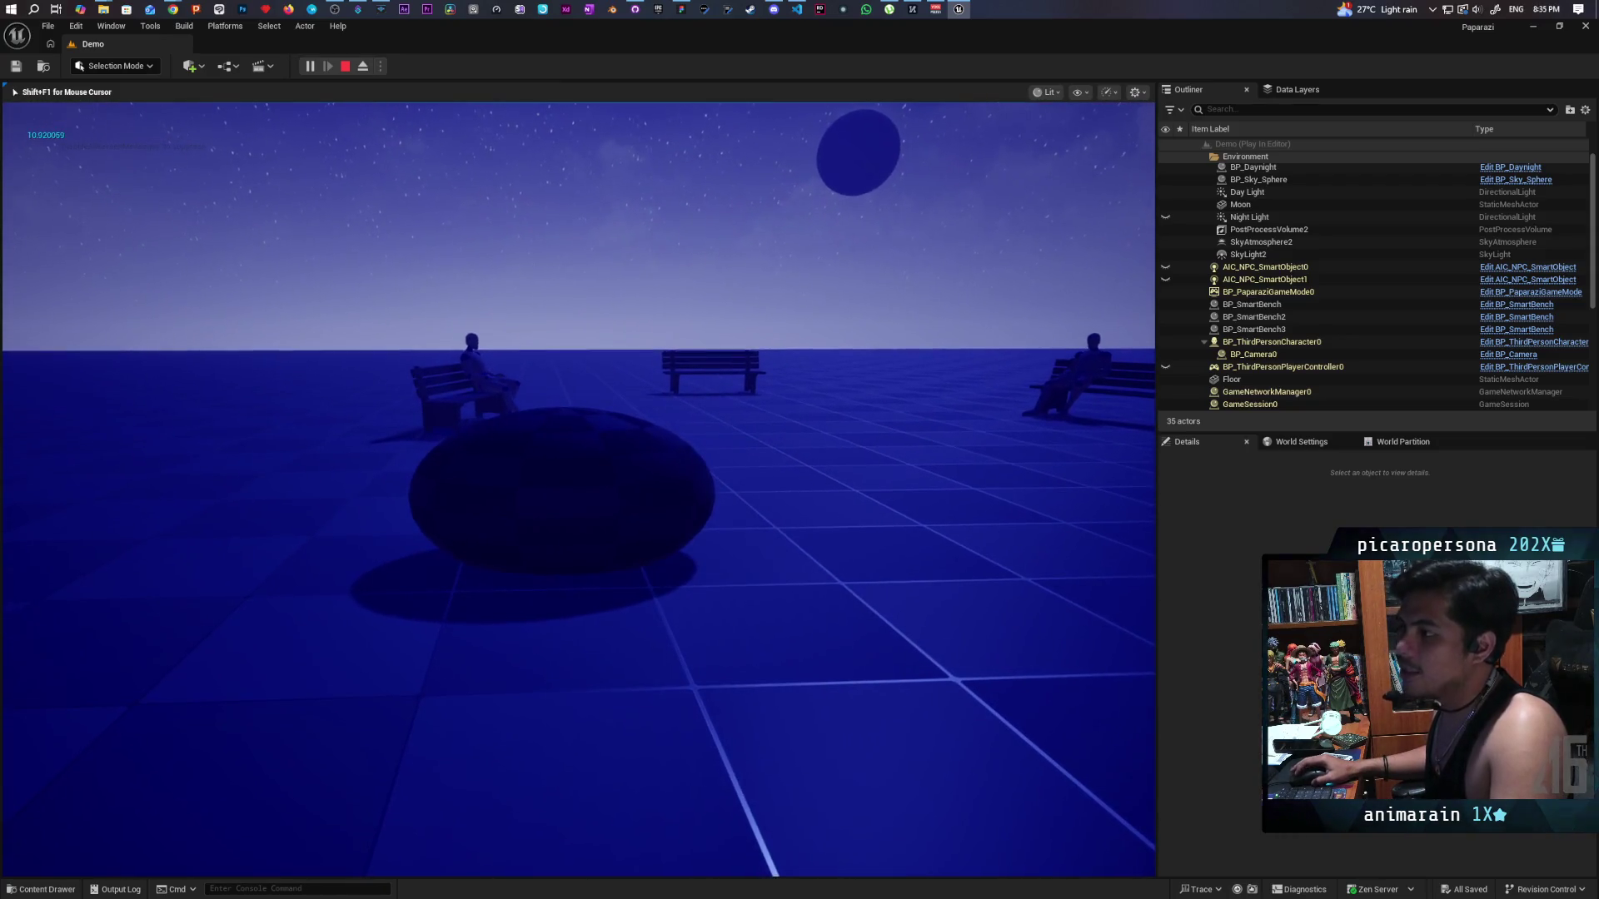
left_click(579, 490)
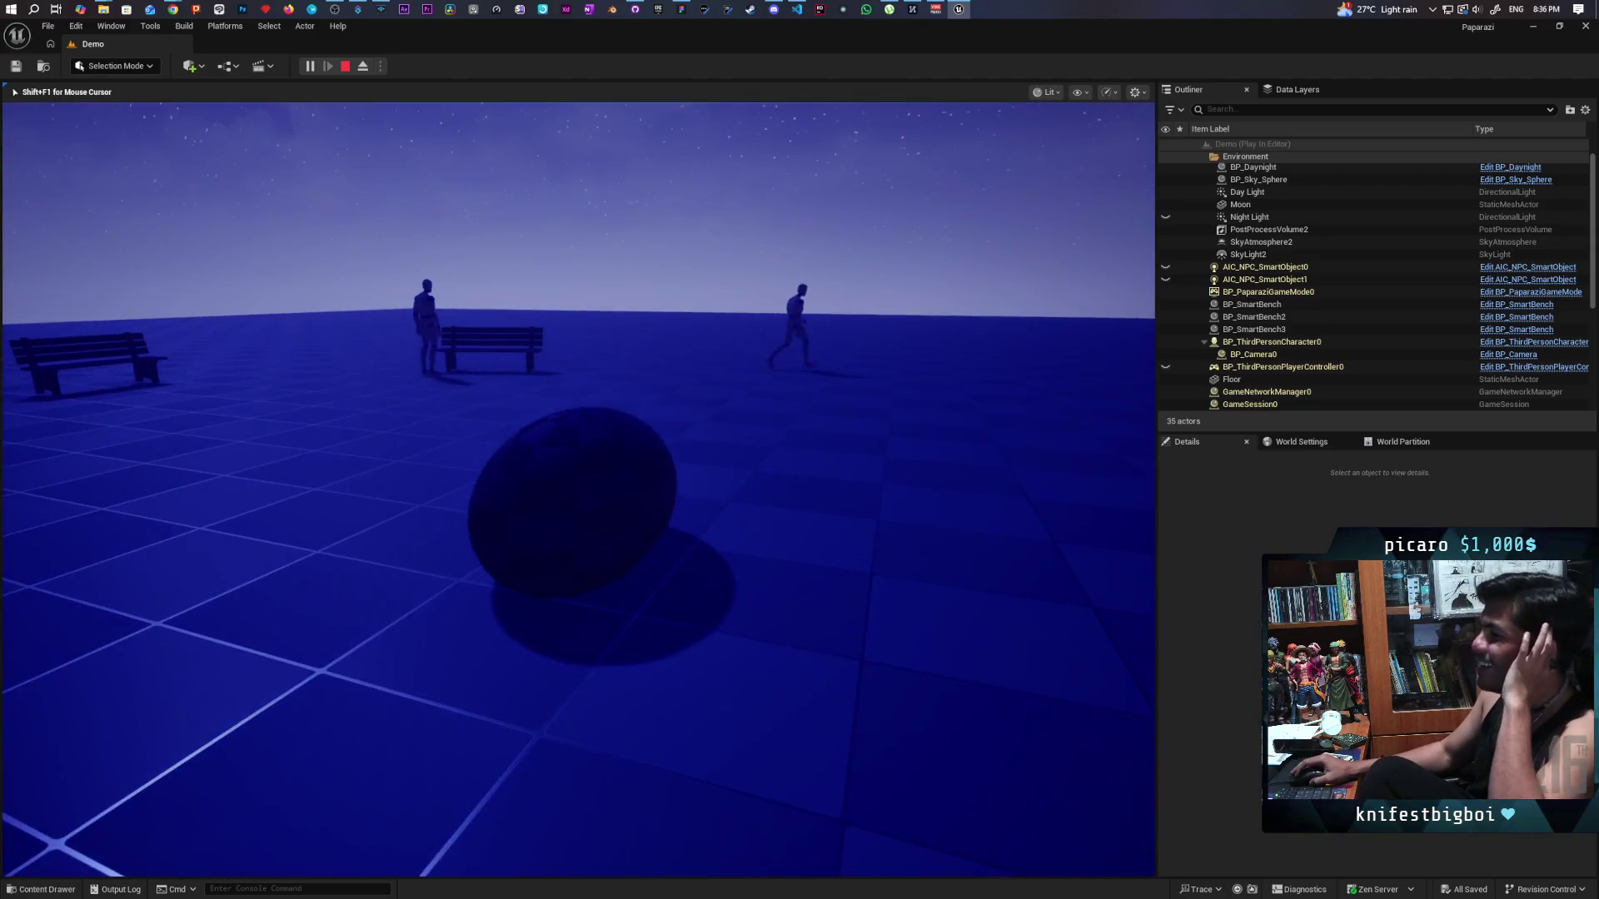
Raise and lower the camera repeatedly while walking toward the bench and figures.
key("c")
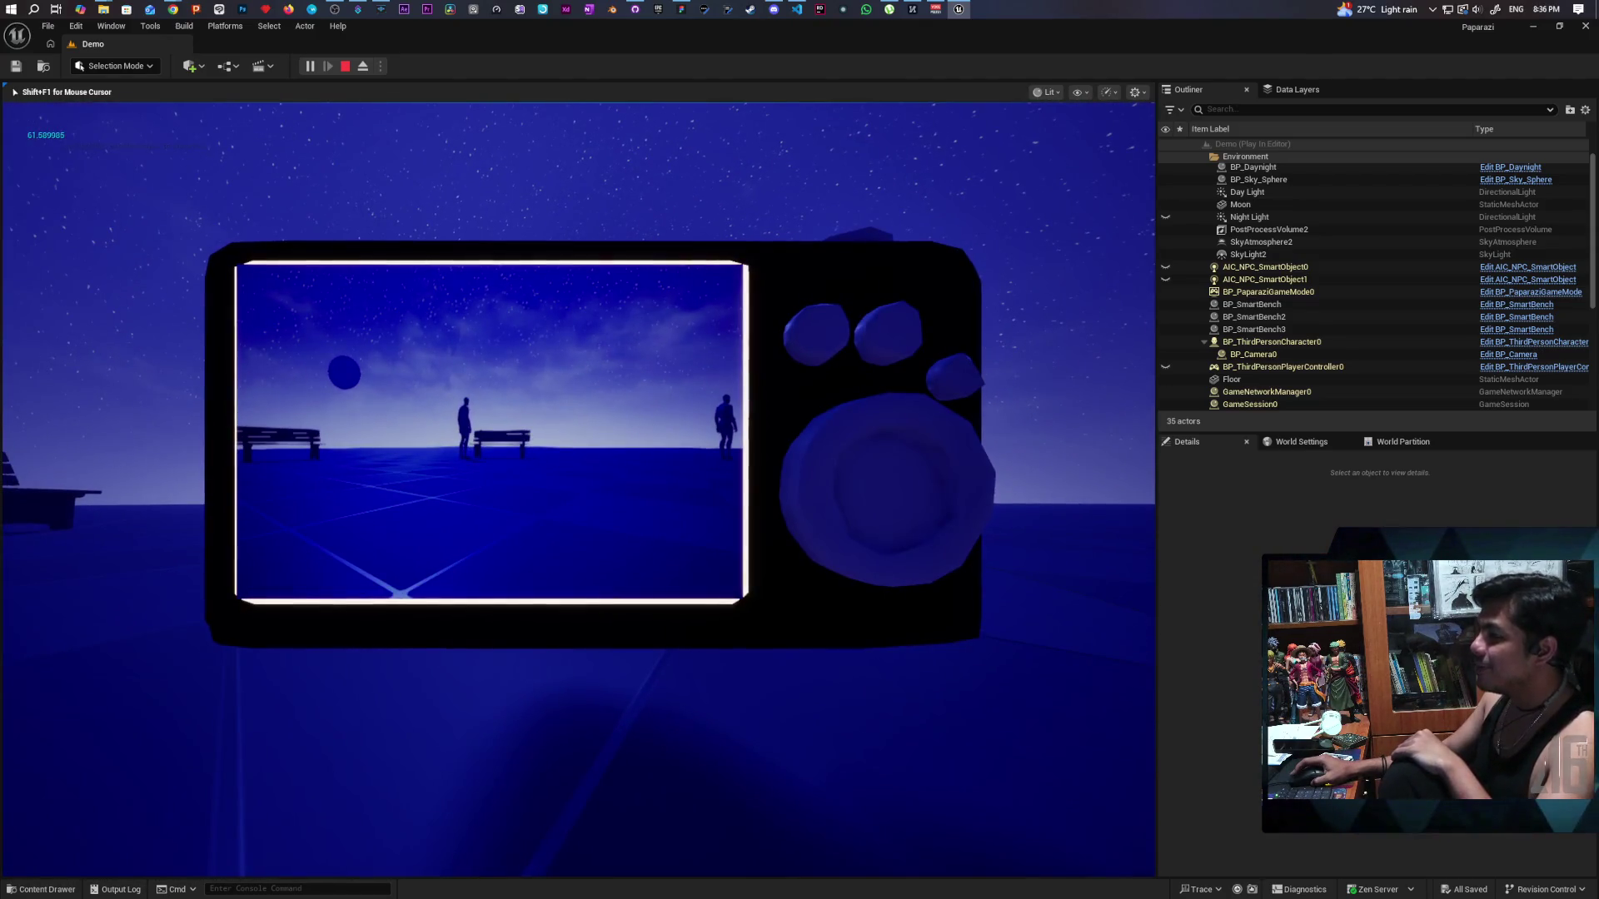
key("c")
key("c")
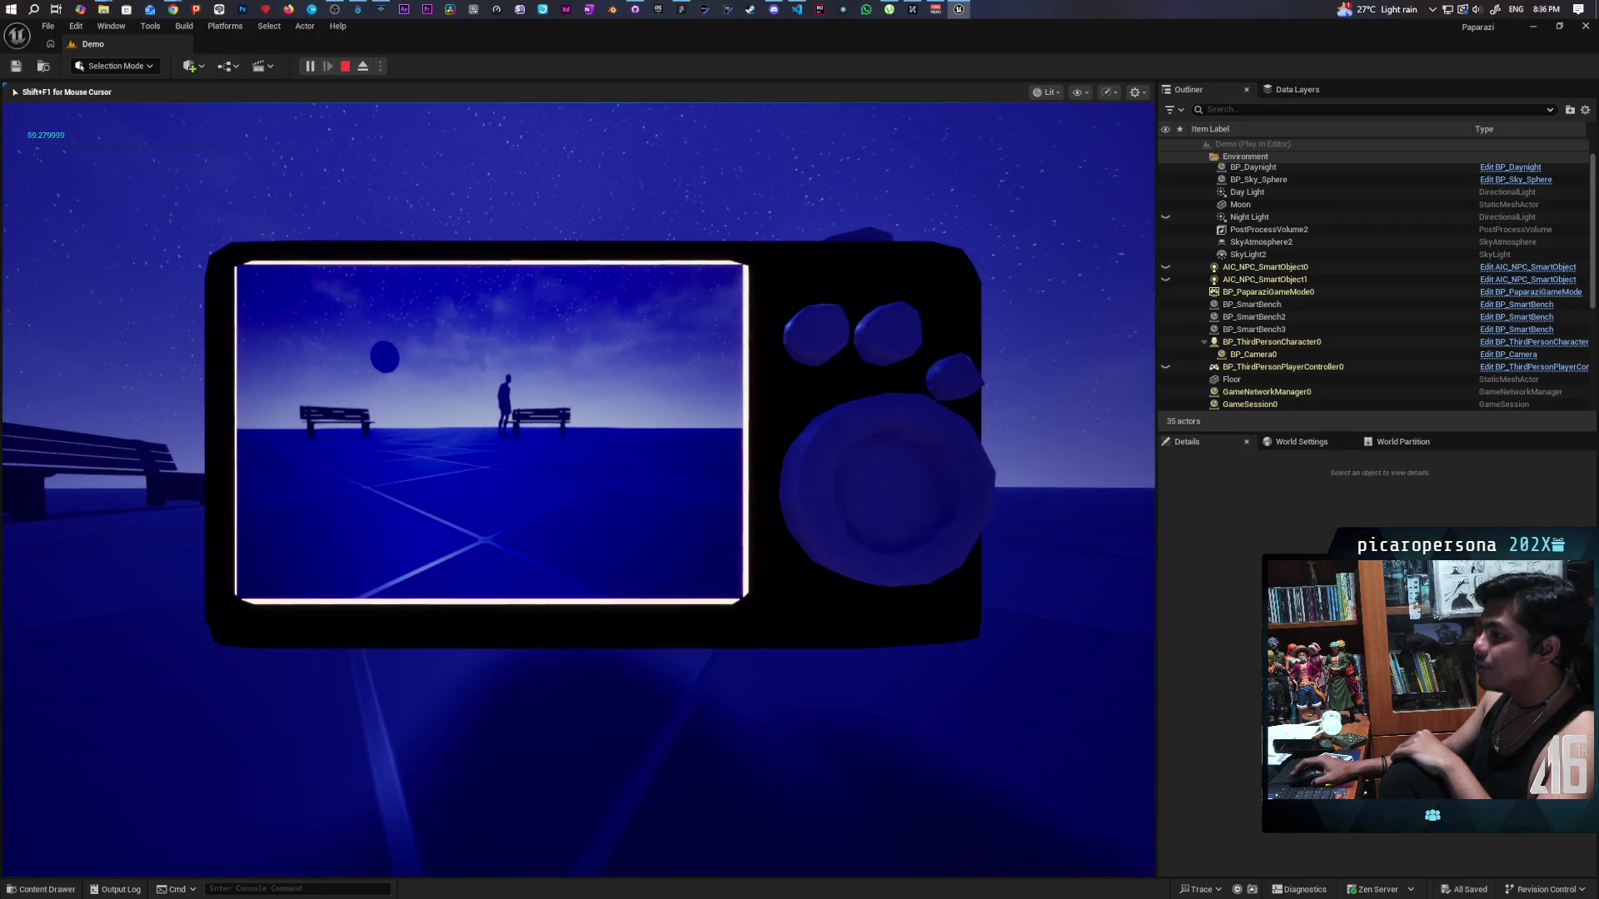
key("c")
key("c")
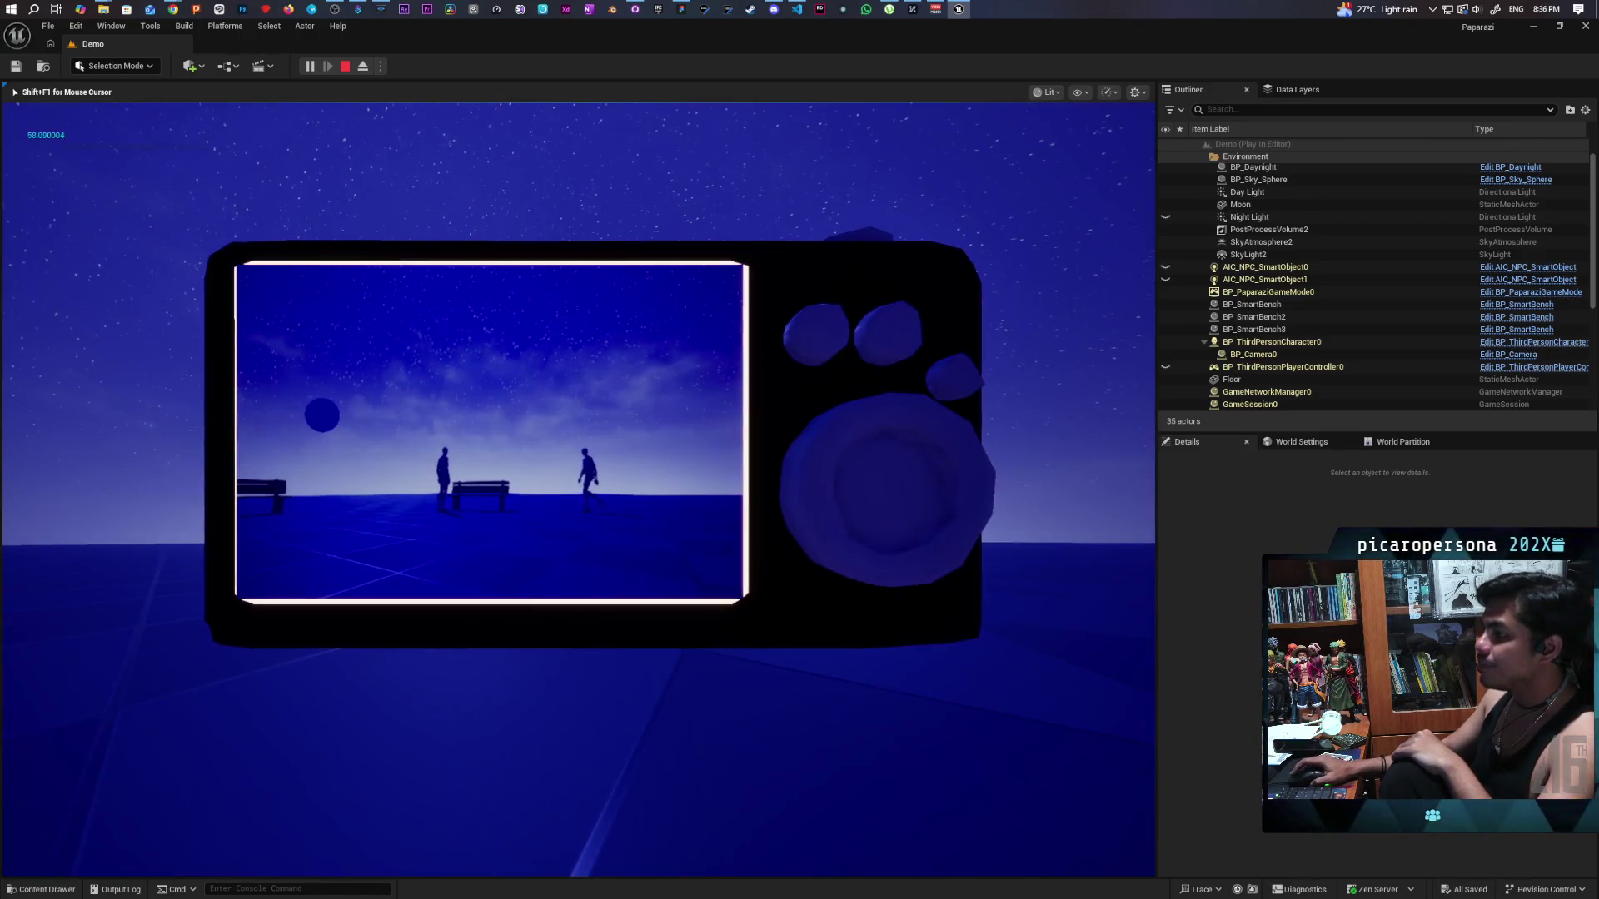
key("c")
key("c")
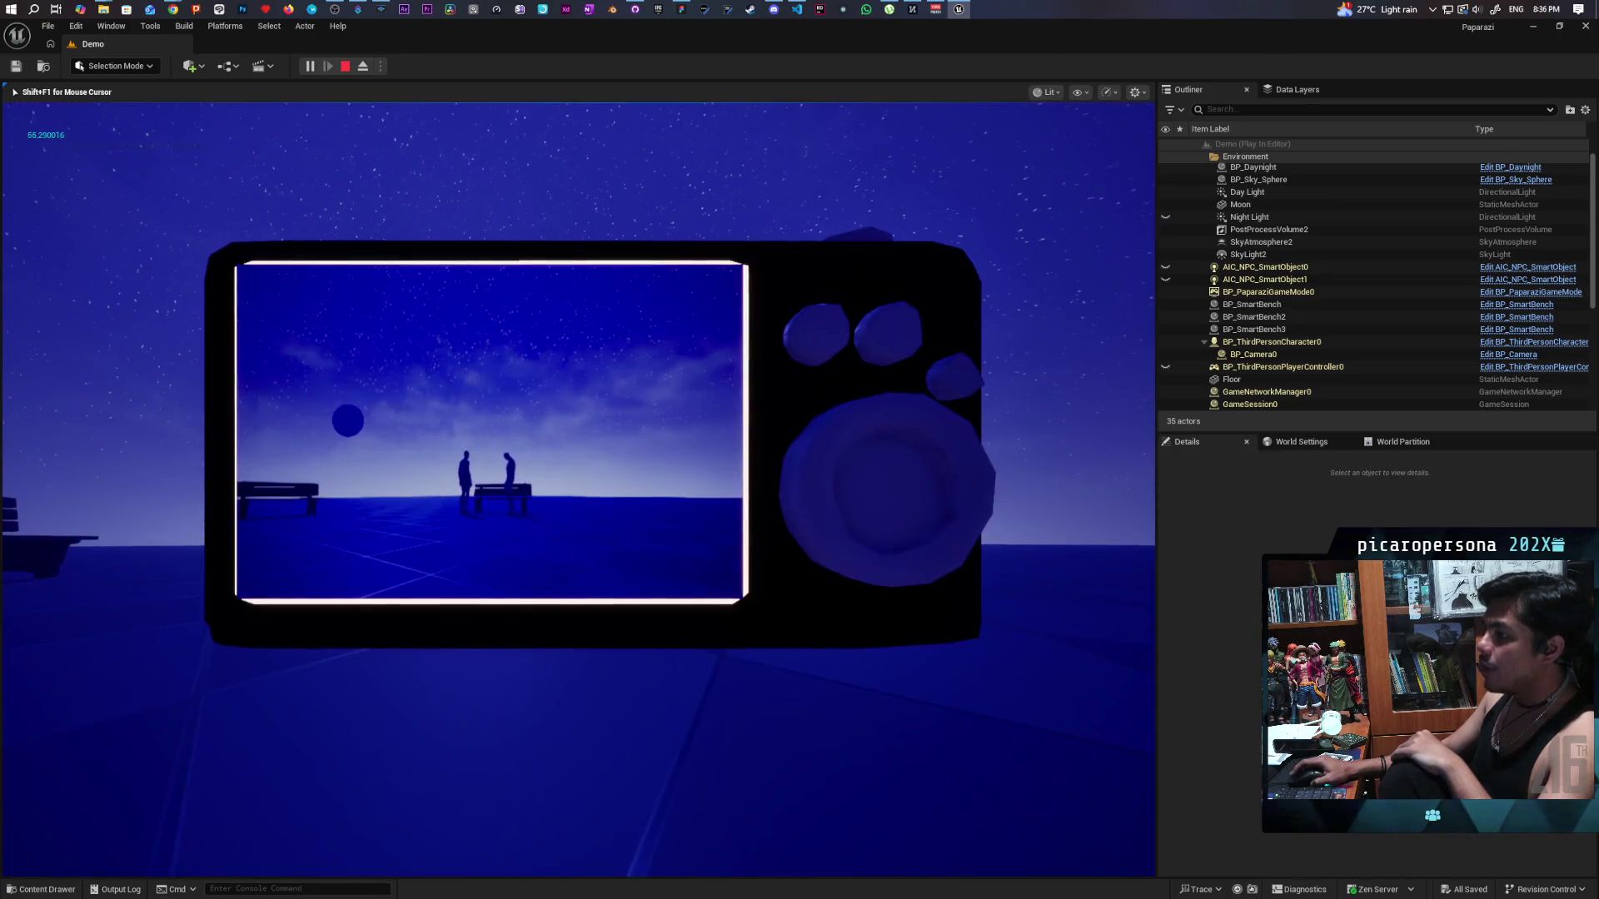
key("w")
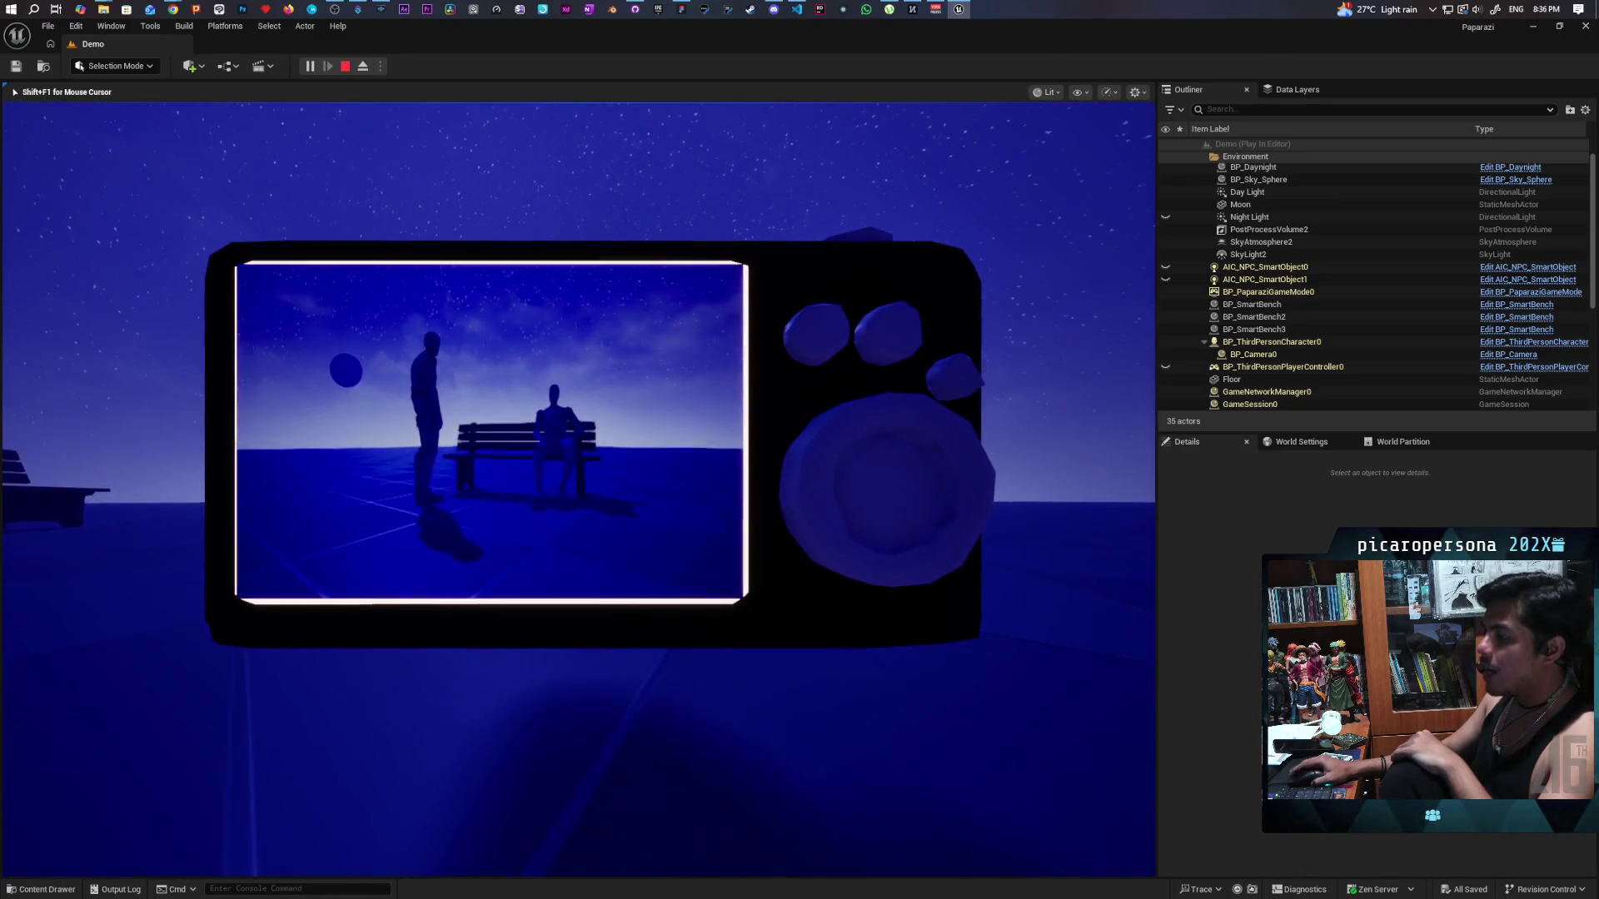
key("w")
key("c")
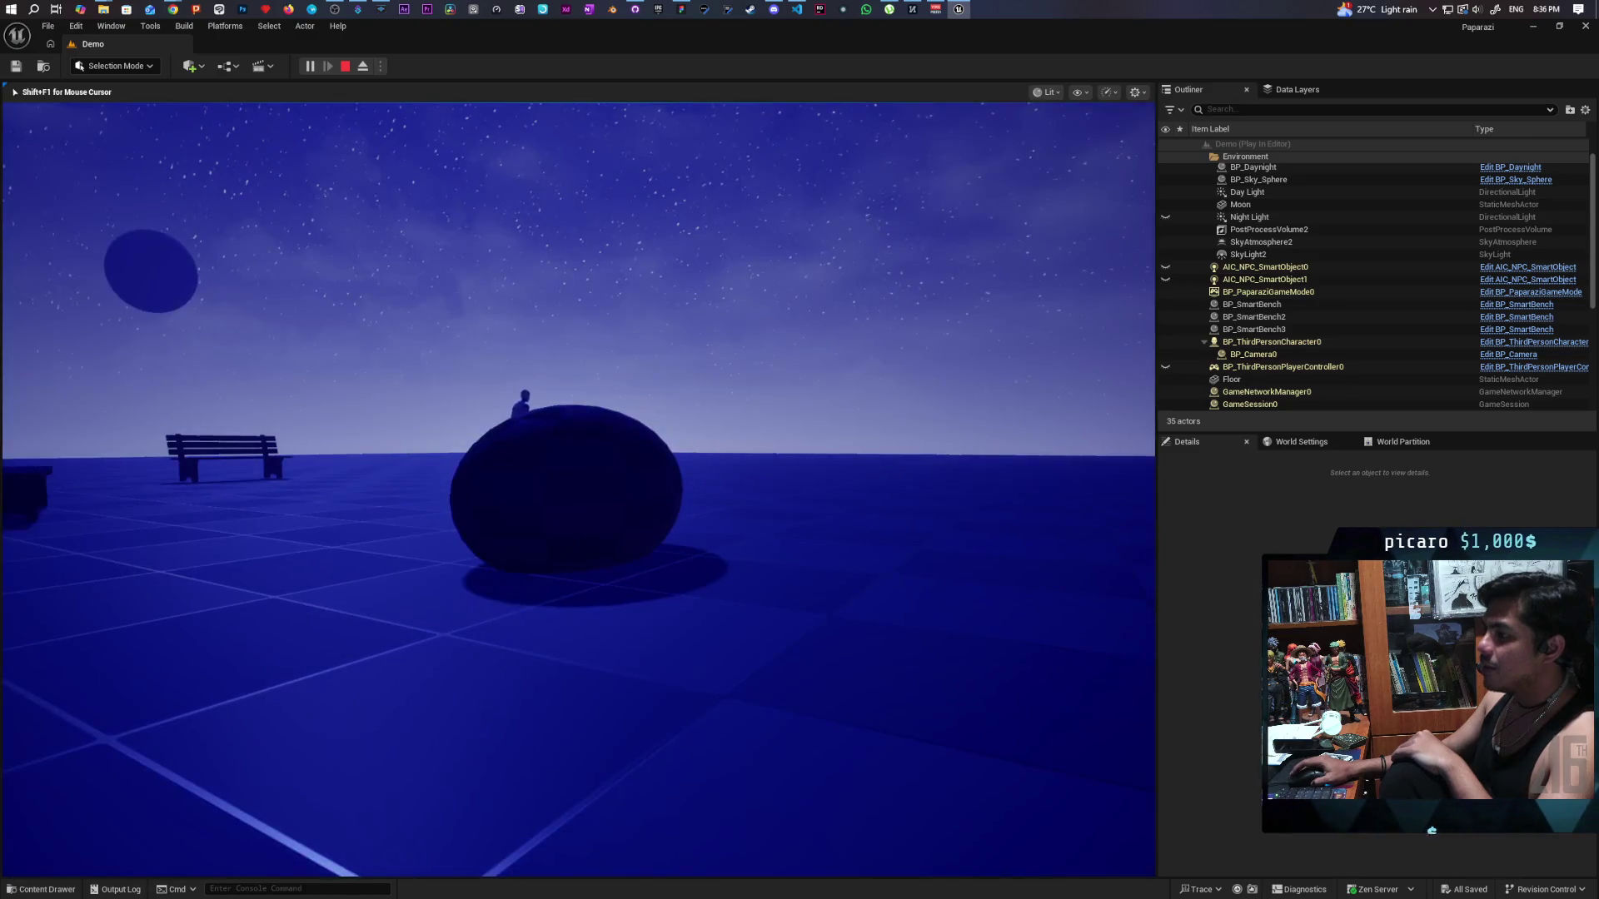
key("c")
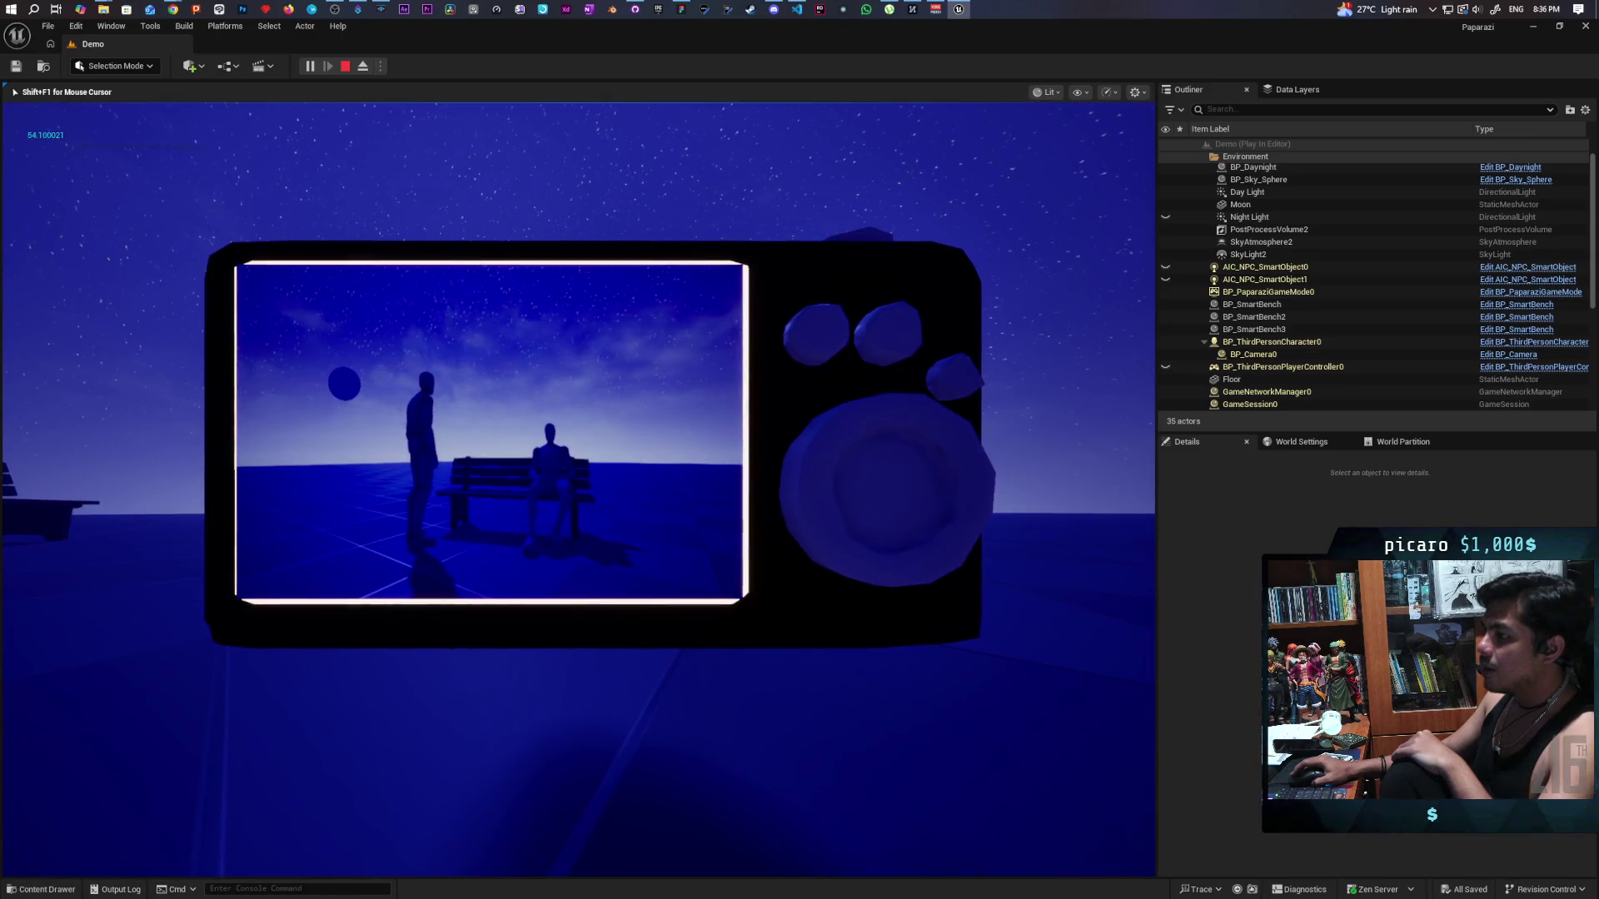
key("c")
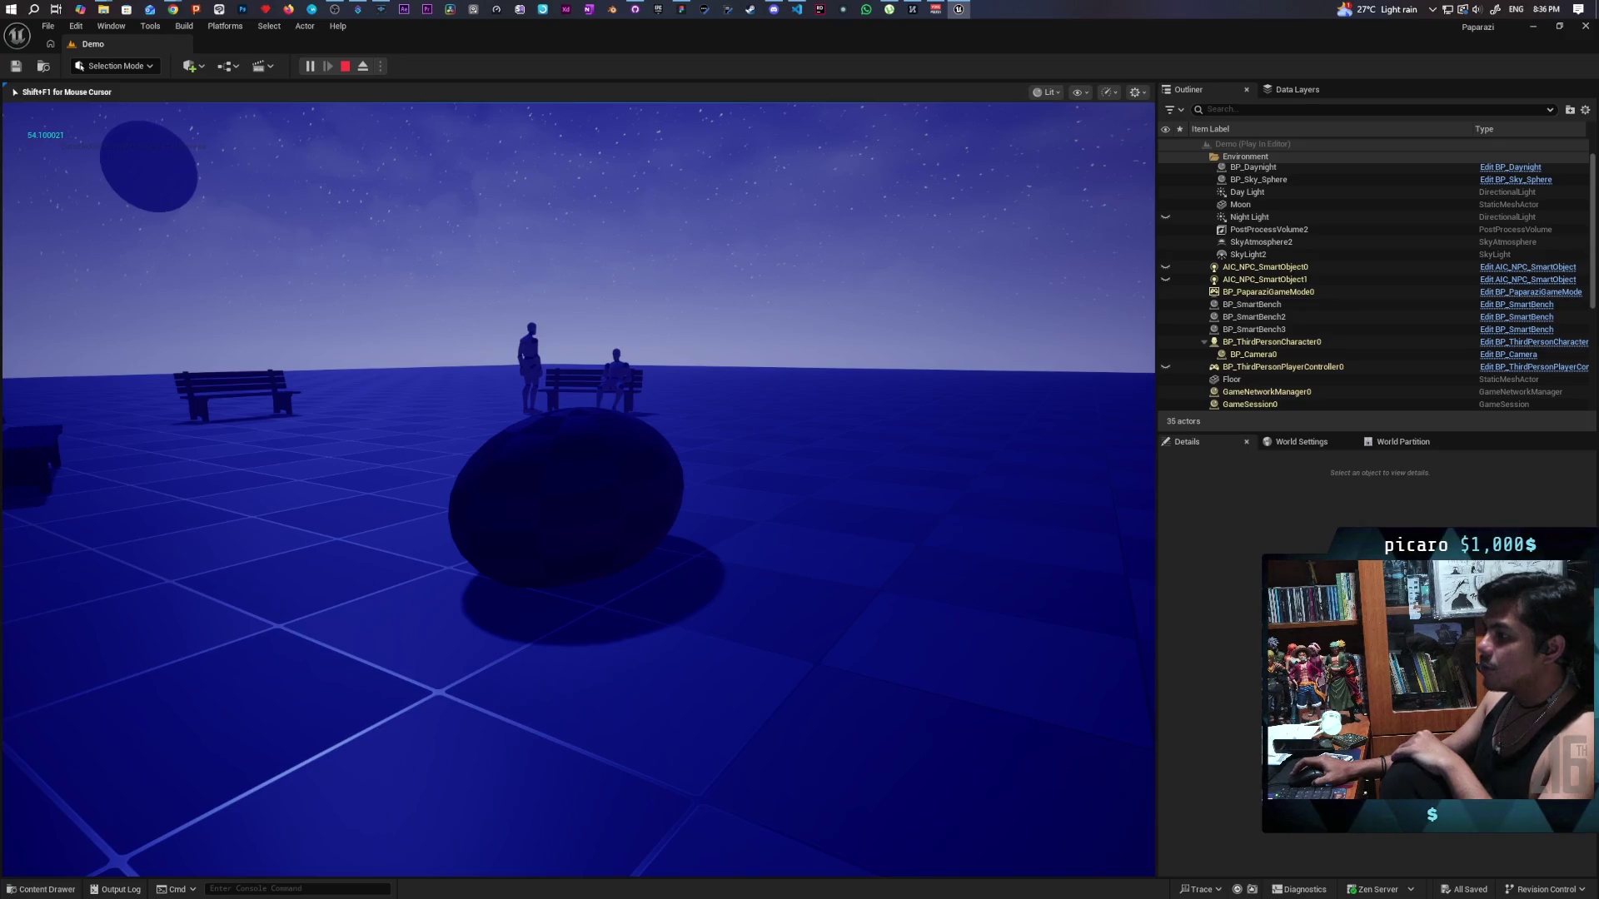
key("c")
Back away, then step closer so the figures fill more of the frame.
key("s")
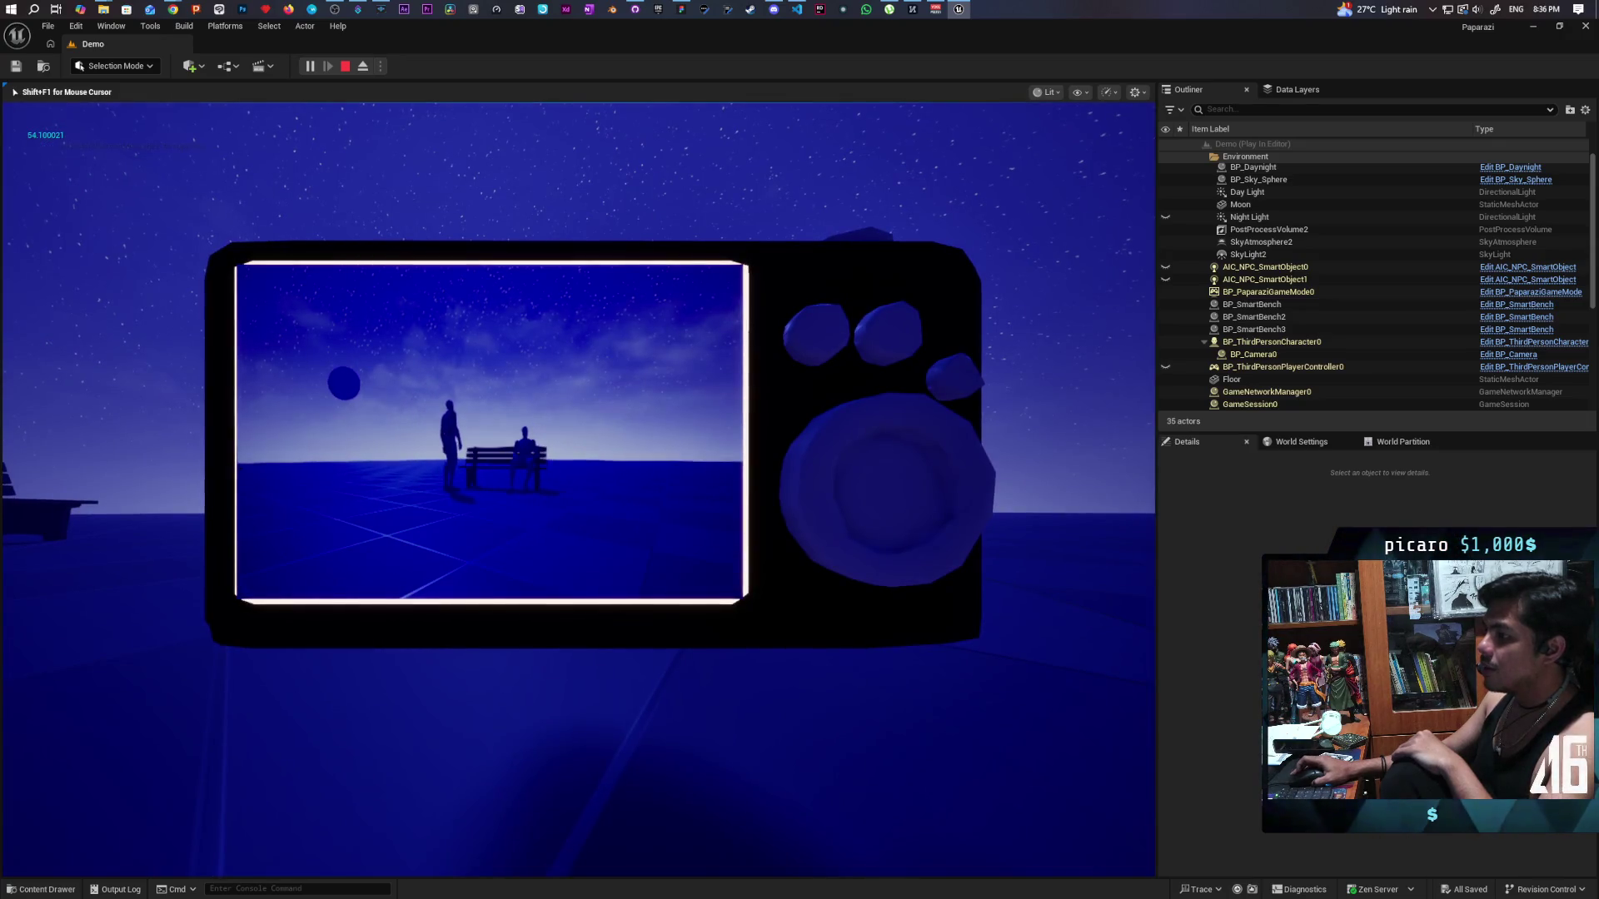
key("c")
key("c")
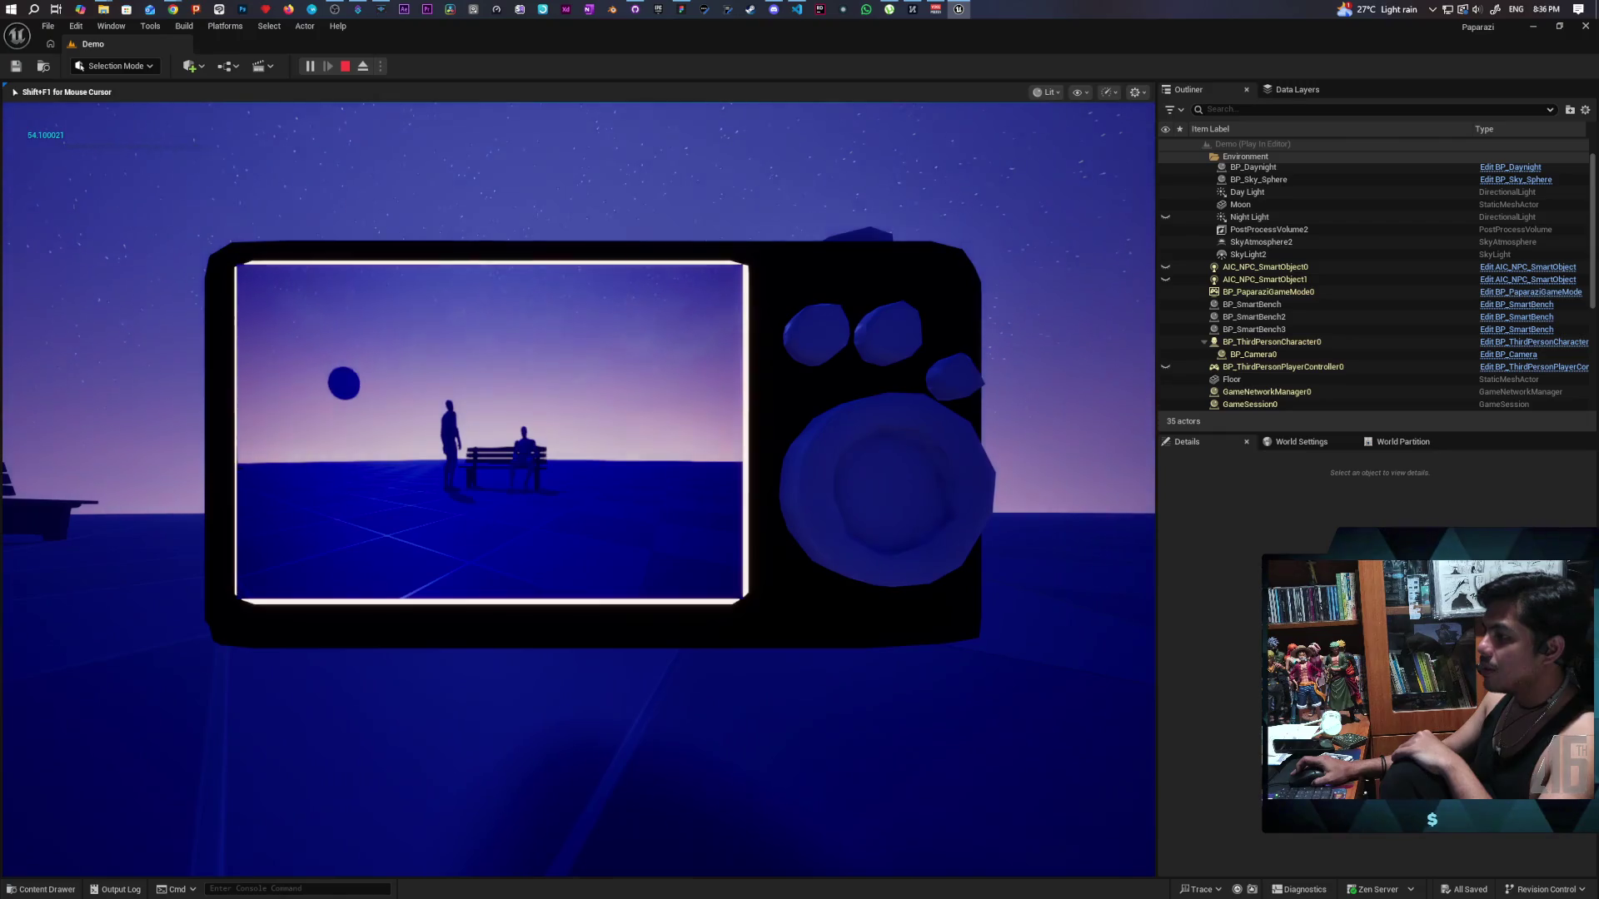
key("w")
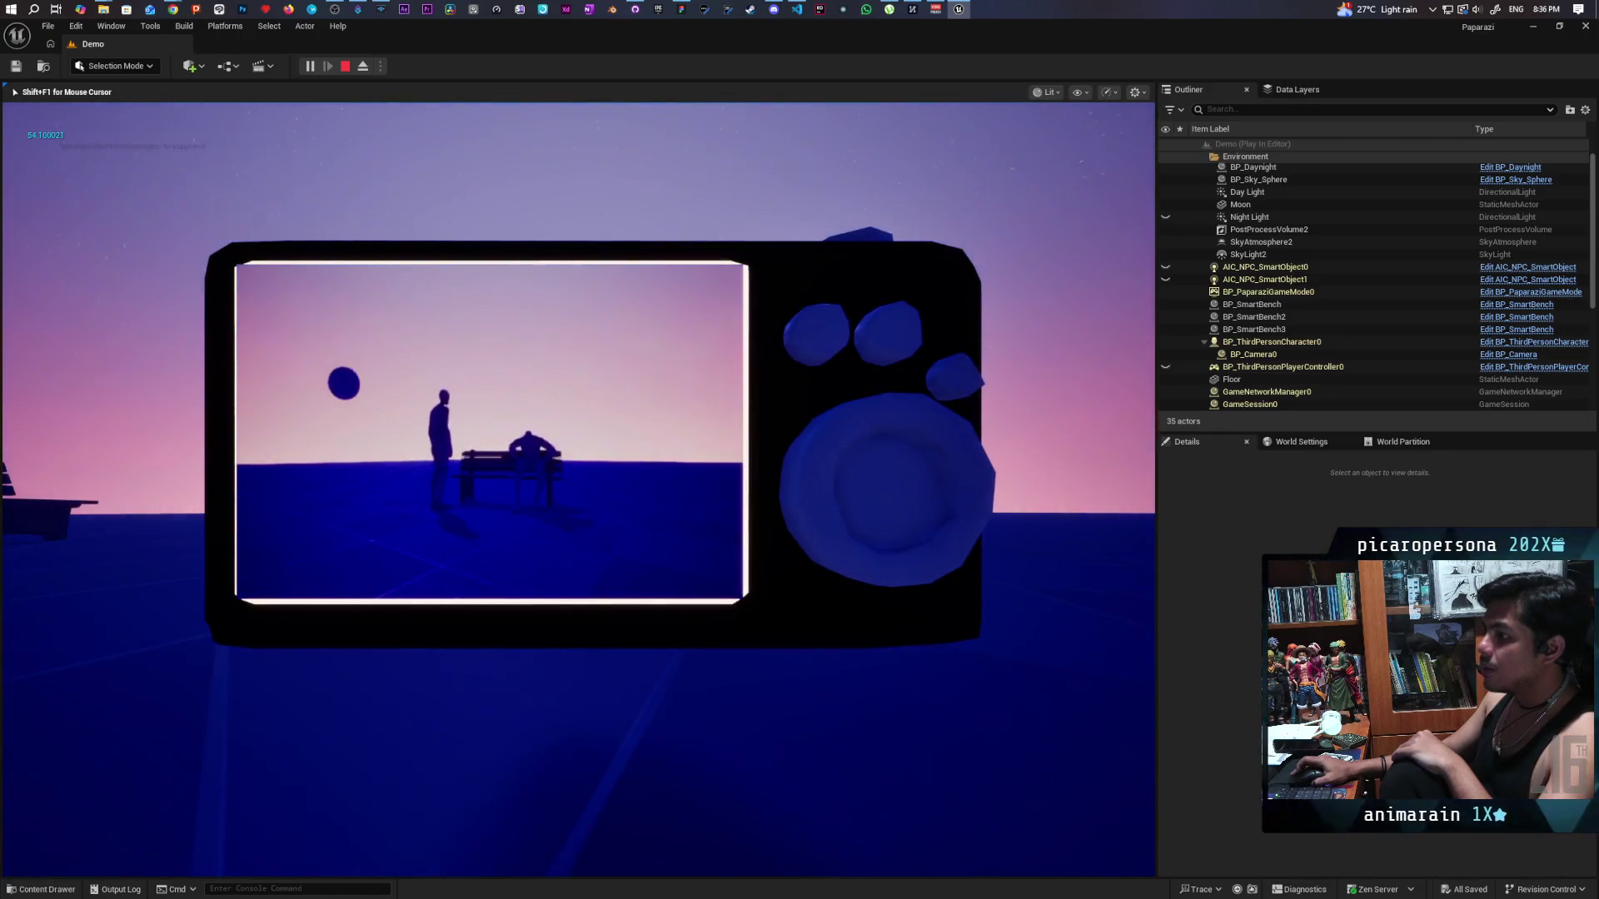
key("w")
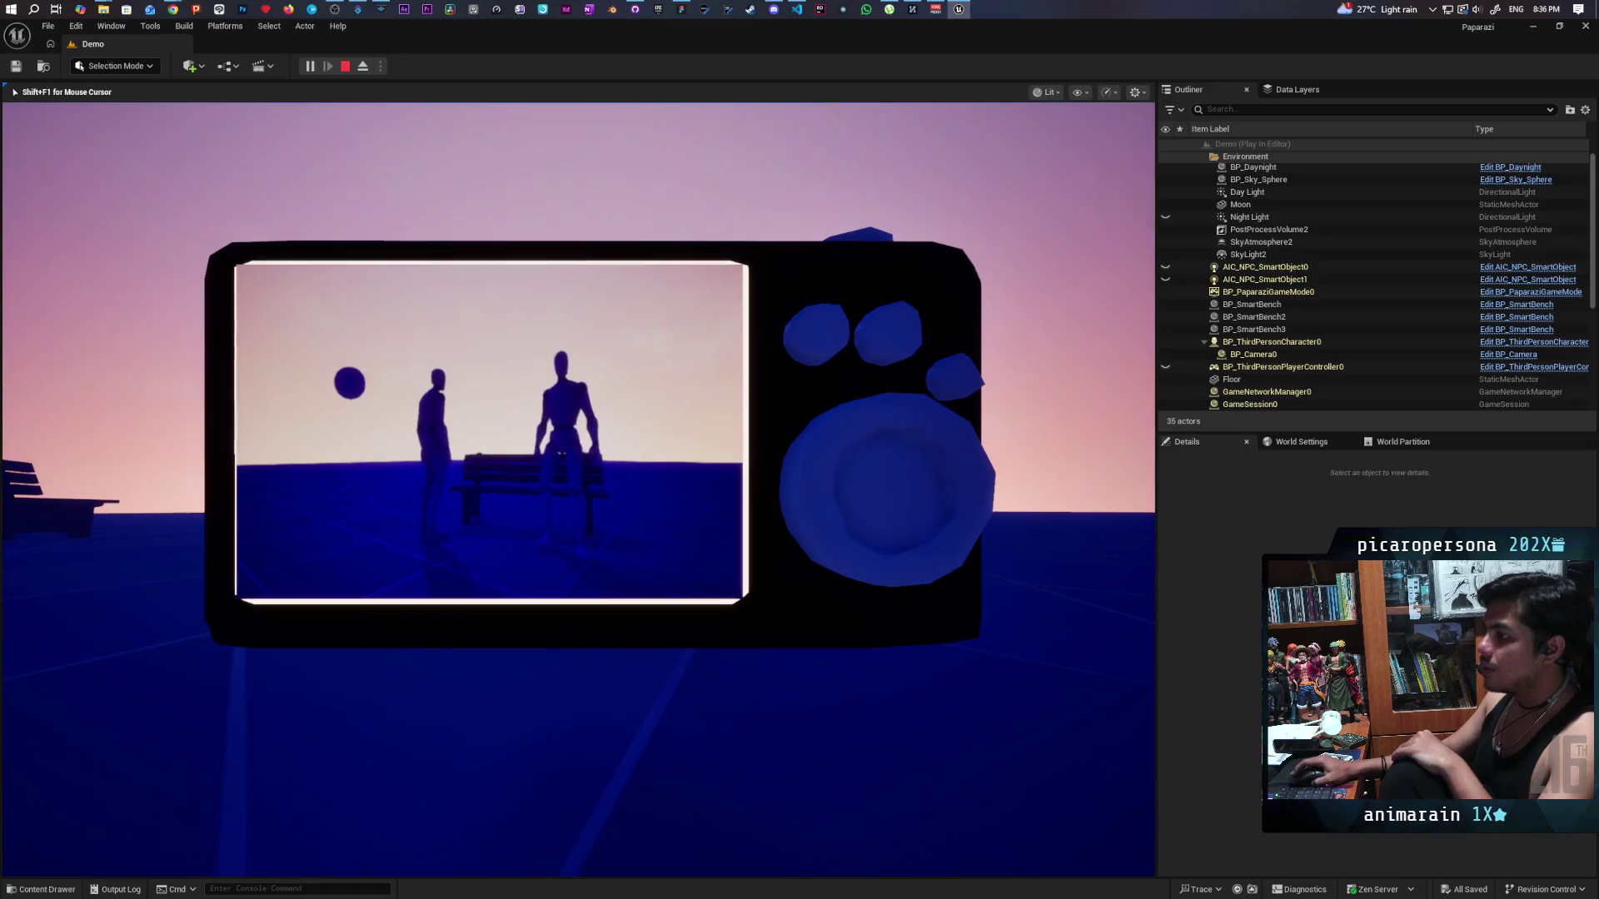
key("c")
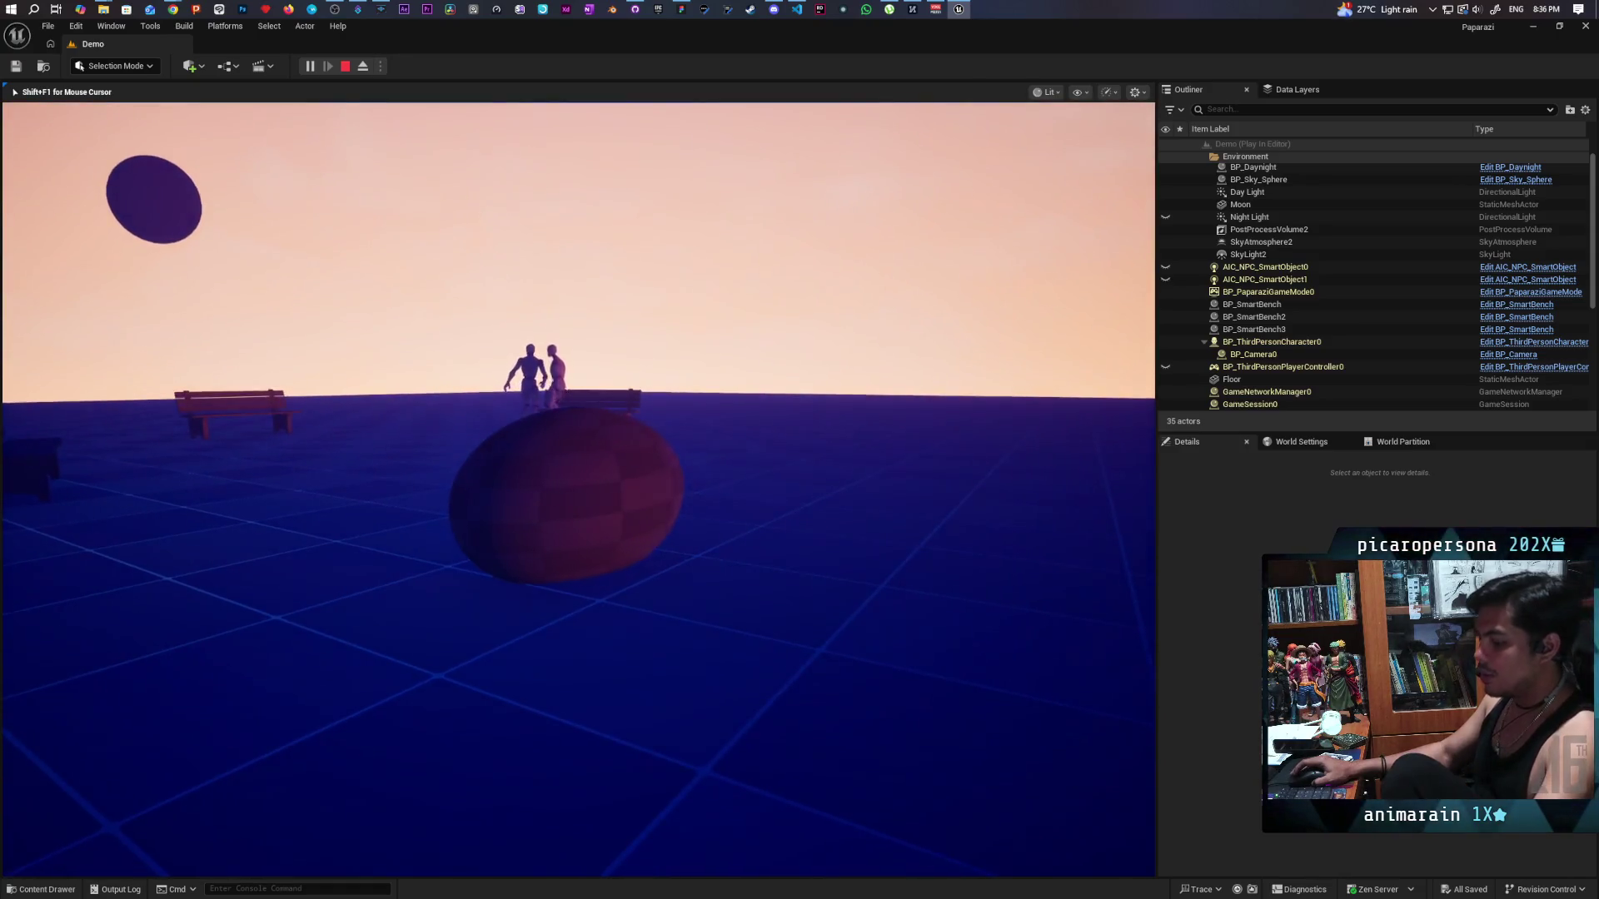
Snap a photo of the bench figures at dawn, close the preview and stop the playtest.
left_click(866, 187)
left_click(866, 187)
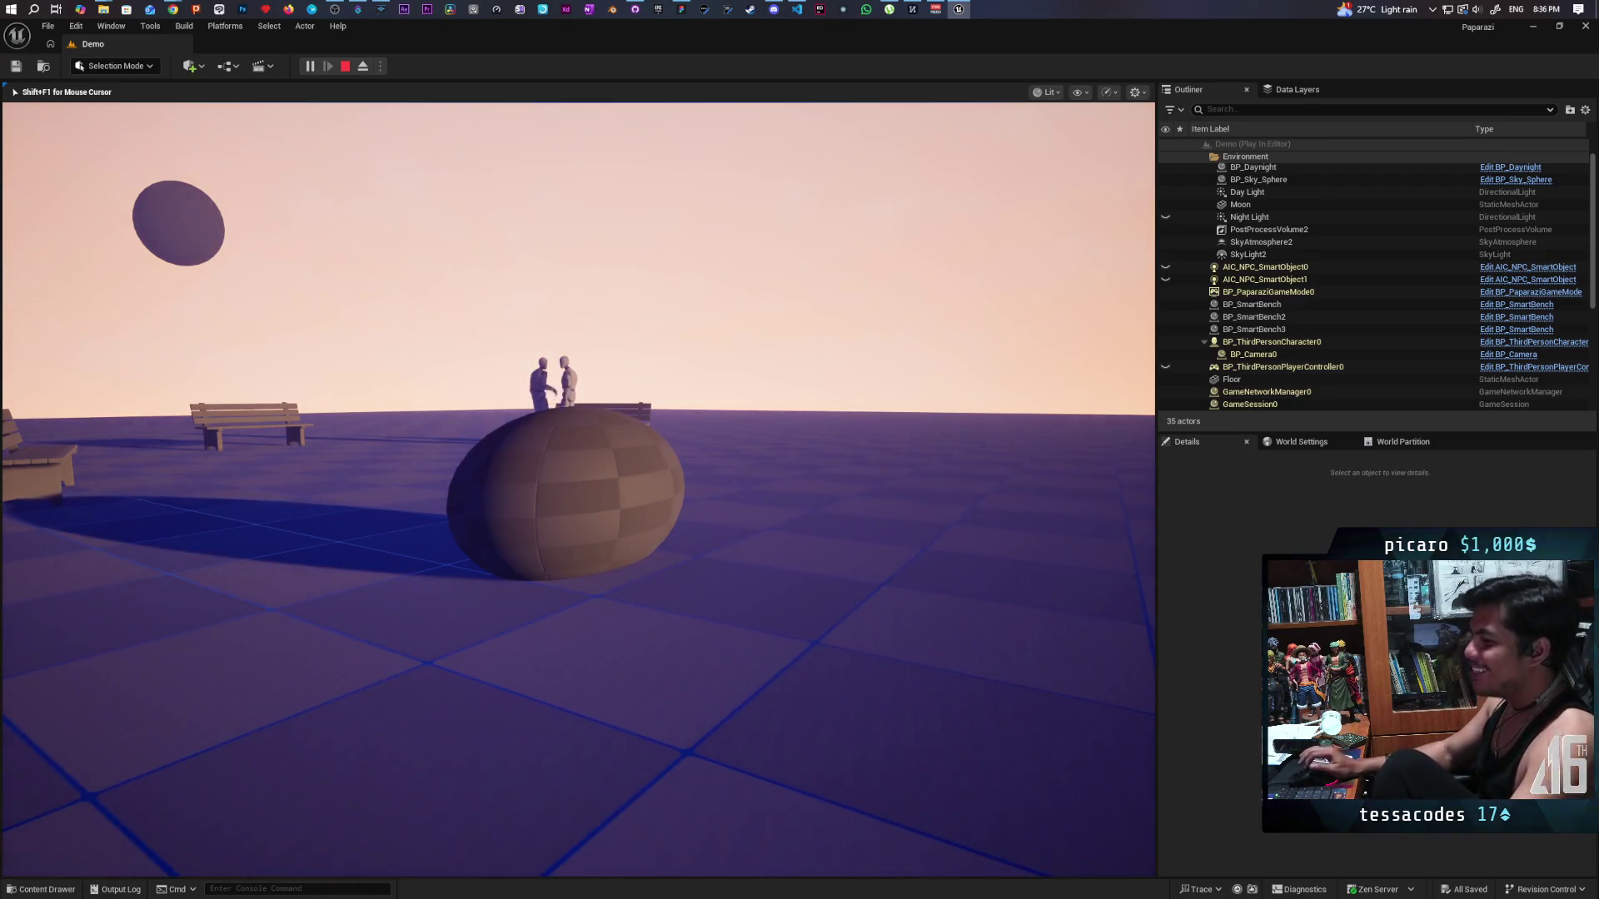
key("Escape")
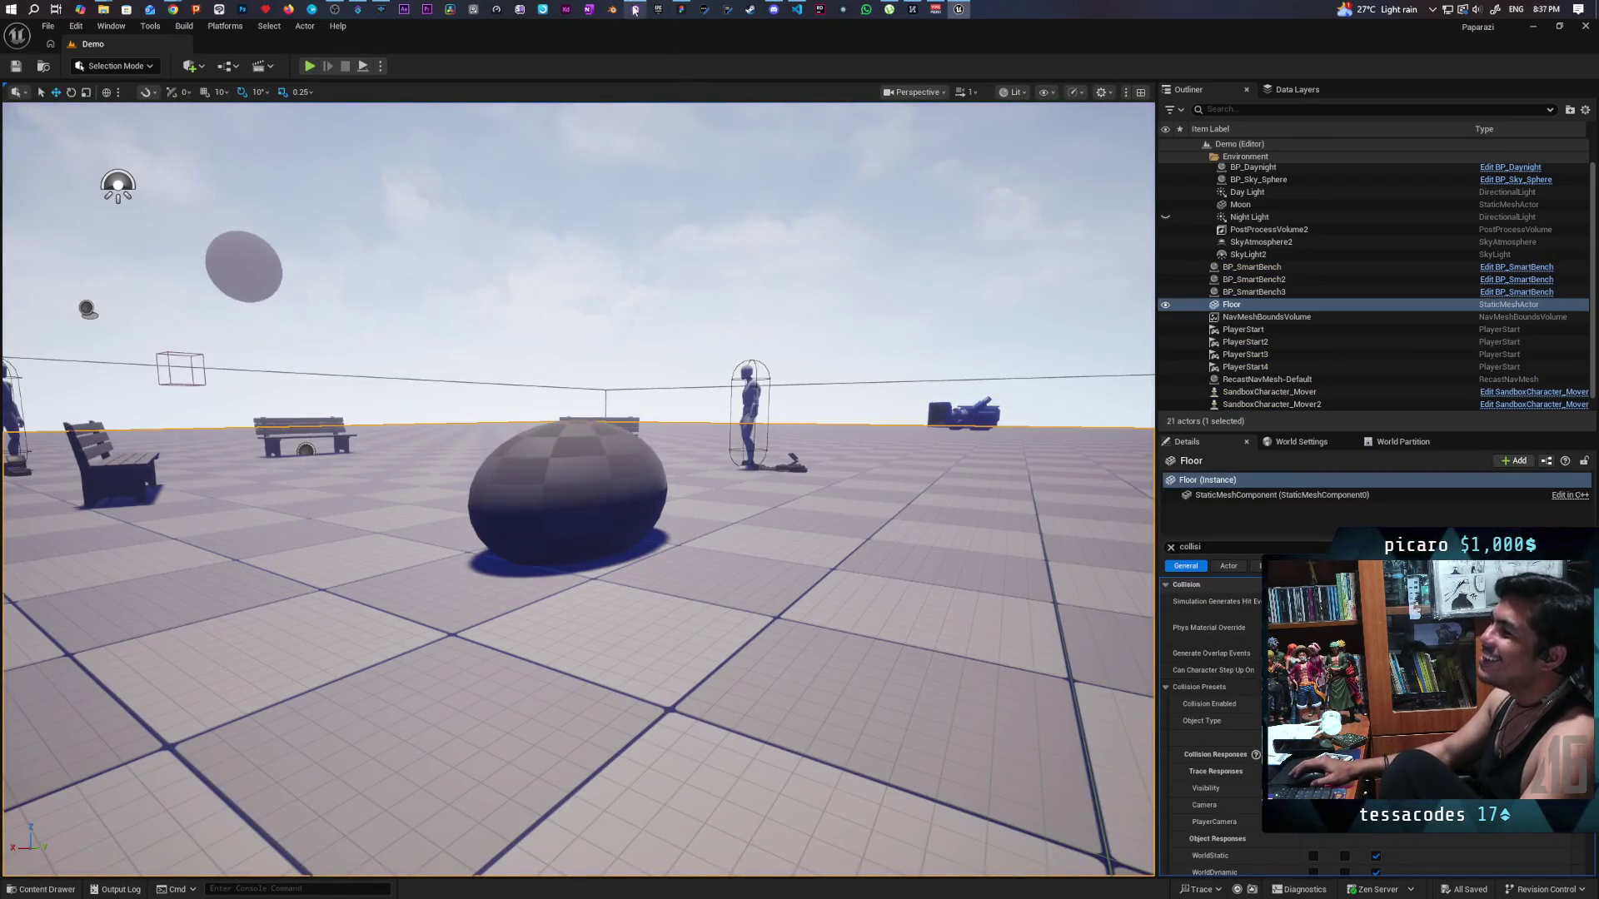
Commit Demo.umap to main in GitHub Desktop with the summary 'added bush'.
left_click(635, 10)
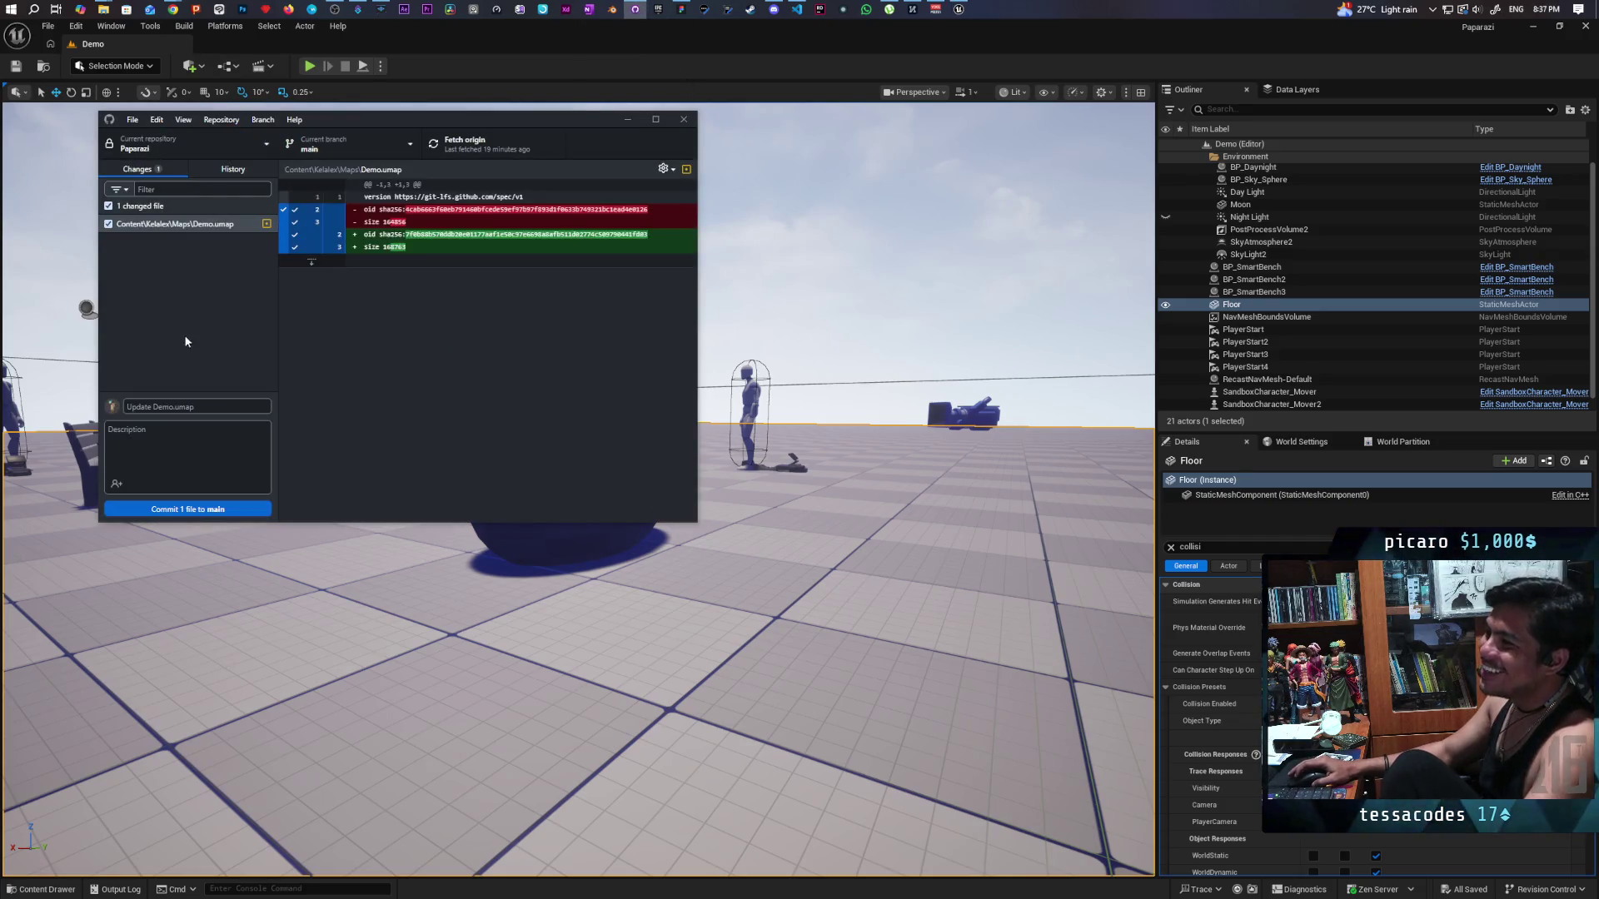
left_click(198, 407)
type("ad")
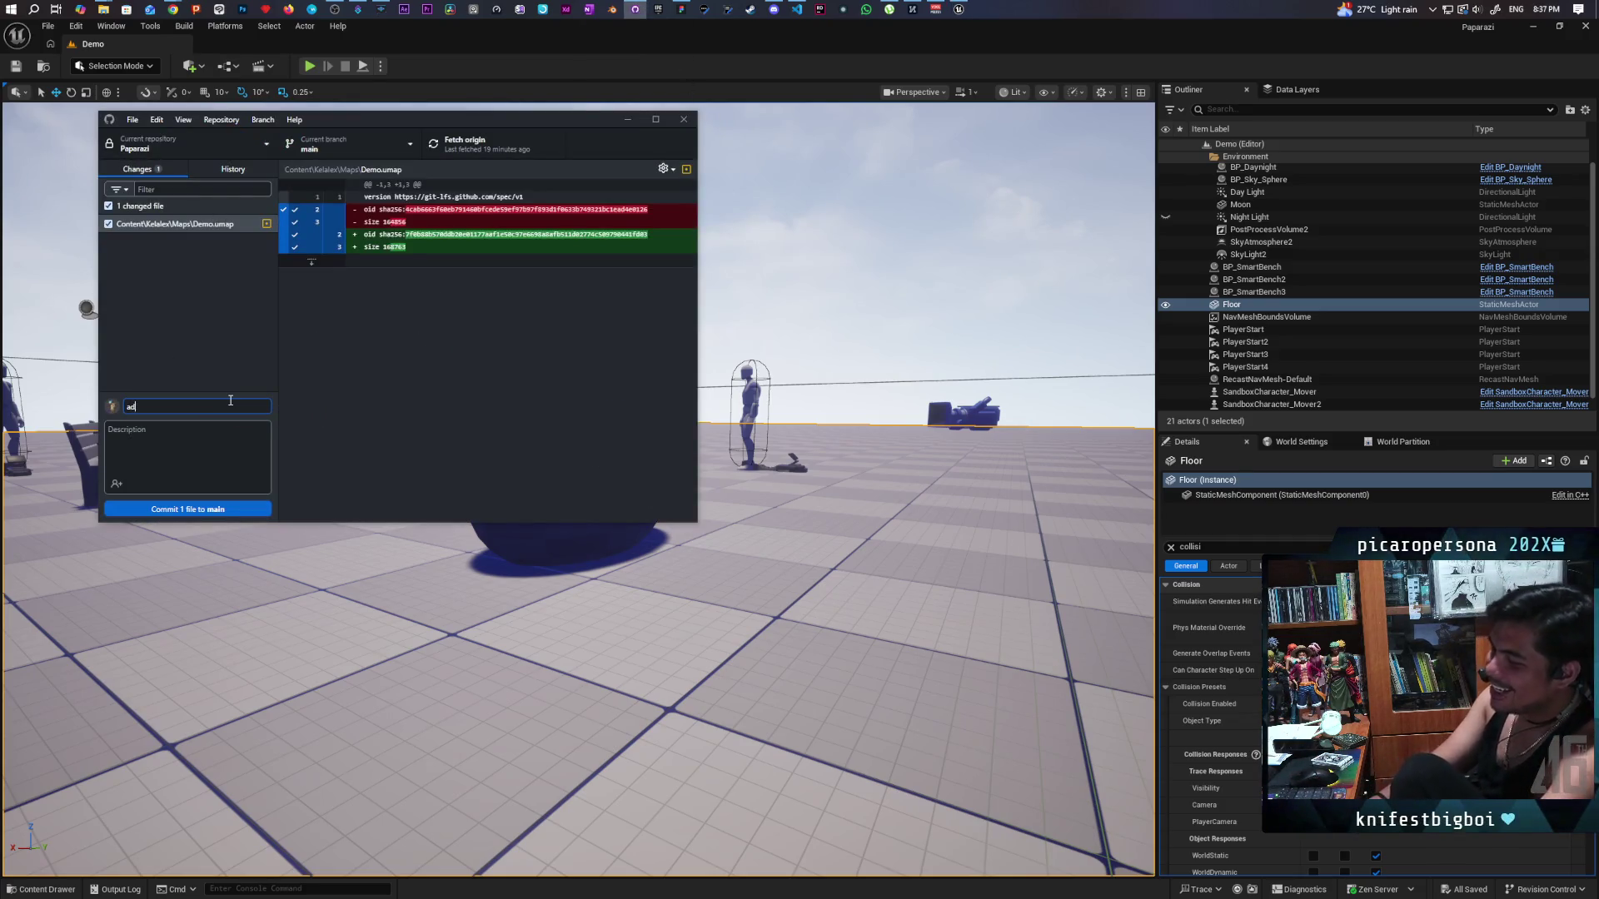
type("ded bush")
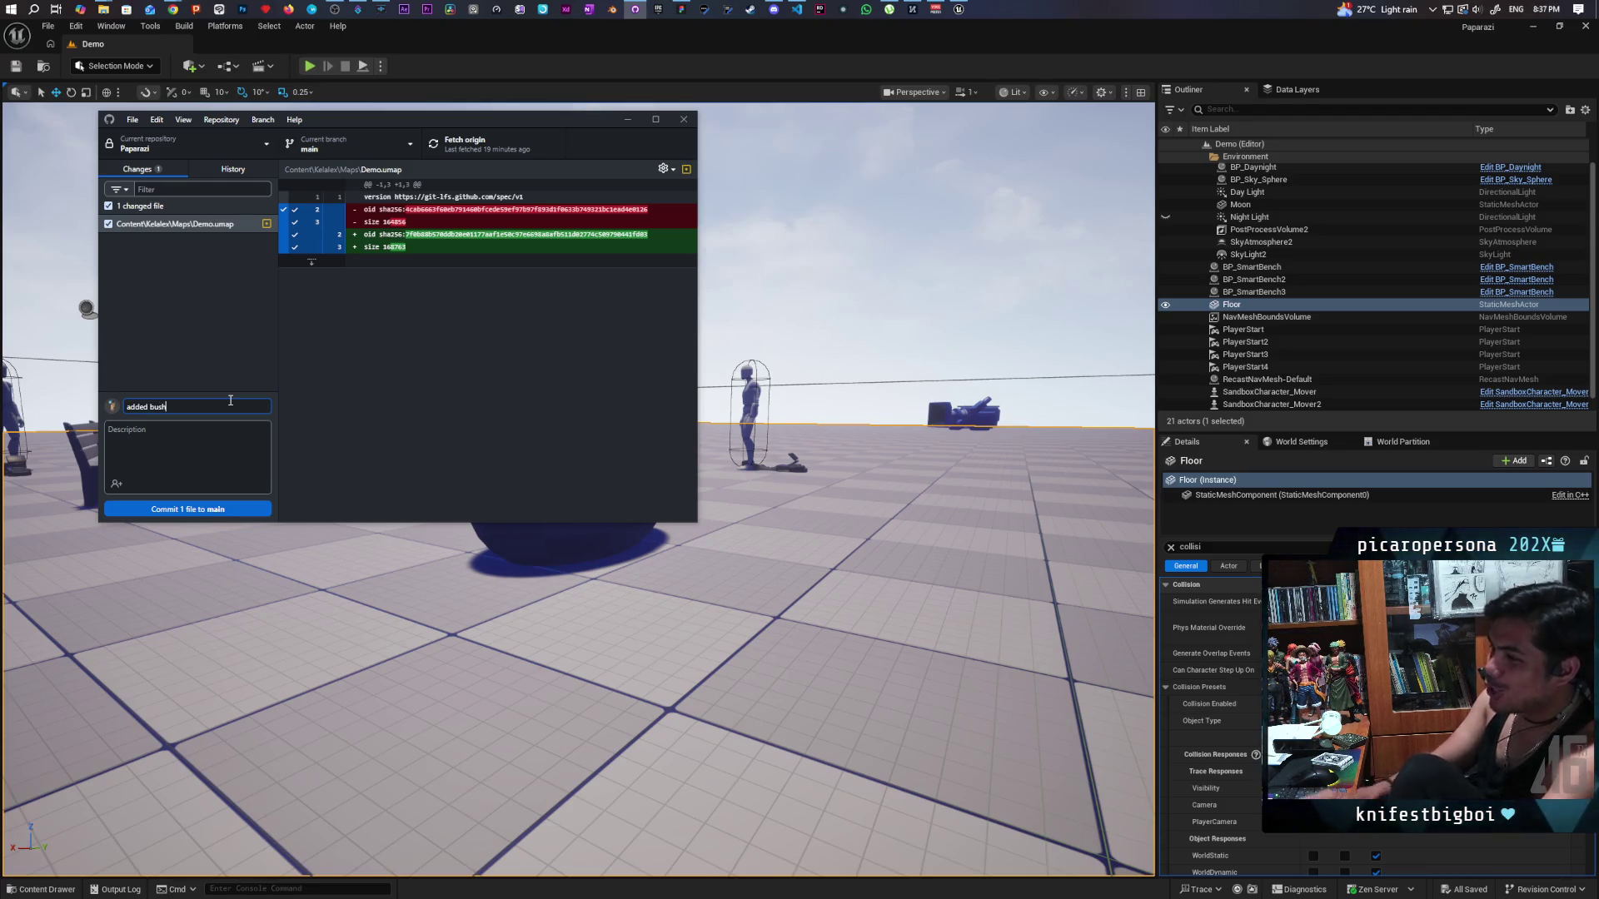
left_click(214, 509)
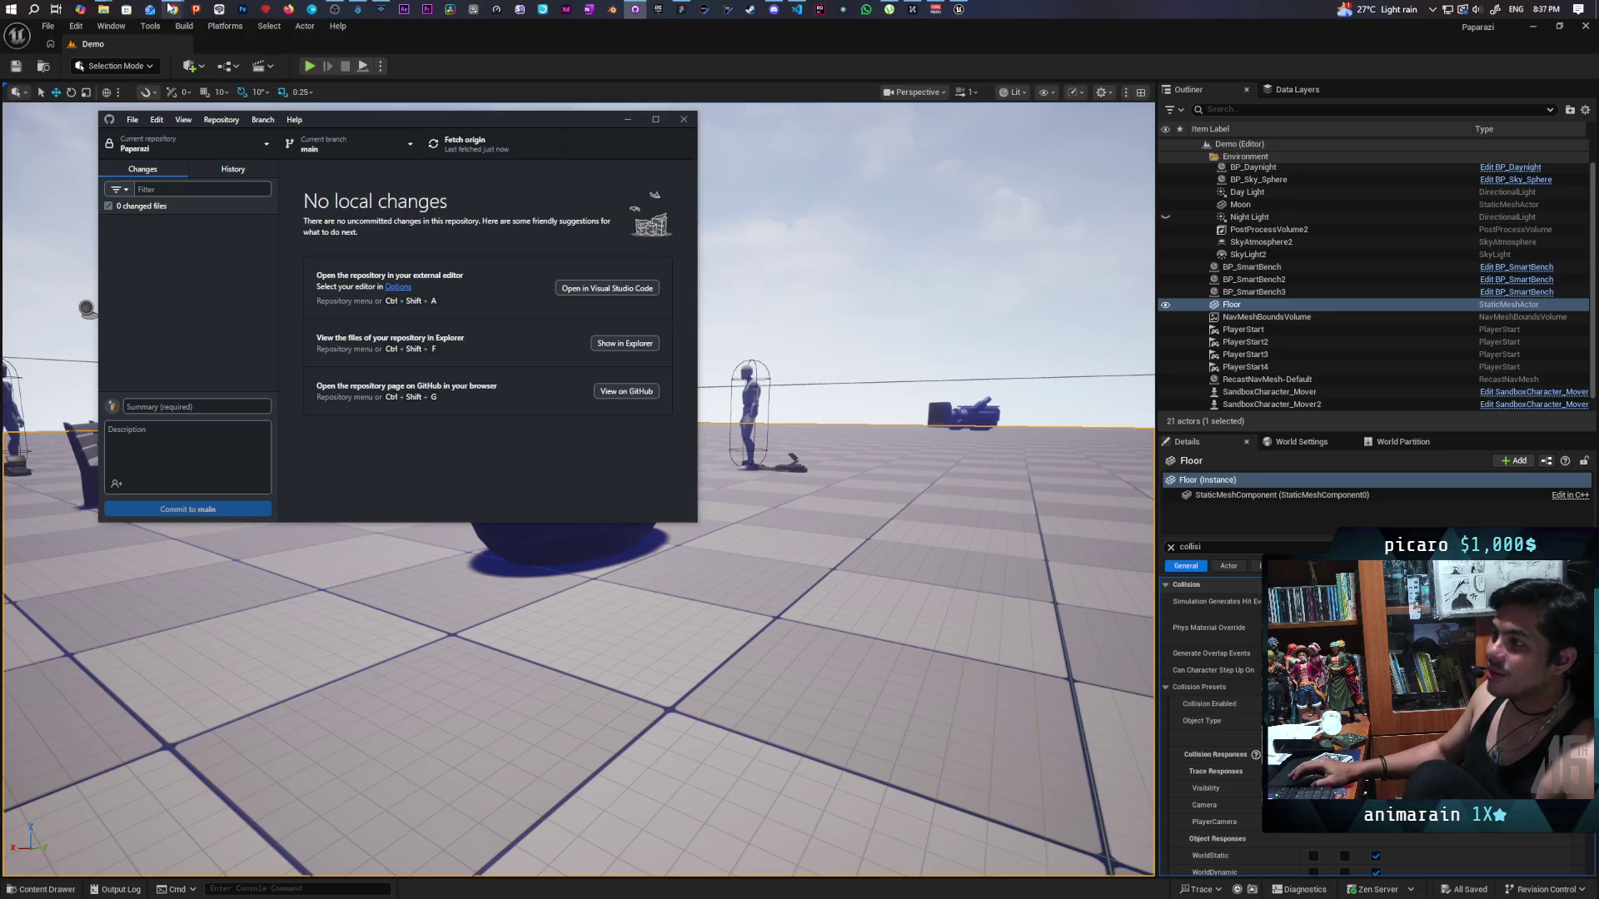
Close the GitHub Desktop repository window and start playing the Demo level in the editor.
mouse_move(170, 8)
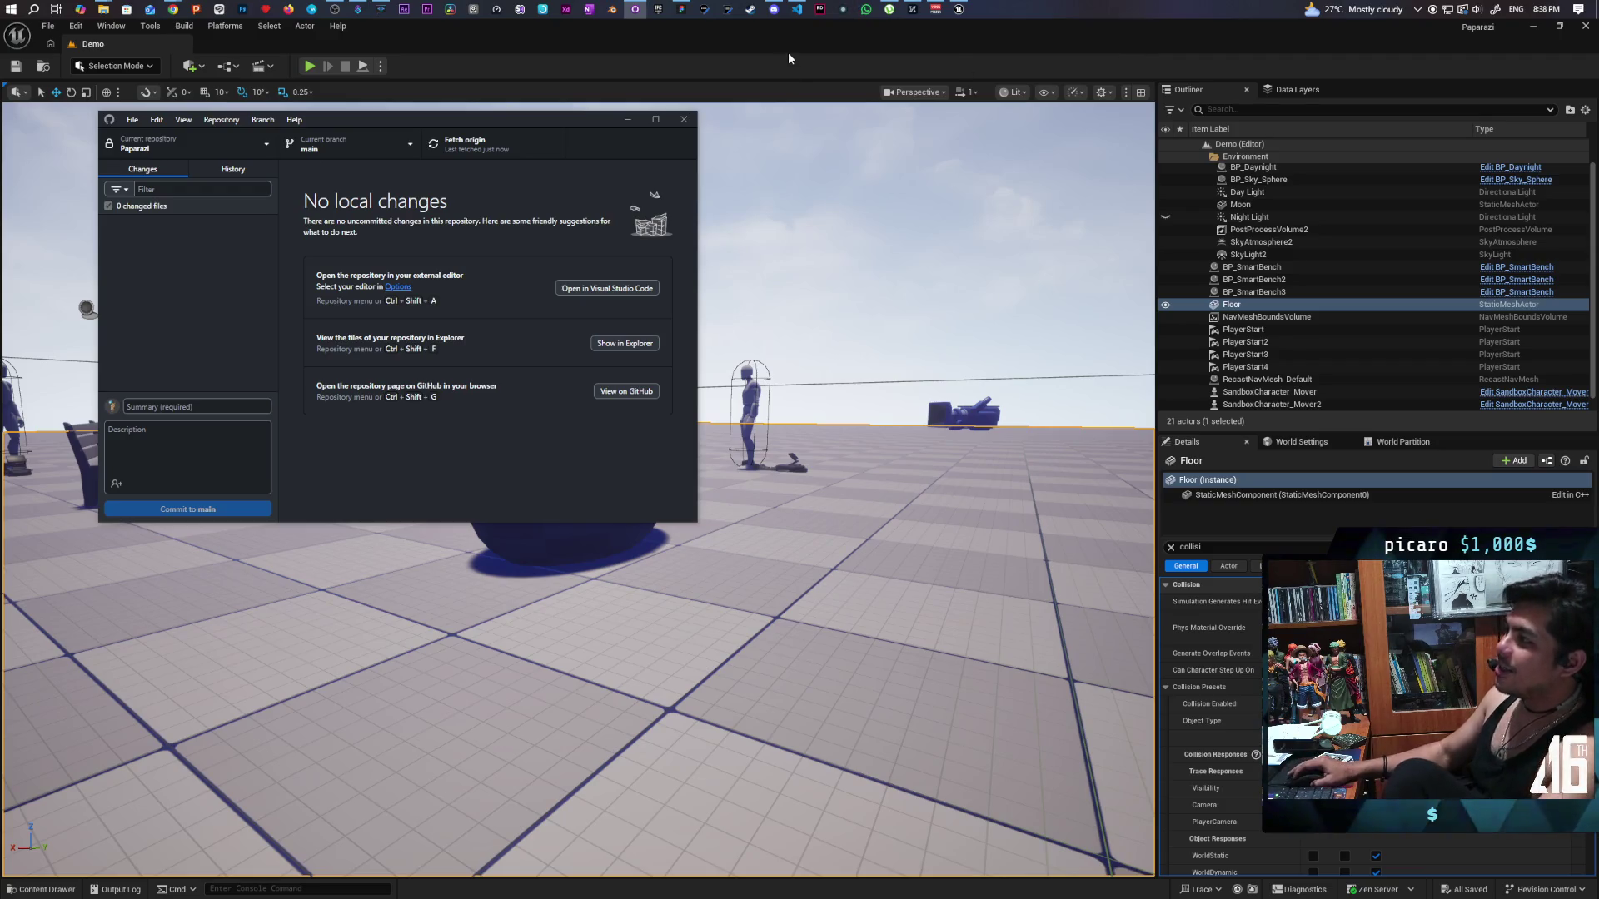
left_click(1122, 57)
left_click(307, 67)
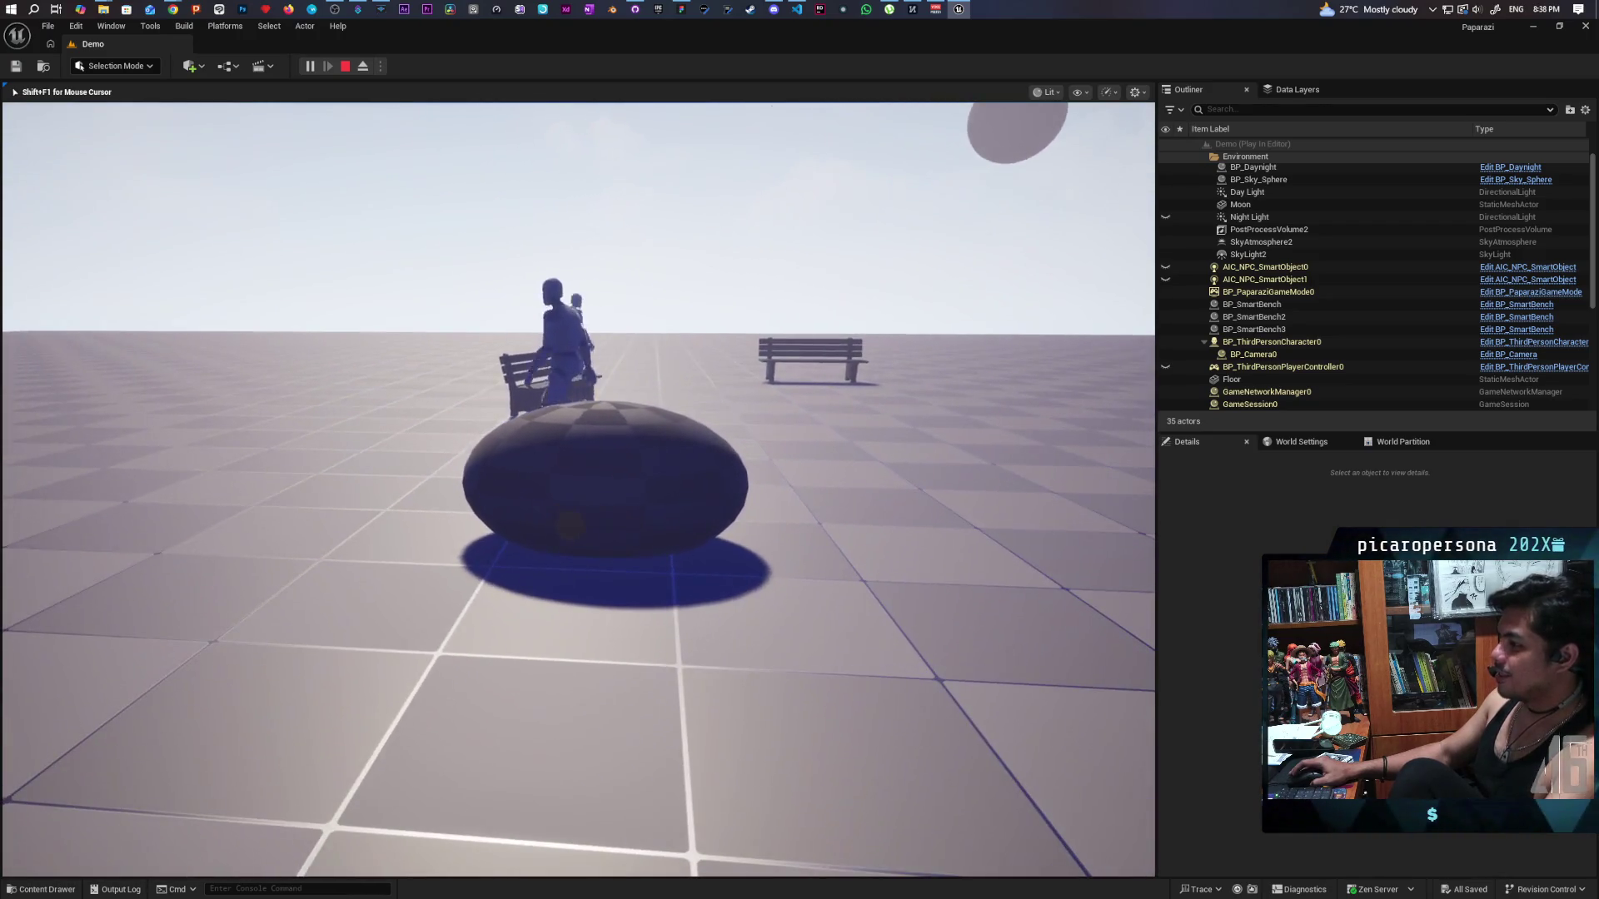
Show the Gameplay Debugger AI readout for the bench NPC, then hide it again.
key("apostrophe")
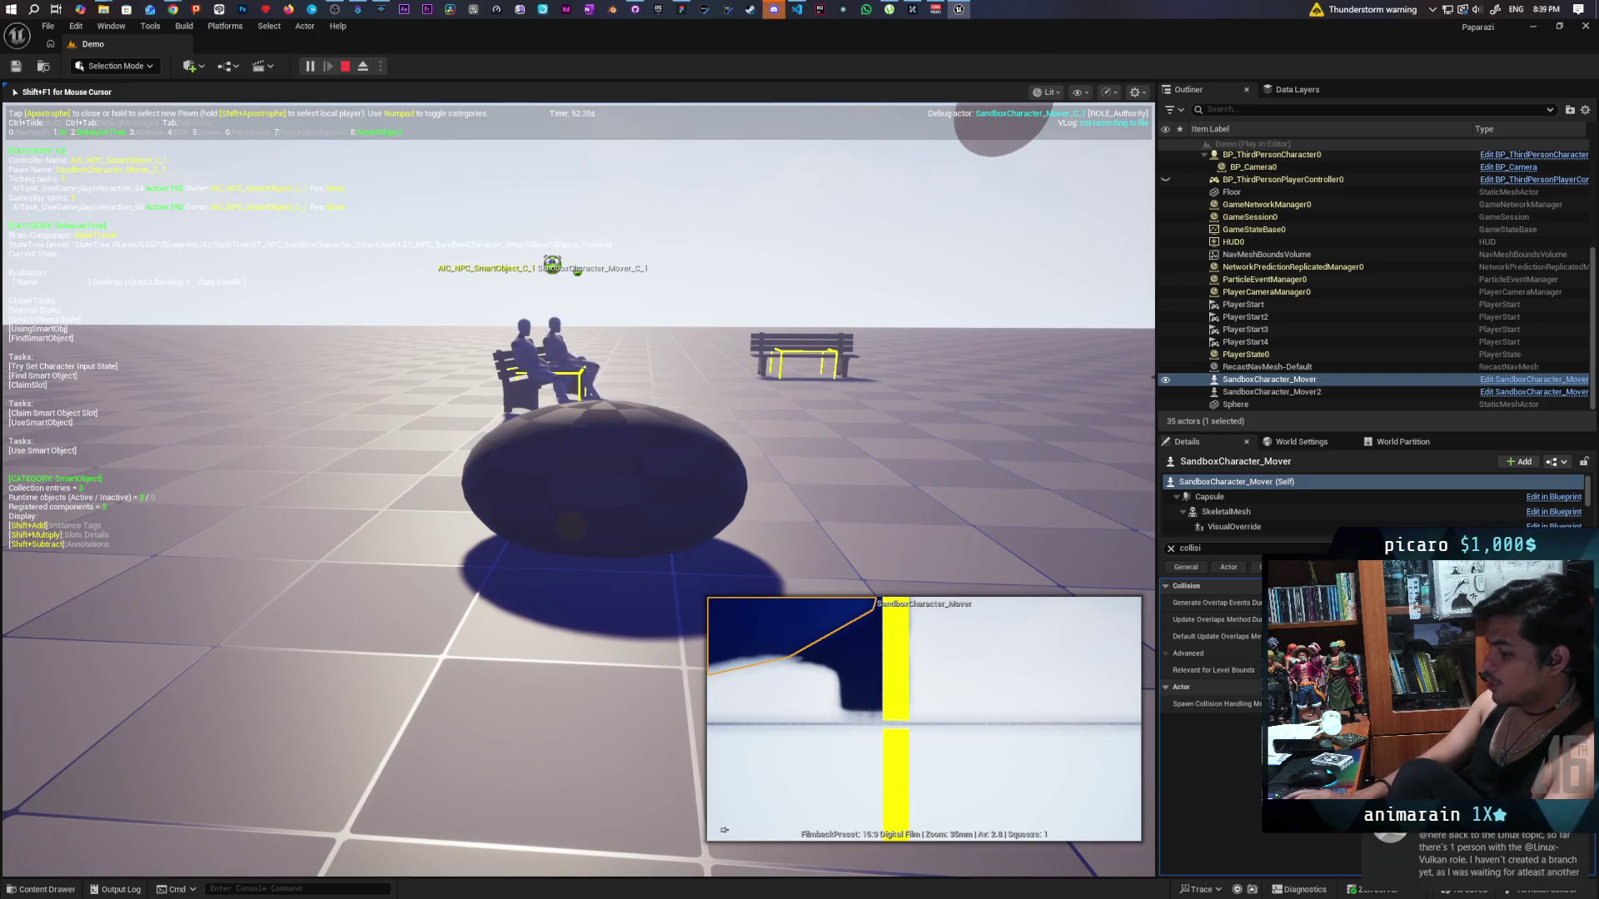
key("apostrophe")
key("apostrophe")
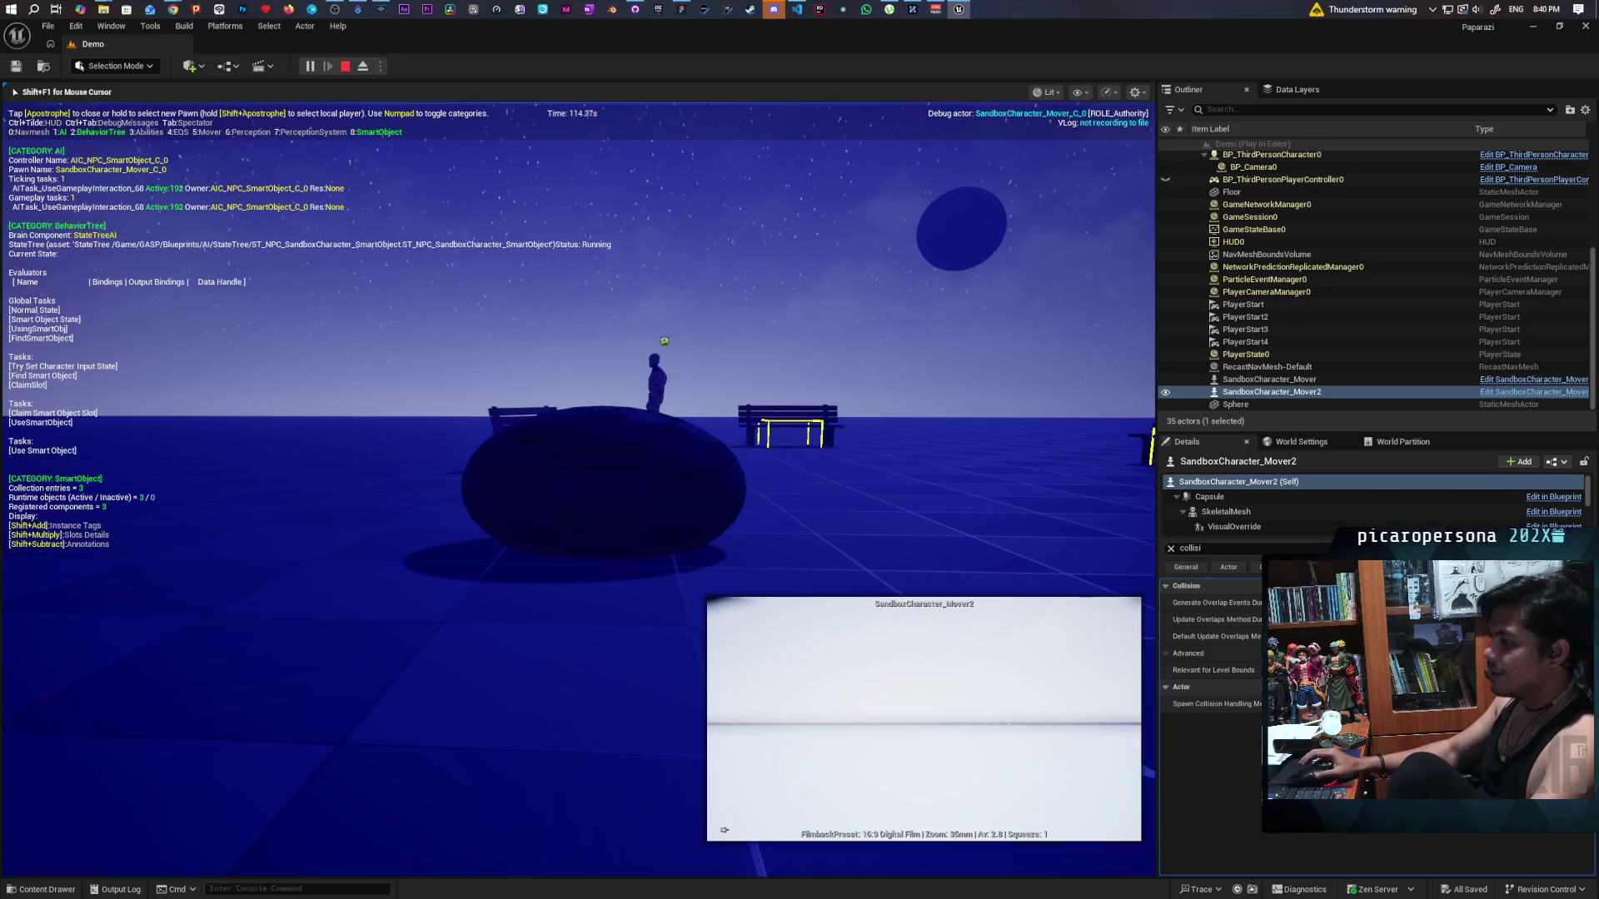
Hide the AI debug overlay again and stop the play session with Esc.
key("apostrophe")
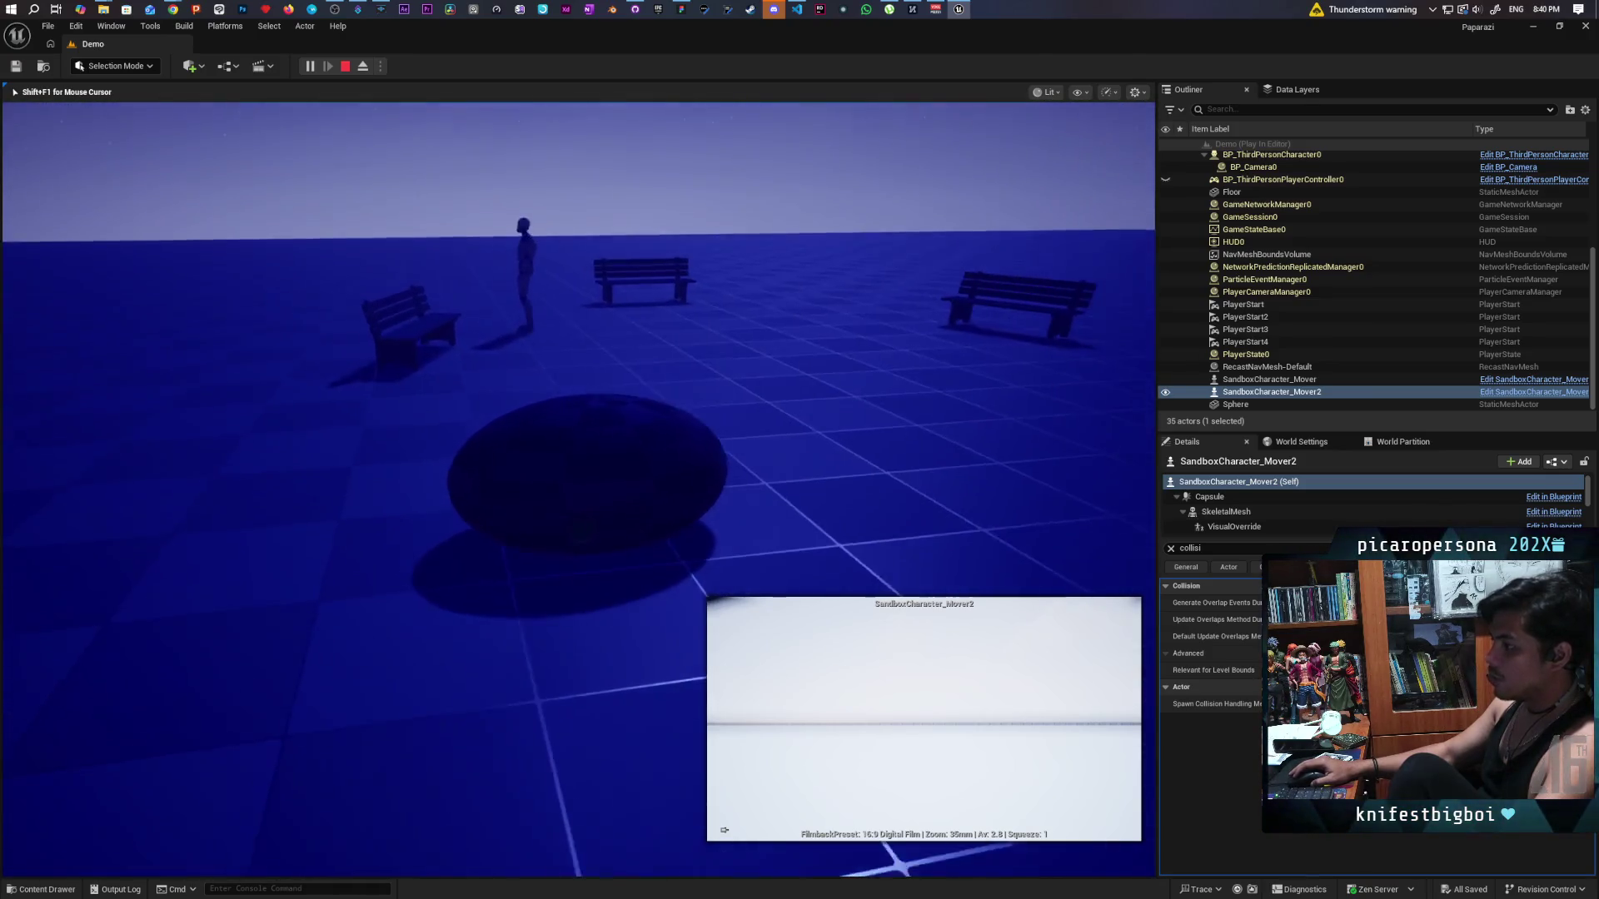
key("Escape")
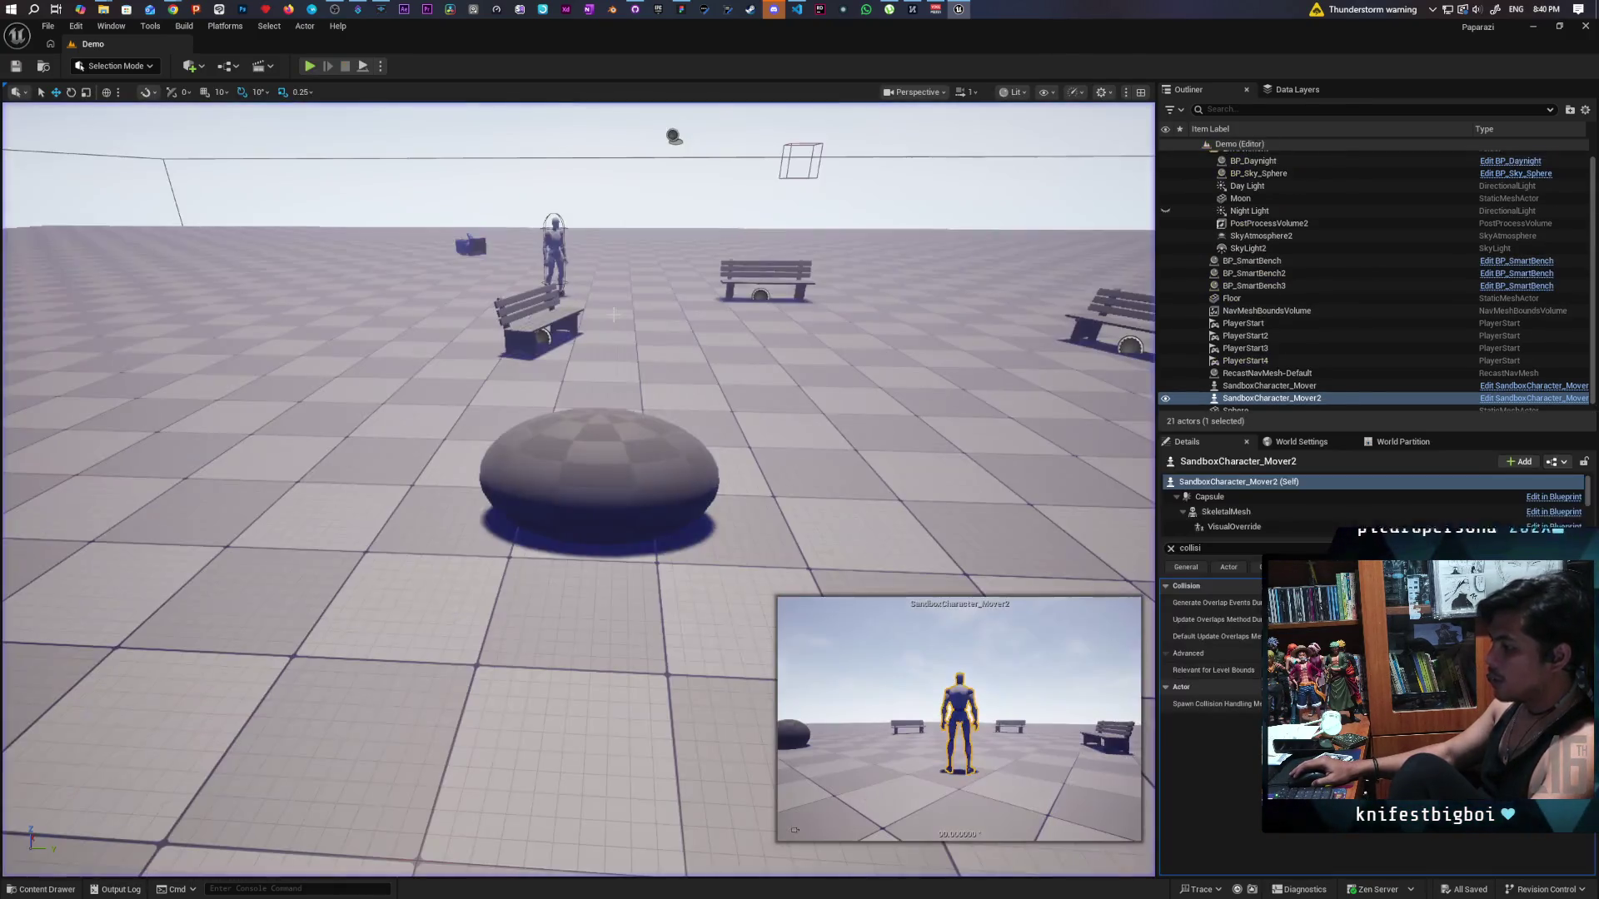
Select BP_Sky_Sphere, turn the view toward the benches and NPCs, and open the Content Drawer.
left_click(735, 222)
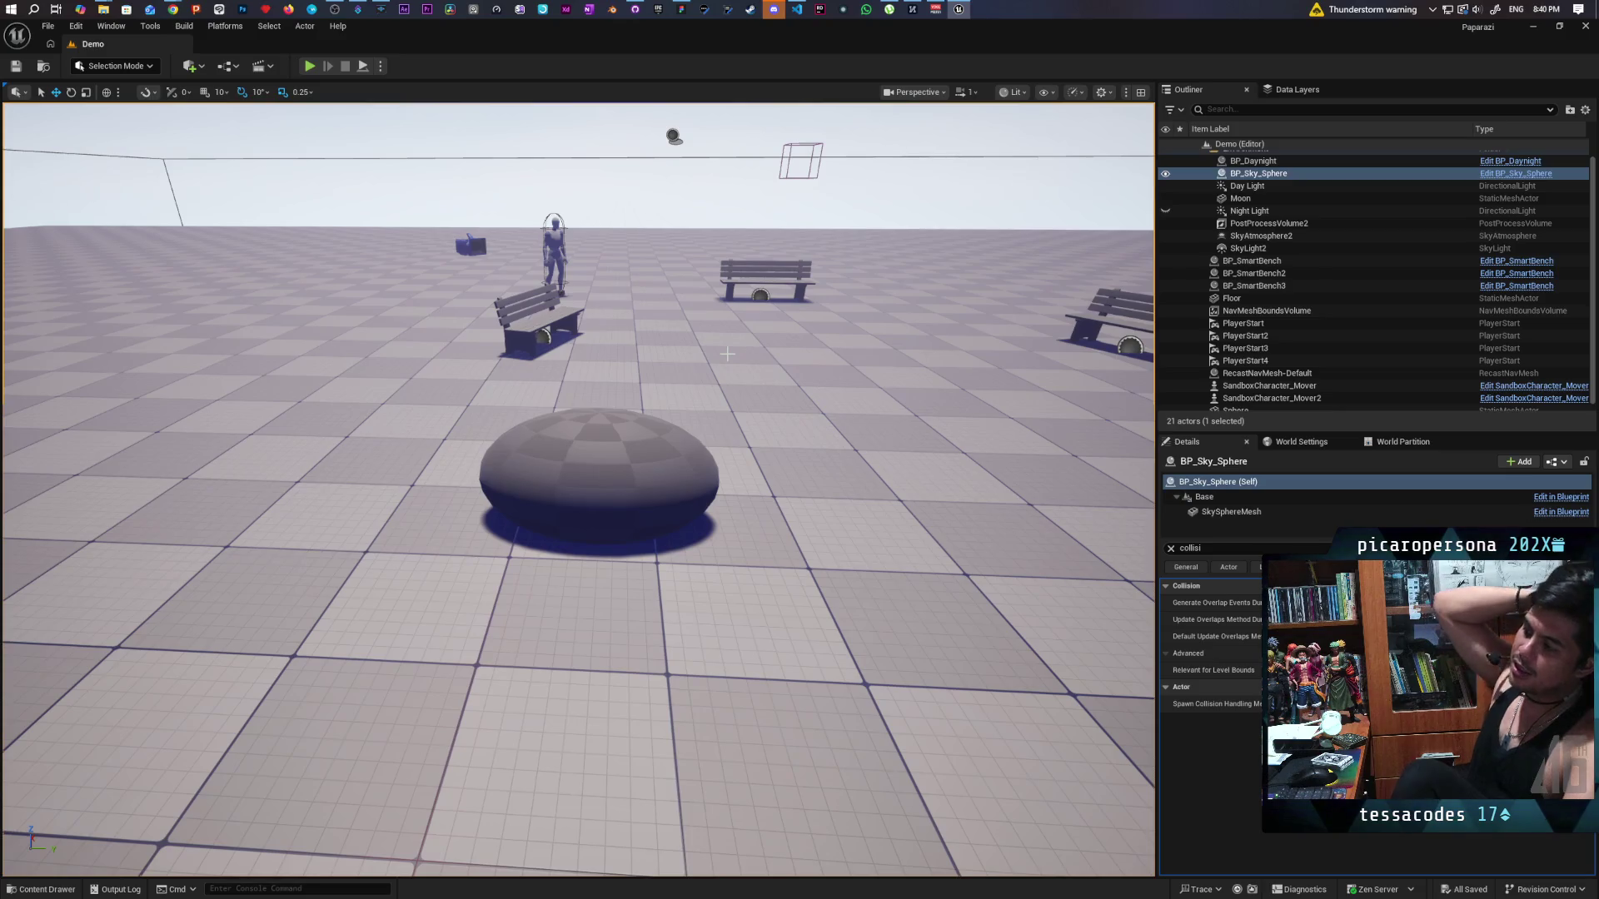
left_click_drag(727, 354, 704, 406)
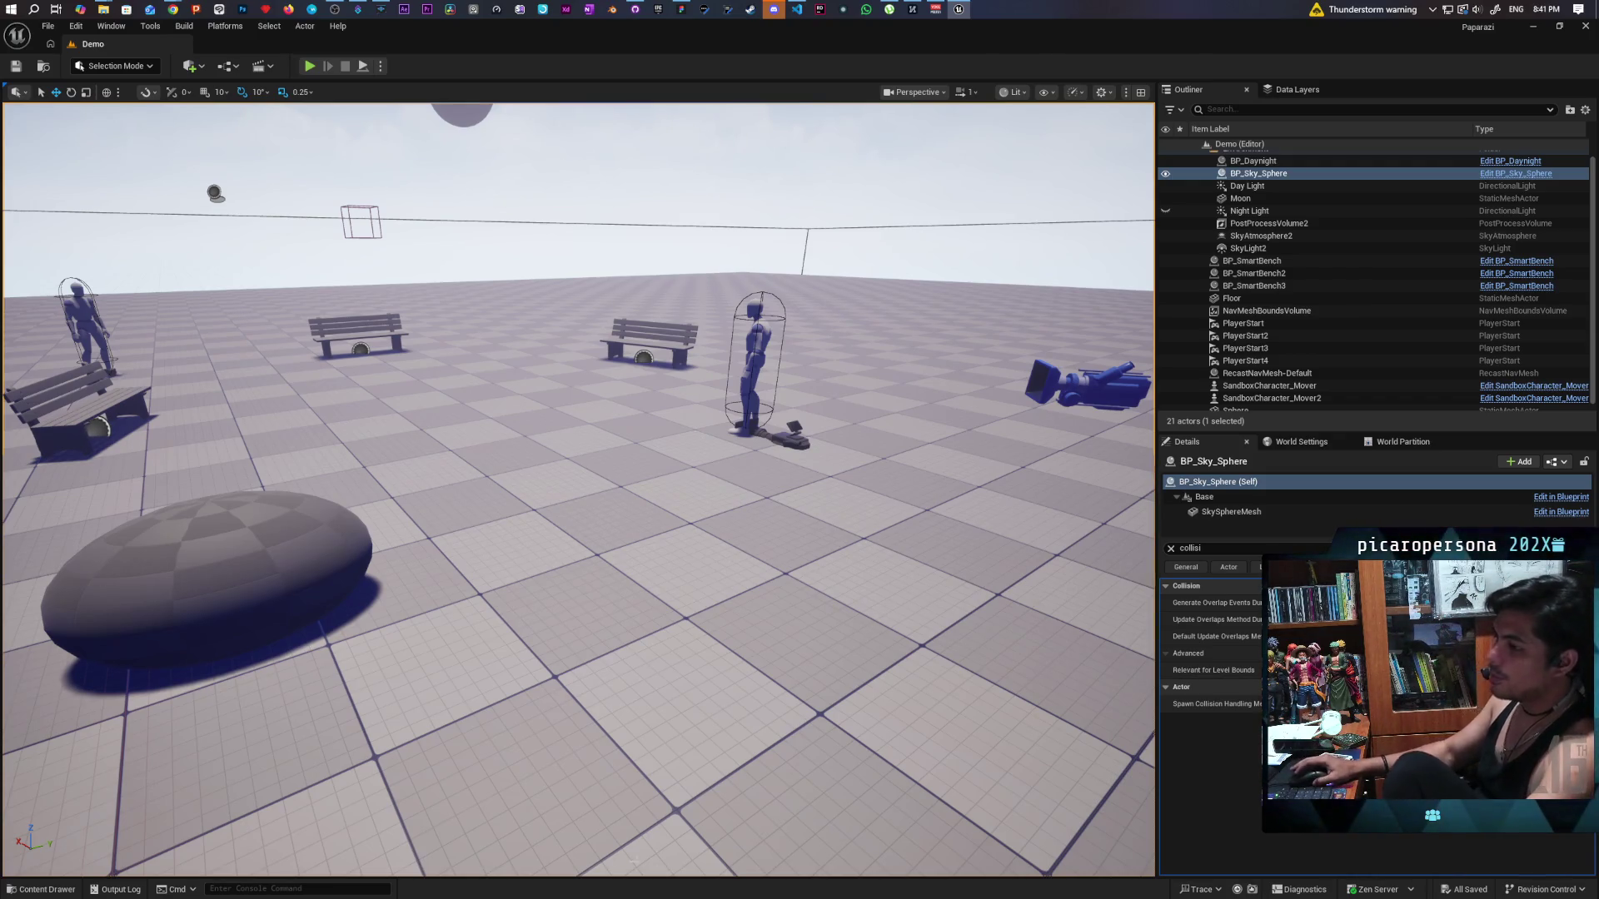
key("ctrl+space")
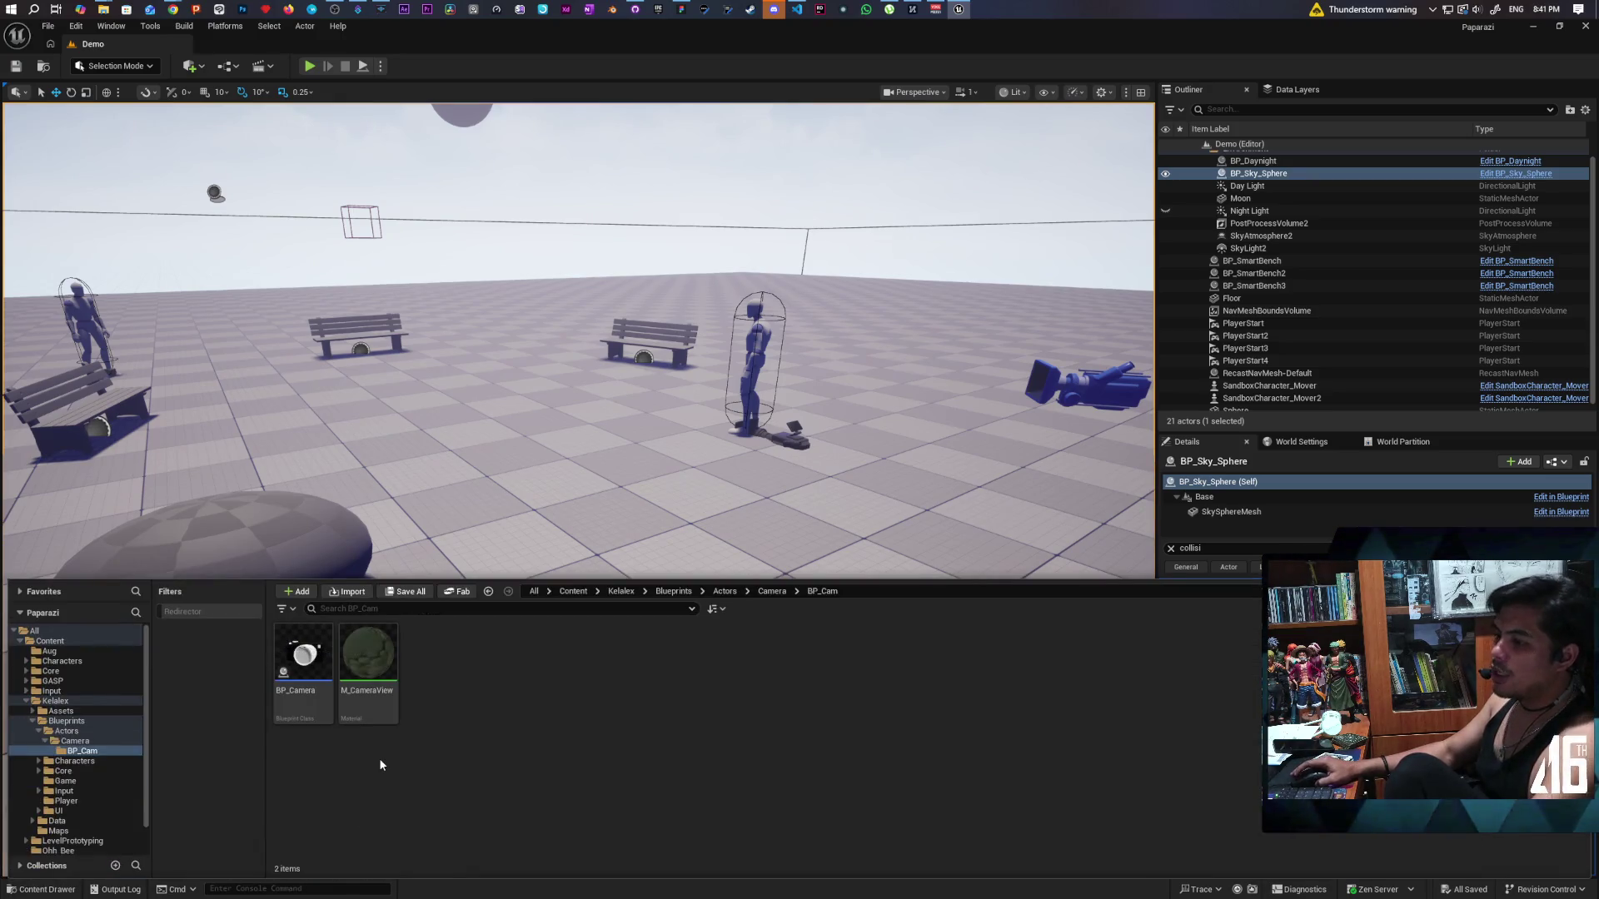
Open BP_ThirdPersonCharacter from Content > ThirdPerson > Blueprints.
left_click(574, 591)
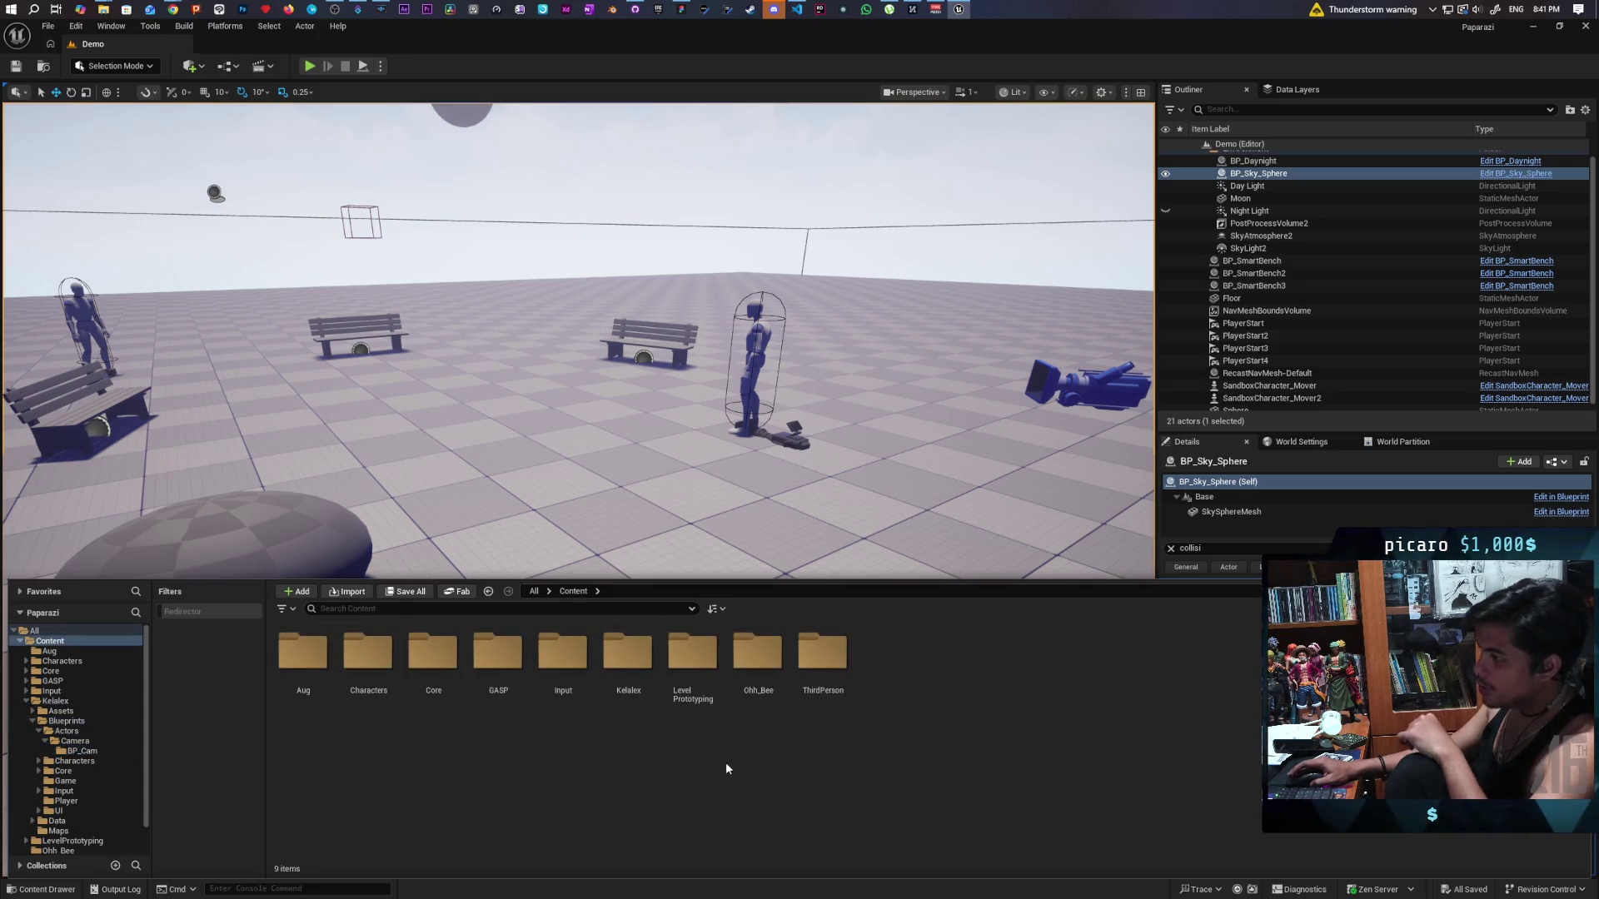
double_click(817, 665)
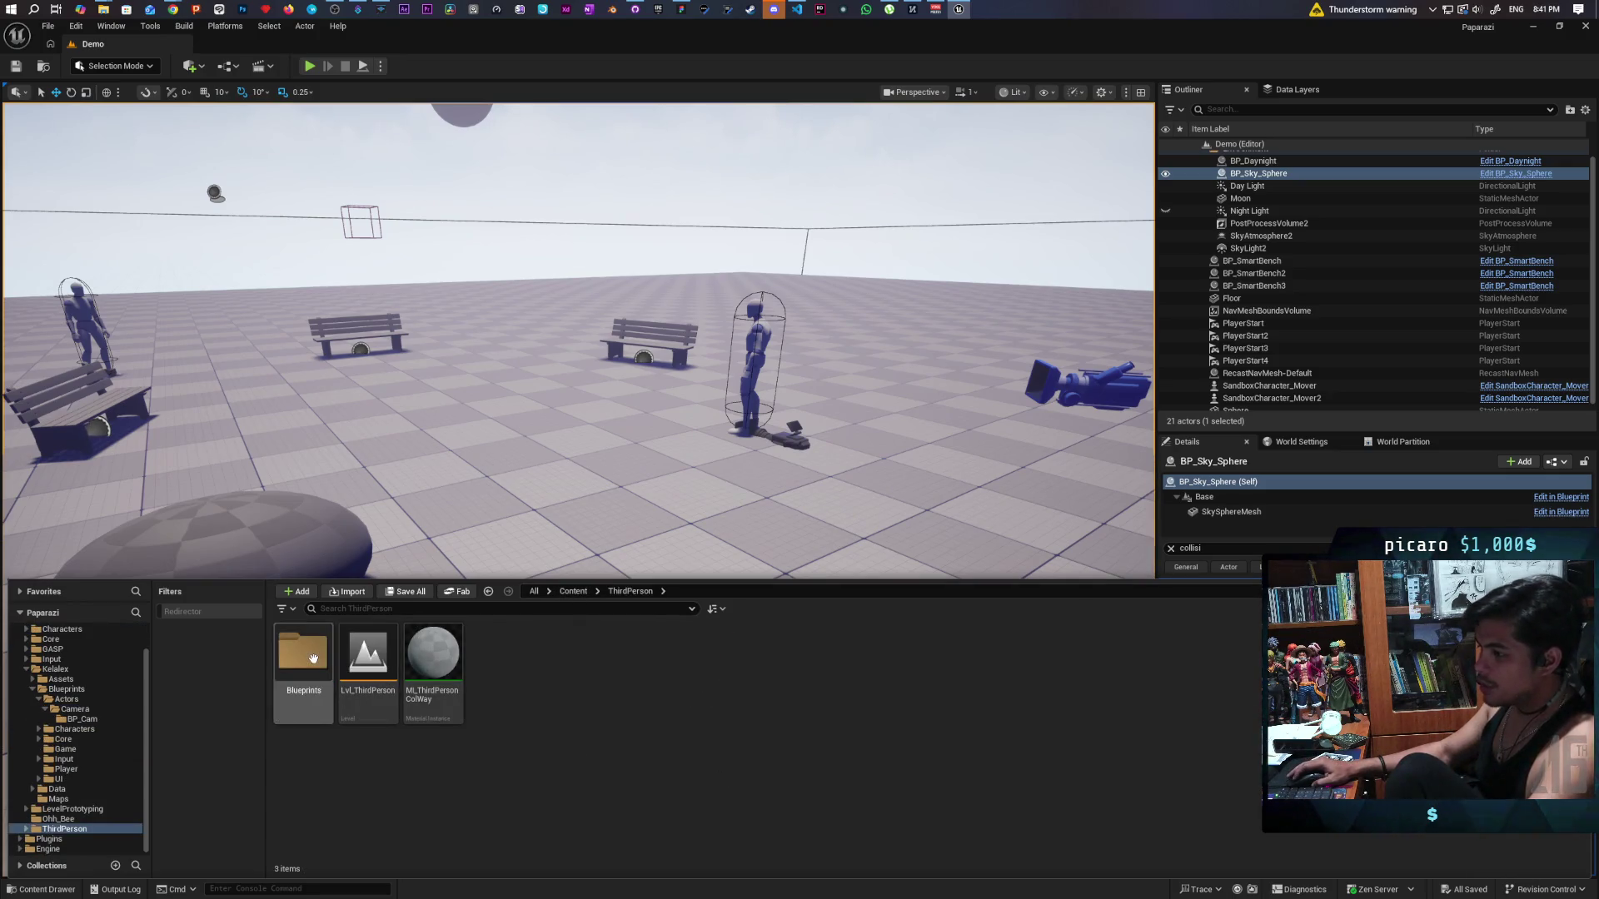
left_click(580, 591)
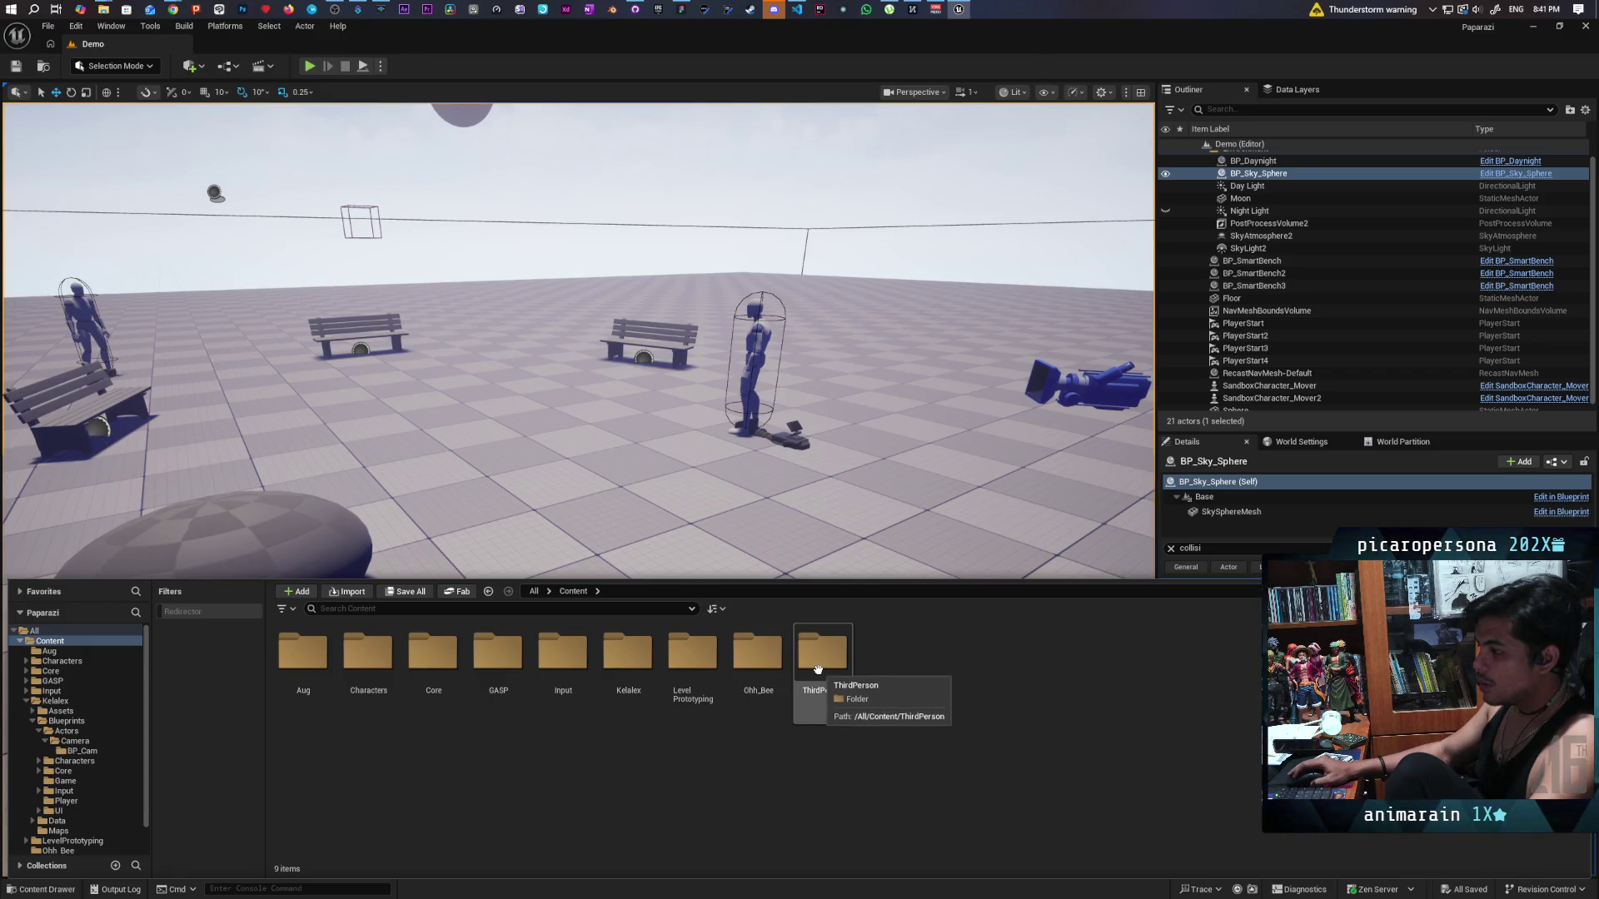
double_click(818, 662)
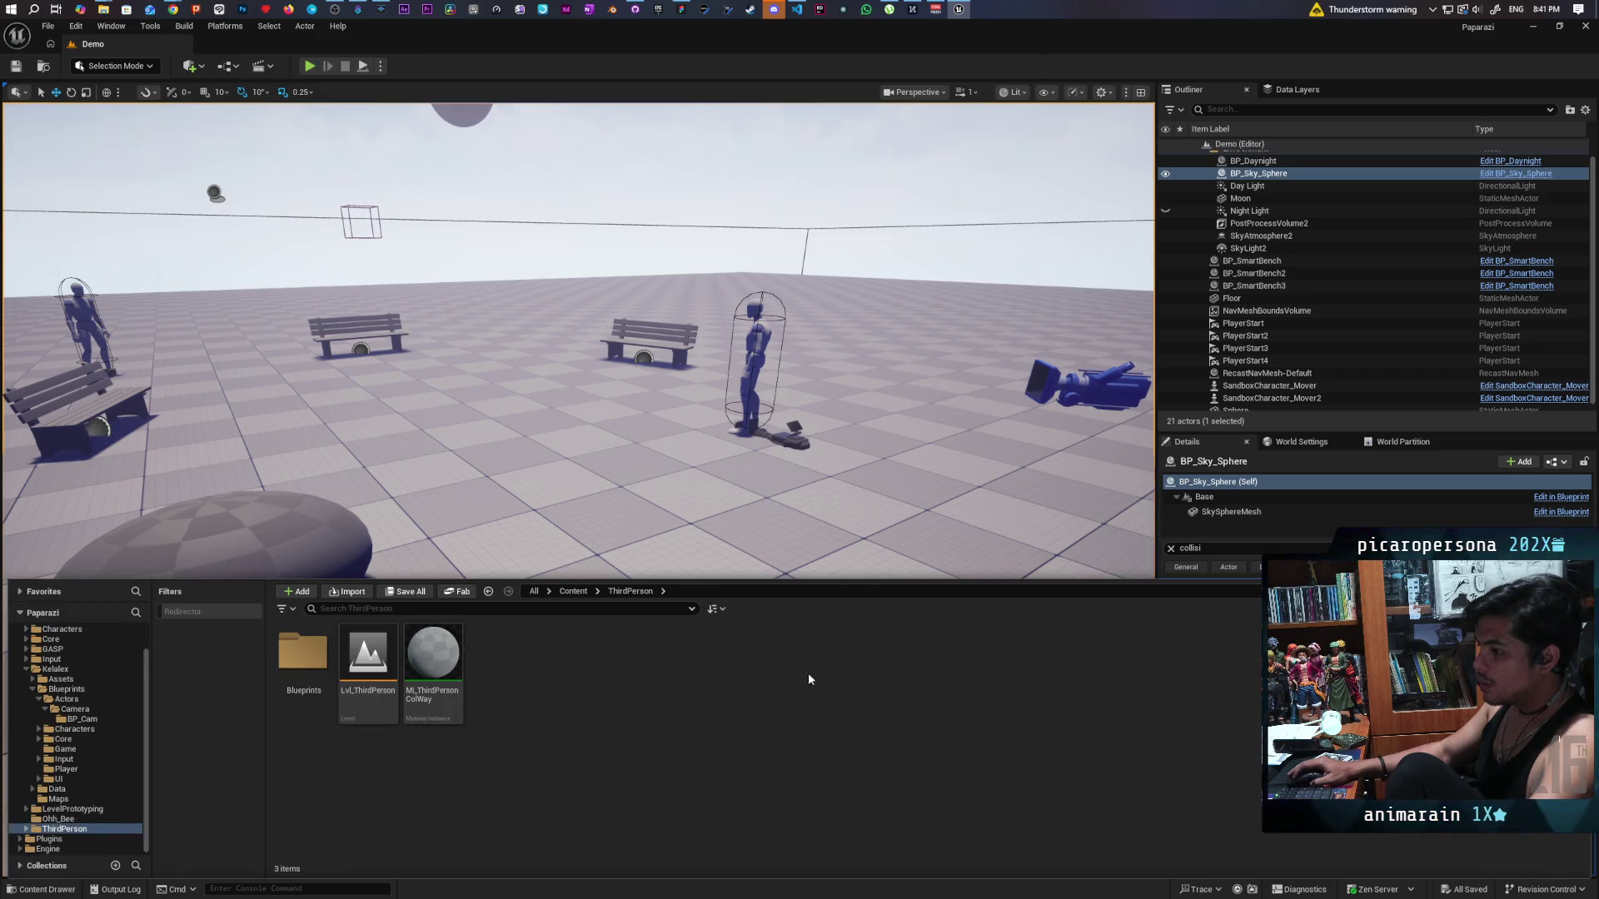
double_click(303, 654)
double_click(293, 650)
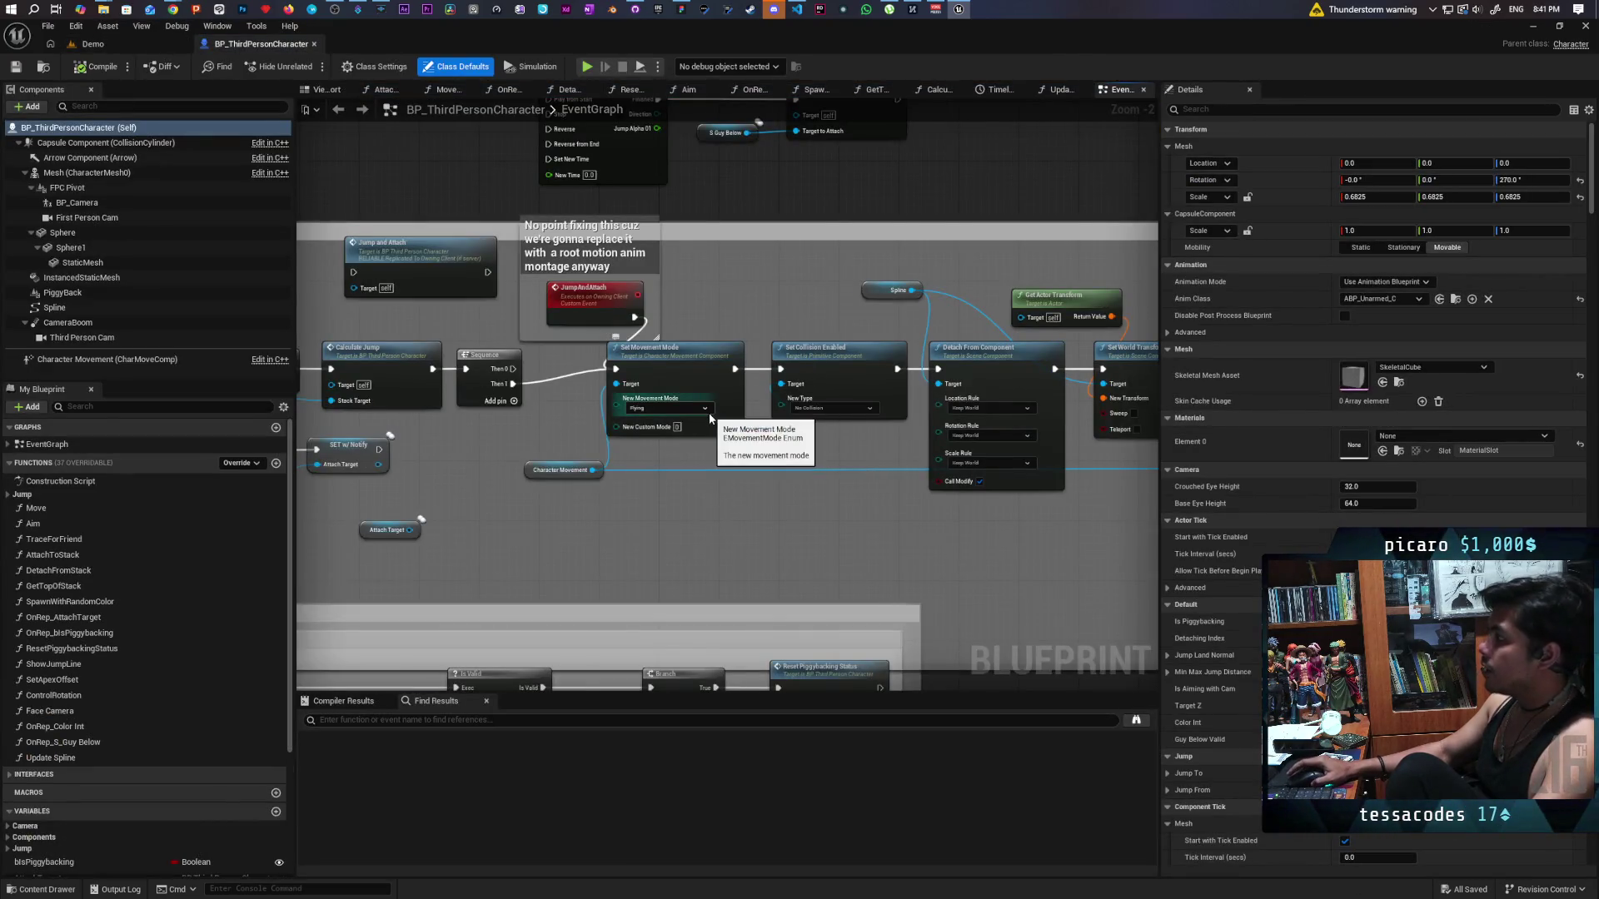
Delete the unused controller, spline and detach nodes plus the Random Integer in Range node.
scroll(745, 536, "down", 6)
scroll(746, 535, "up", 4)
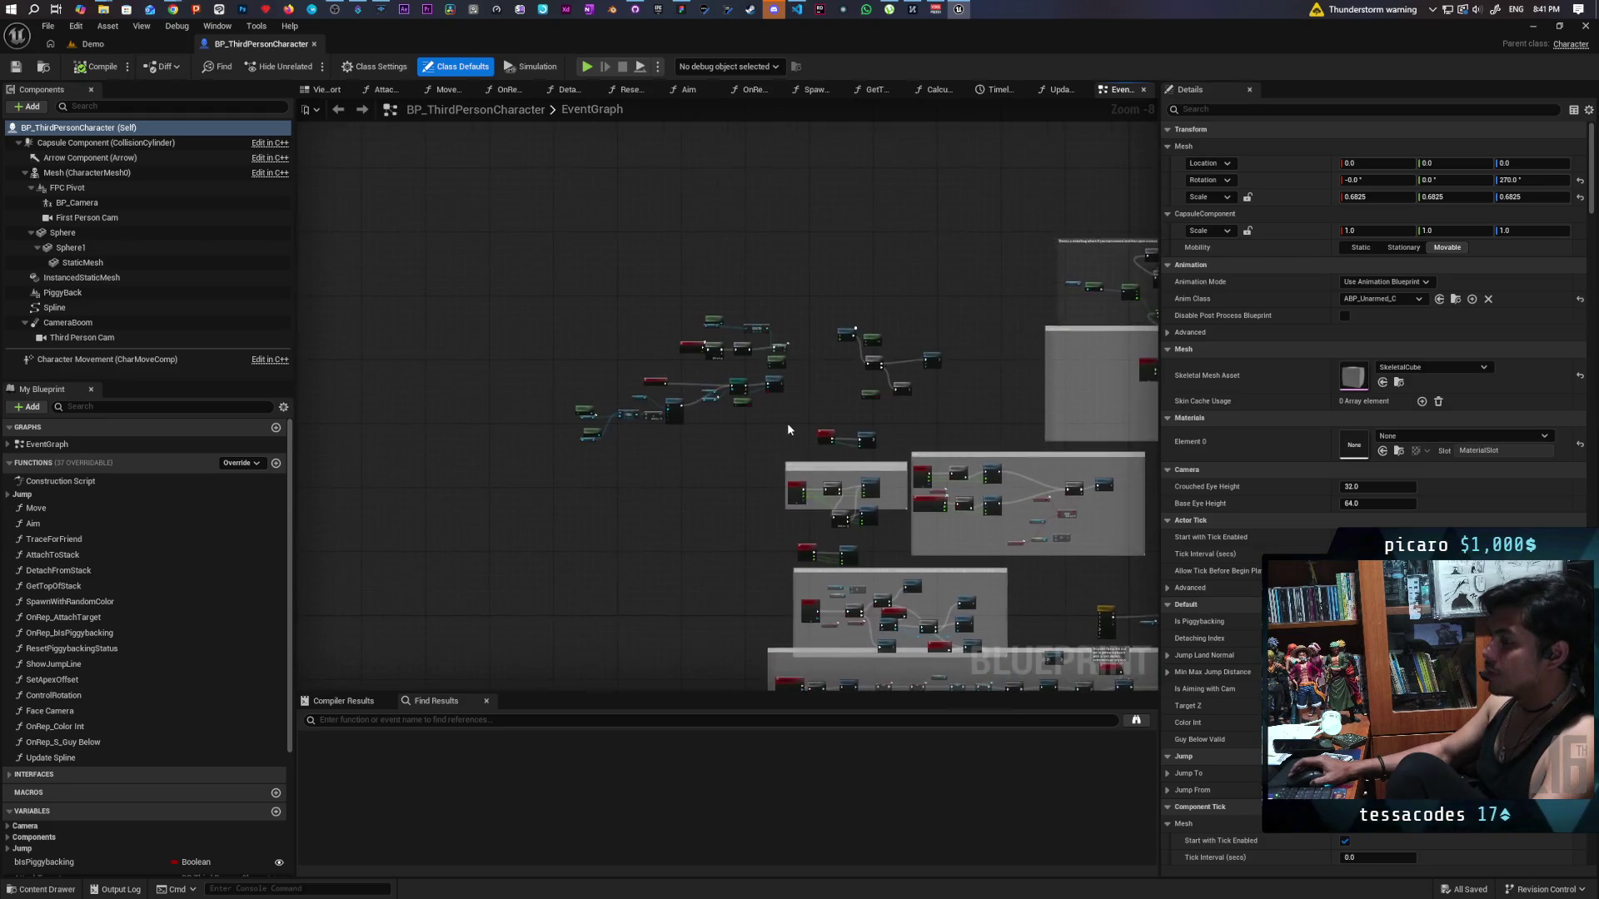
mouse_move(729, 399)
left_mouse_down()
mouse_move(936, 493)
mouse_move(817, 493)
mouse_move(964, 514)
mouse_move(940, 514)
left_mouse_up()
scroll(964, 514, "up", 1)
scroll(942, 506, "up", 2)
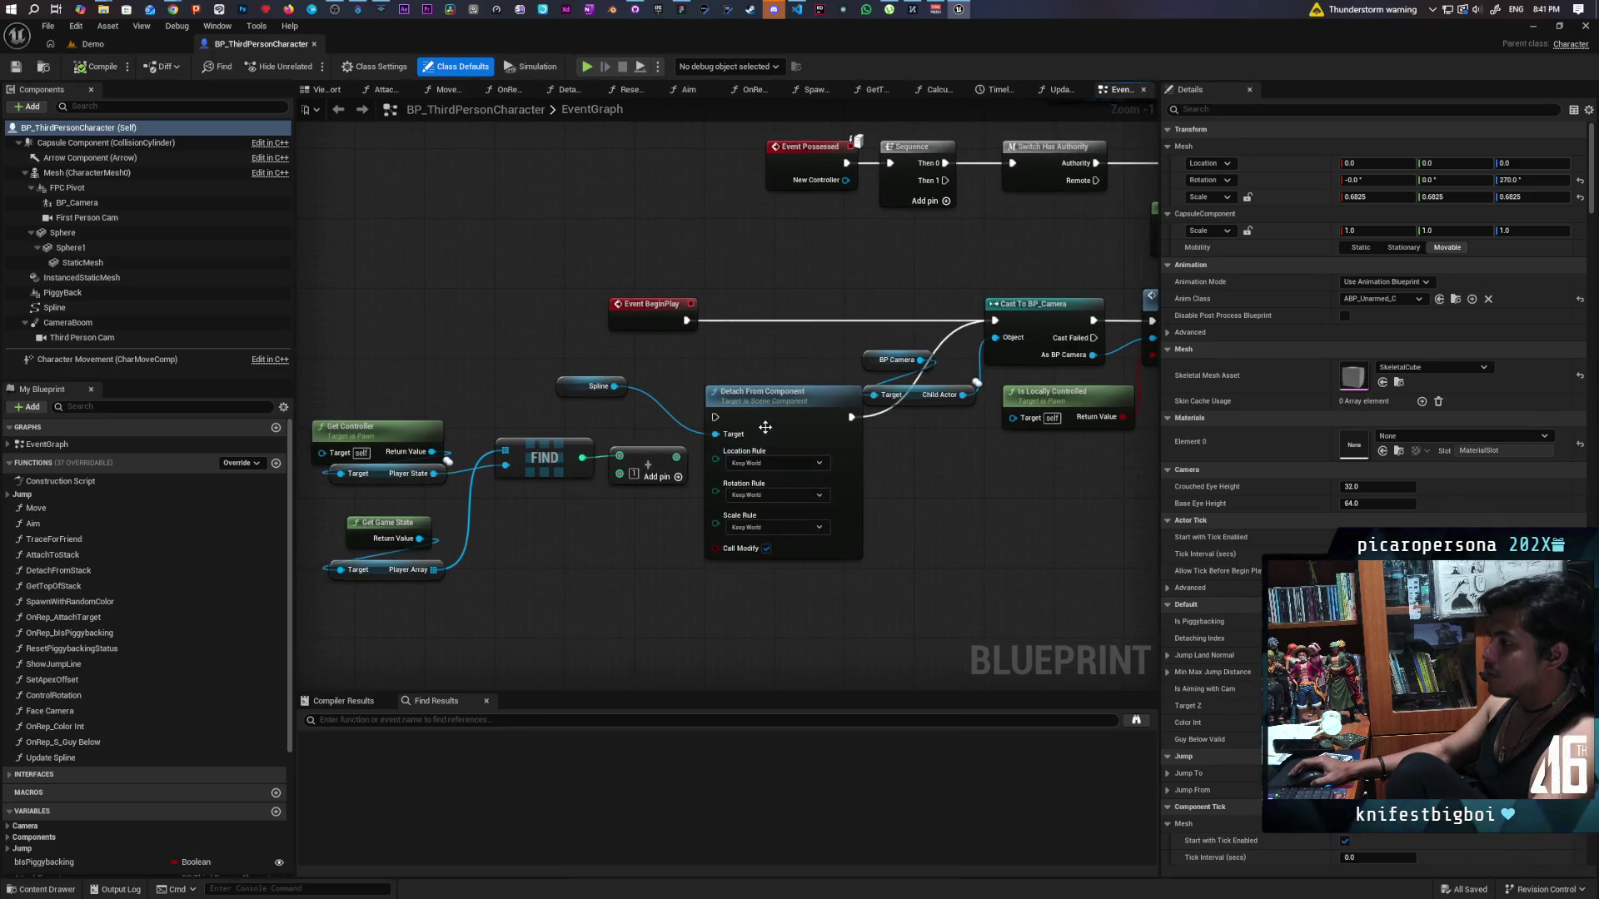
mouse_move(369, 407)
left_mouse_down()
mouse_move(672, 541)
mouse_move(744, 591)
left_mouse_up()
key("Delete")
key("Home")
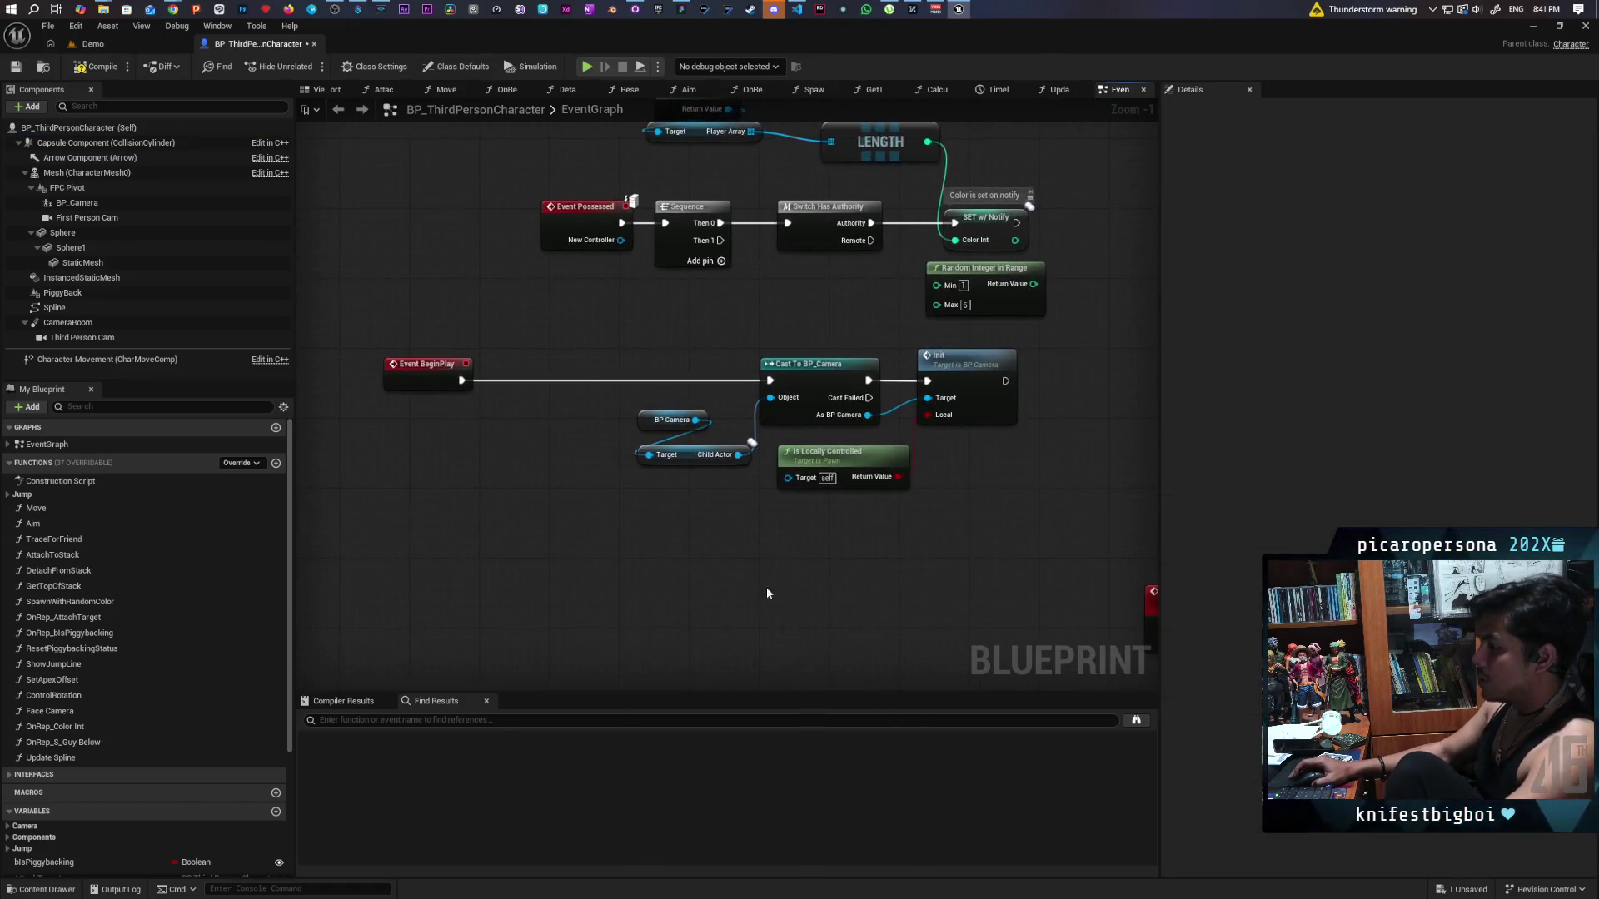
left_click(841, 387)
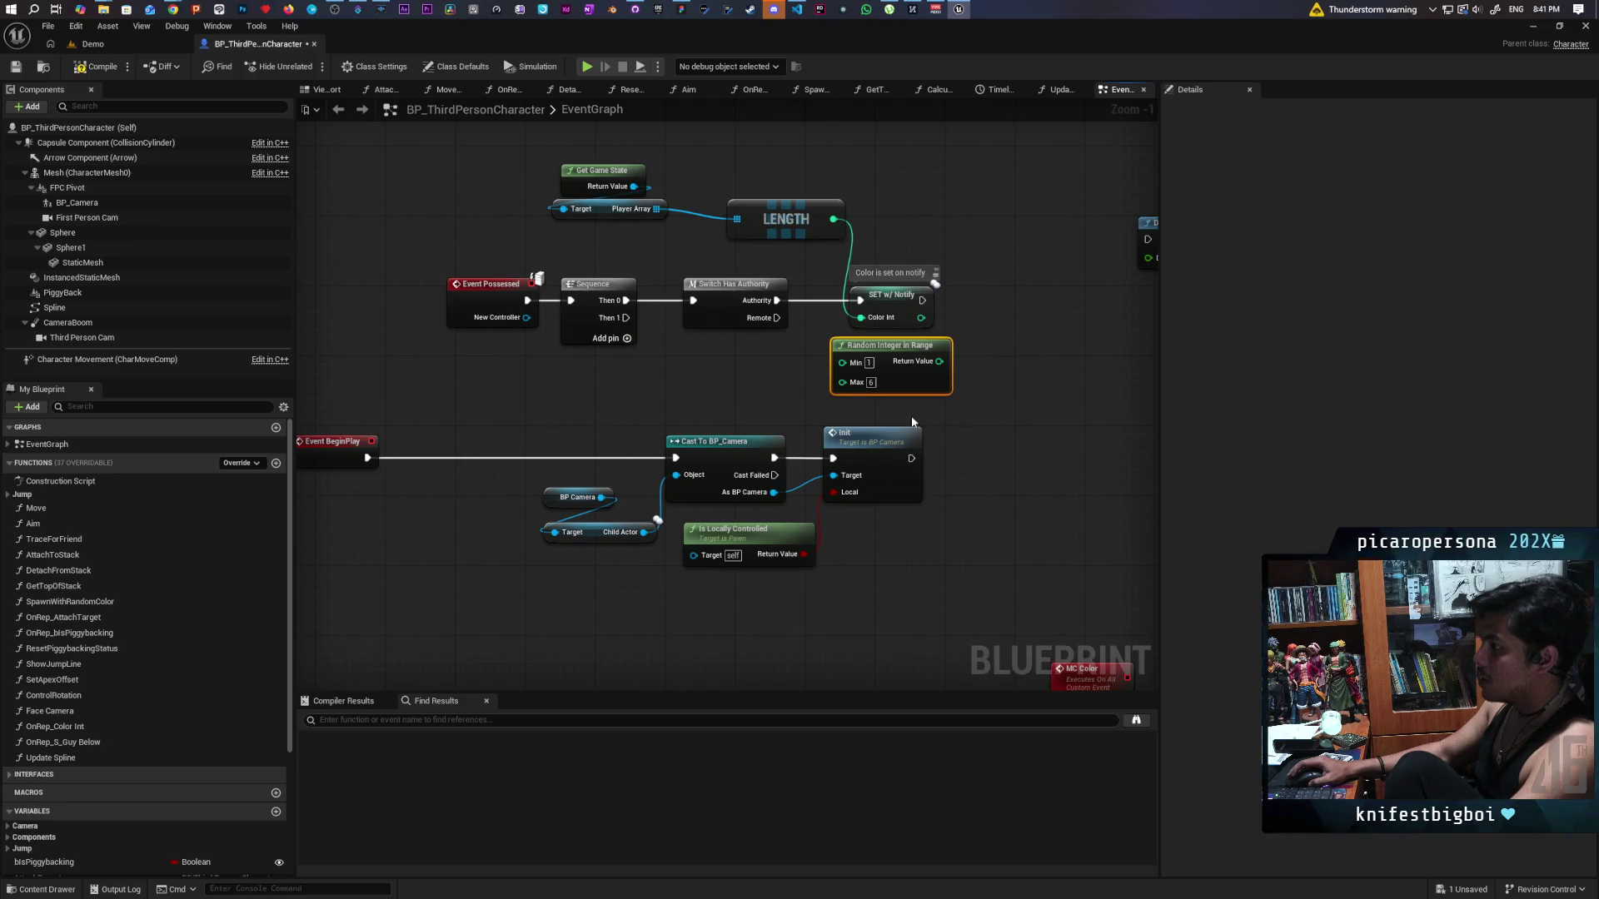
key("Delete")
Delete the leftover Delay, Switch, Branch, MC Color and Spawn nodes.
scroll(975, 426, "down", 4)
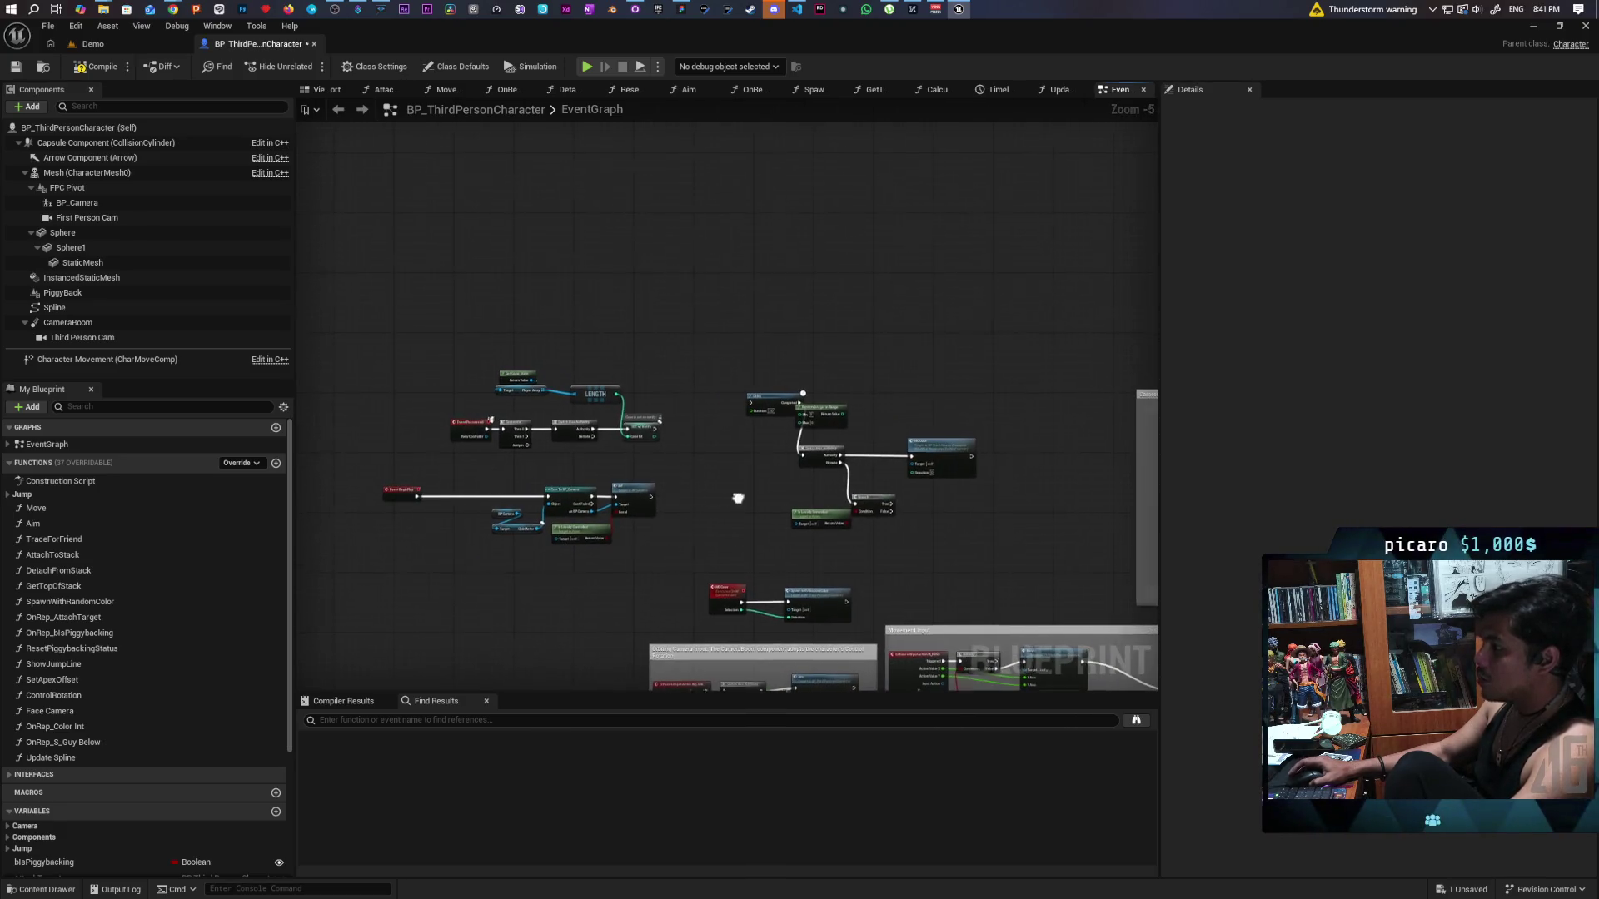
scroll(613, 499, "up", 4)
scroll(613, 511, "down", 3)
left_click_drag(582, 296, 874, 559)
key("Delete")
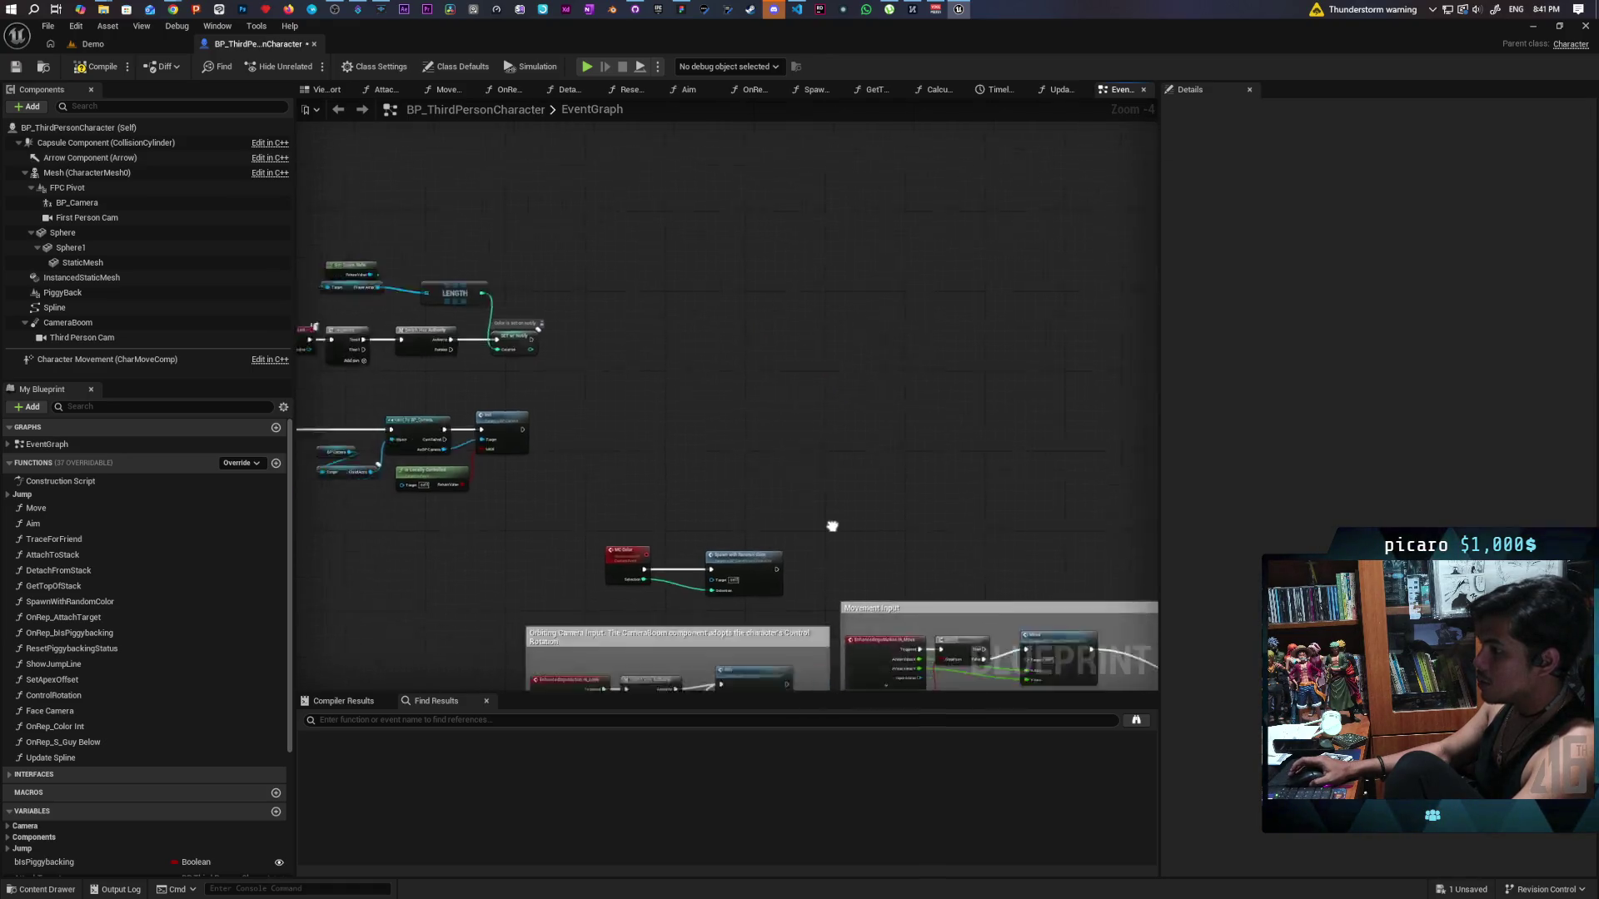
mouse_move(737, 409)
left_mouse_down()
mouse_move(898, 484)
mouse_move(906, 239)
left_mouse_up()
key("Delete")
Save, then stretch and widen the Orbiting Camera Input comment around the Aim Server and Aim nodes.
scroll(906, 242, "up", 4)
scroll(989, 532, "down", 1)
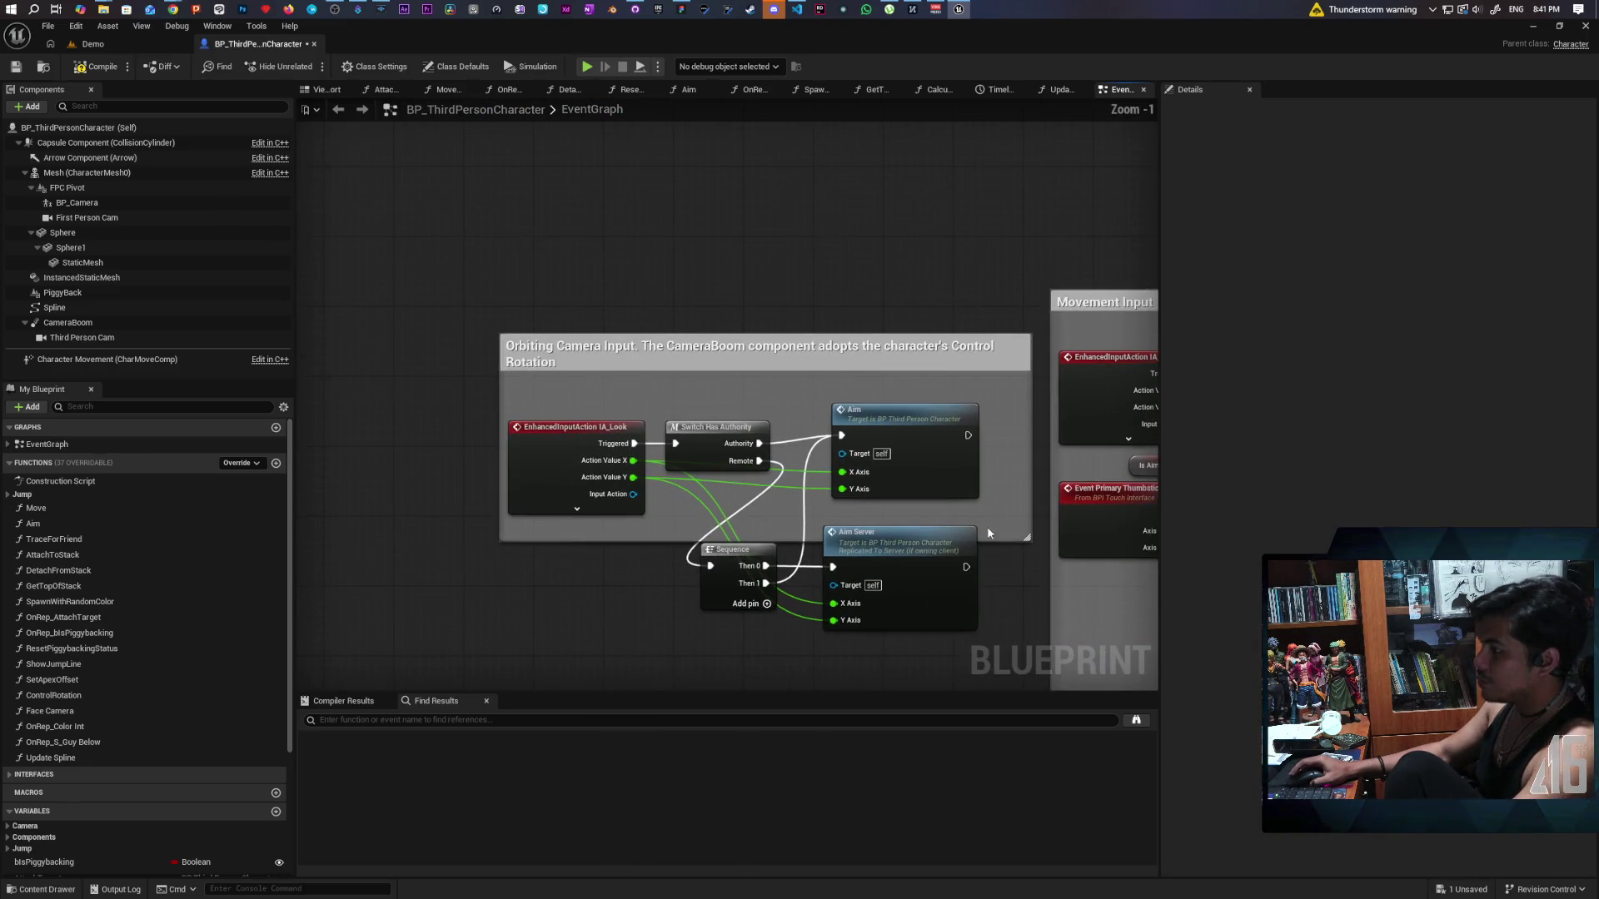
mouse_move(989, 539)
left_mouse_down()
mouse_move(989, 666)
mouse_move(976, 362)
mouse_move(920, 493)
mouse_move(971, 428)
left_mouse_up()
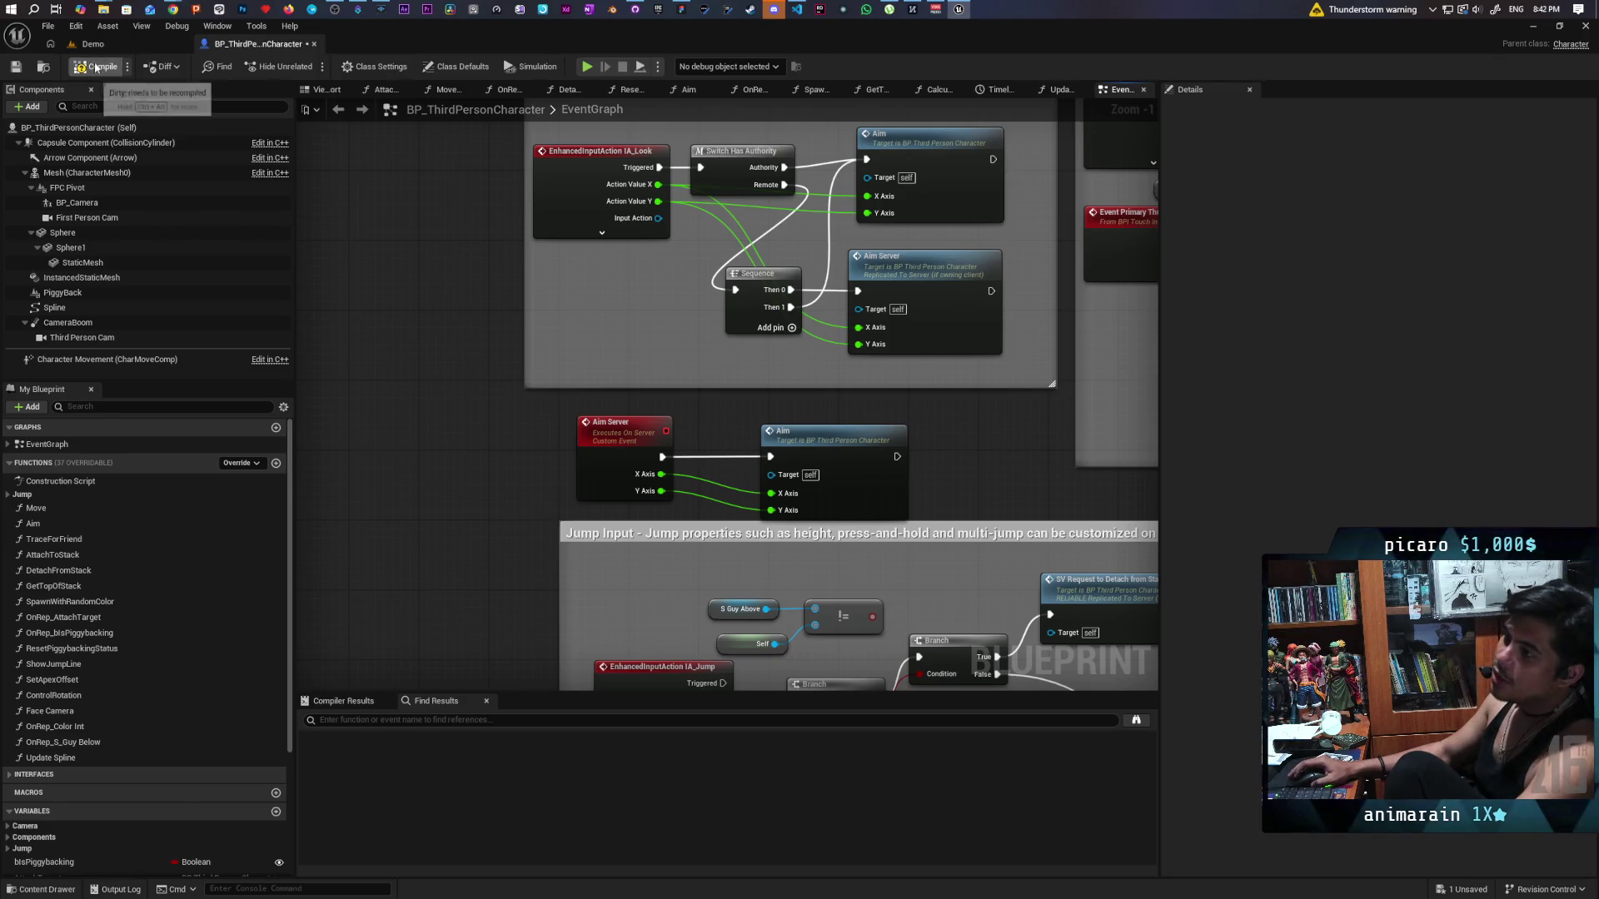
left_click(24, 72)
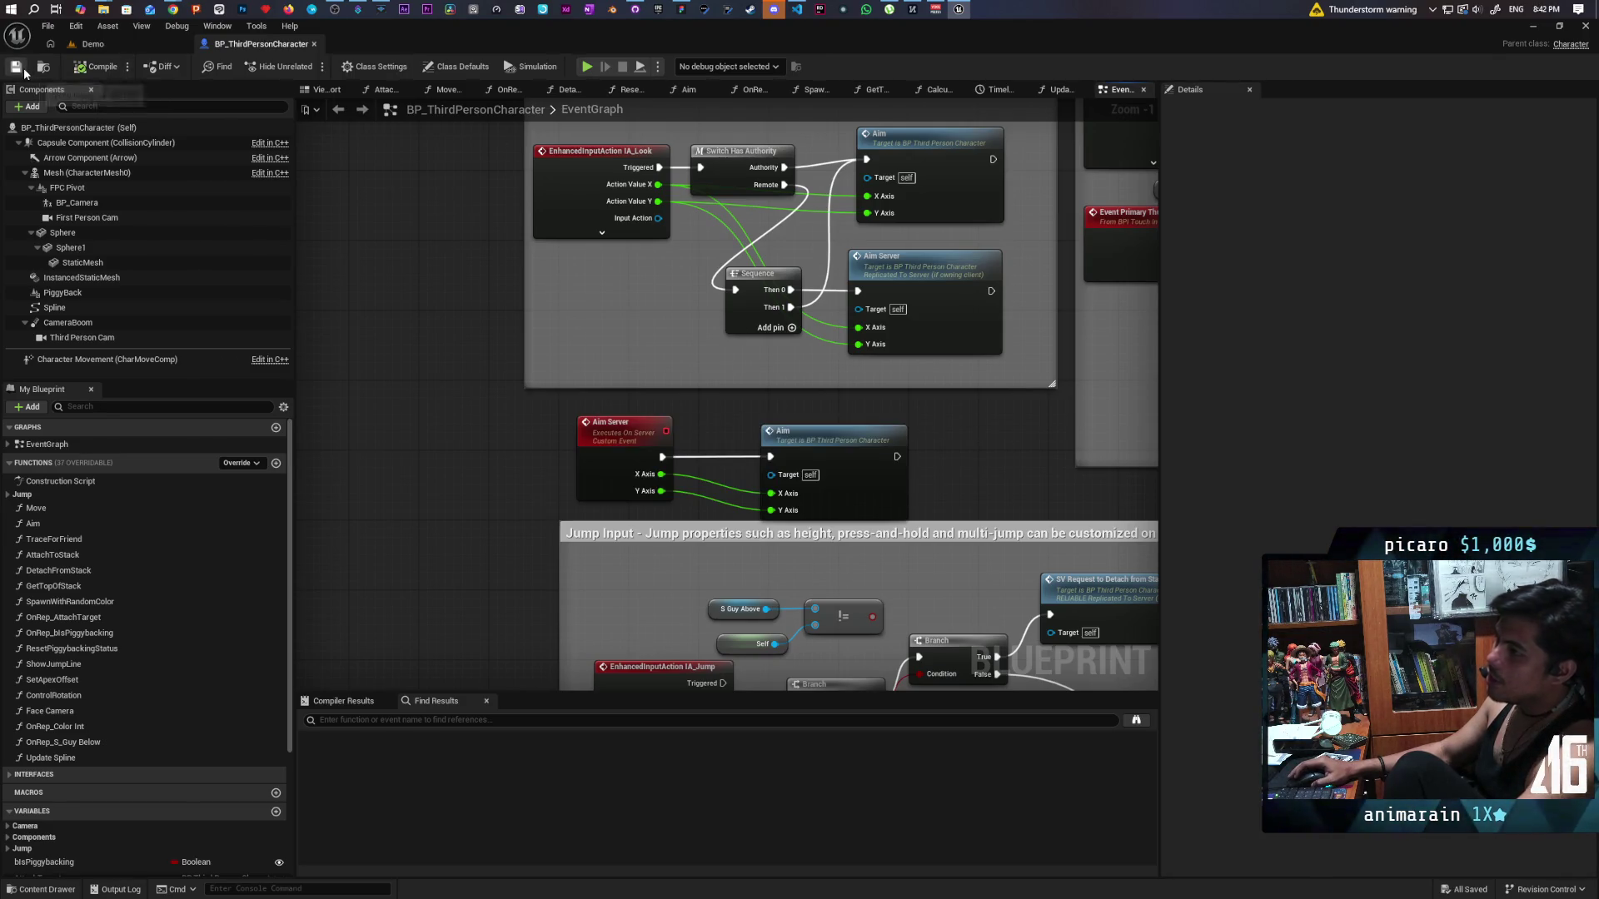
mouse_move(660, 409)
left_mouse_down()
mouse_move(839, 448)
mouse_move(821, 409)
mouse_move(796, 408)
left_mouse_up()
left_click(944, 403)
left_click_drag(943, 387, 922, 498)
scroll(923, 498, "down", 2)
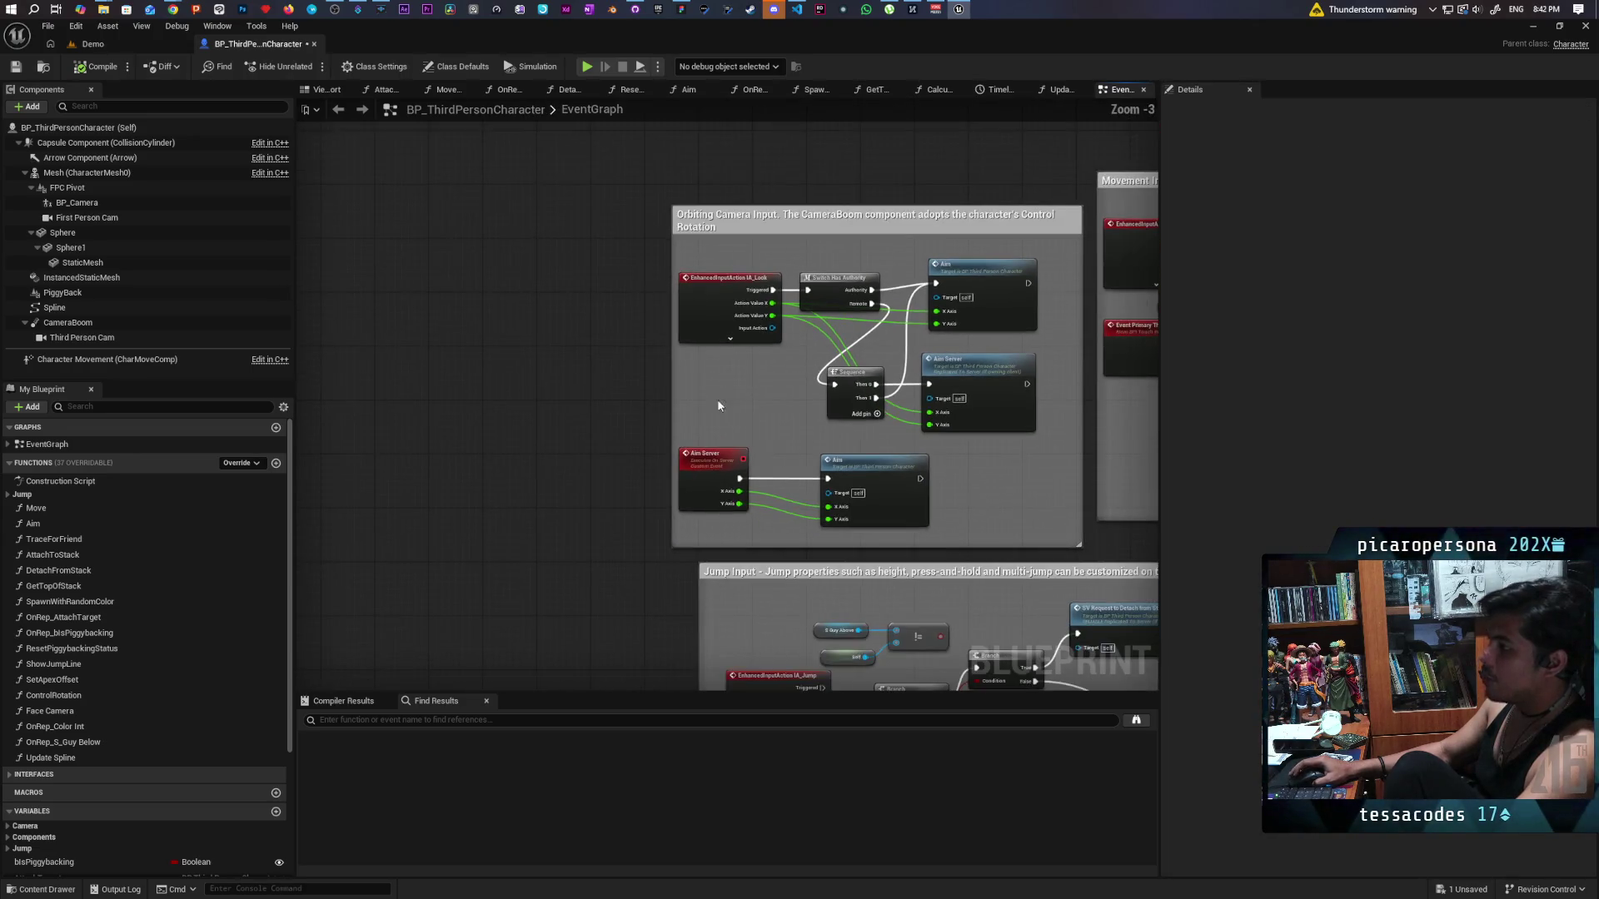
left_click_drag(672, 387, 536, 393)
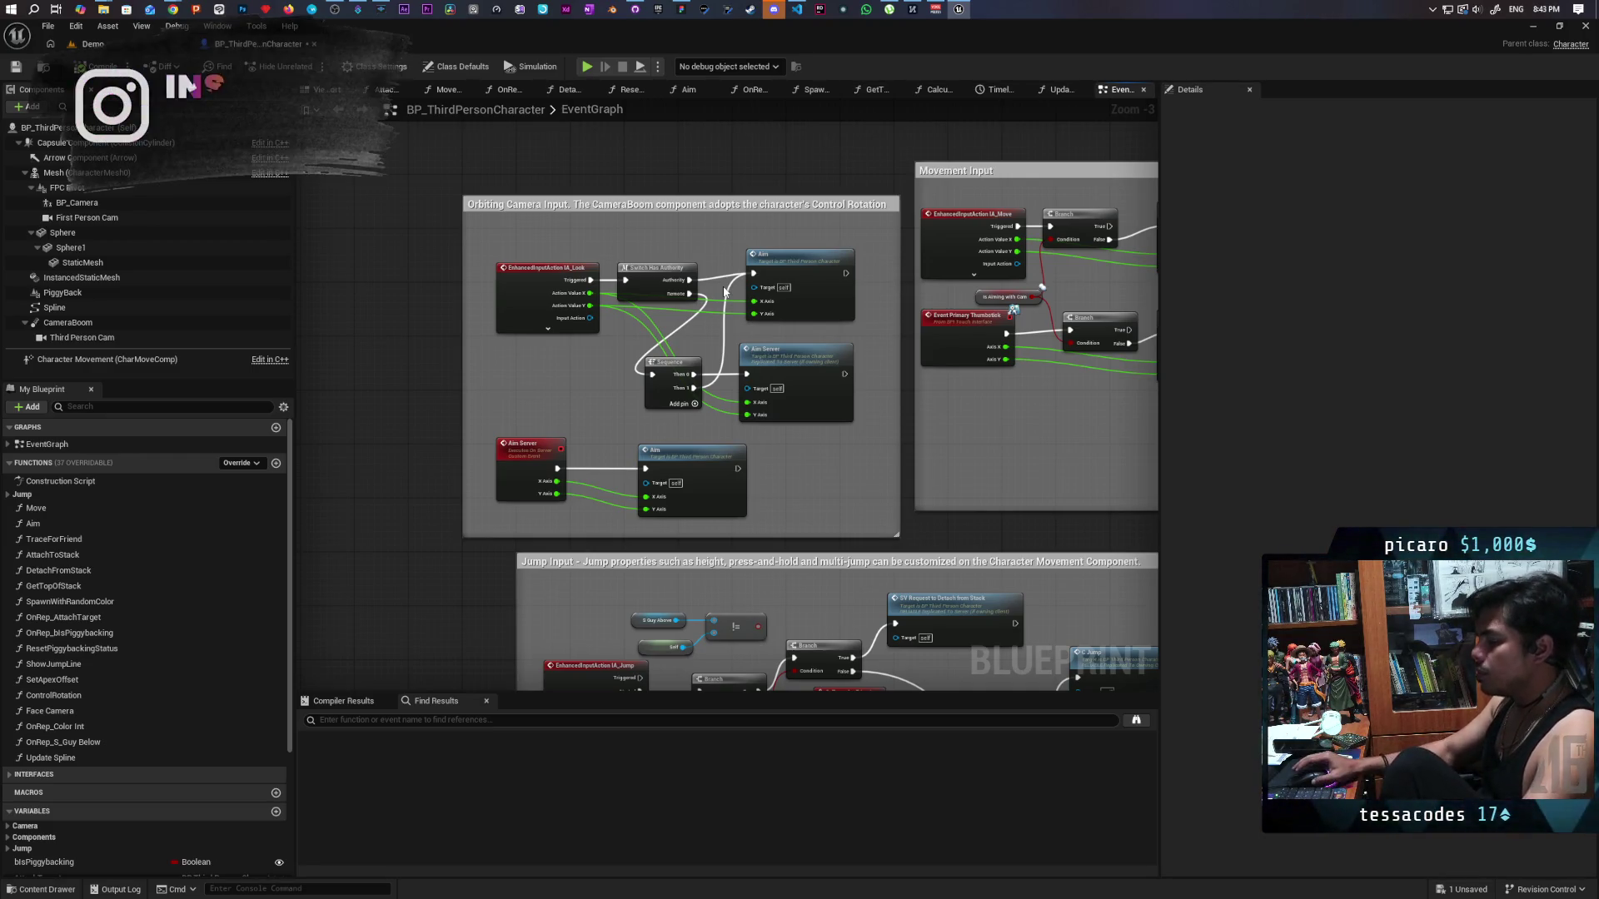
Delete the S Guy Above, Self and != comparison nodes.
scroll(713, 349, "down", 2)
scroll(713, 349, "up", 5)
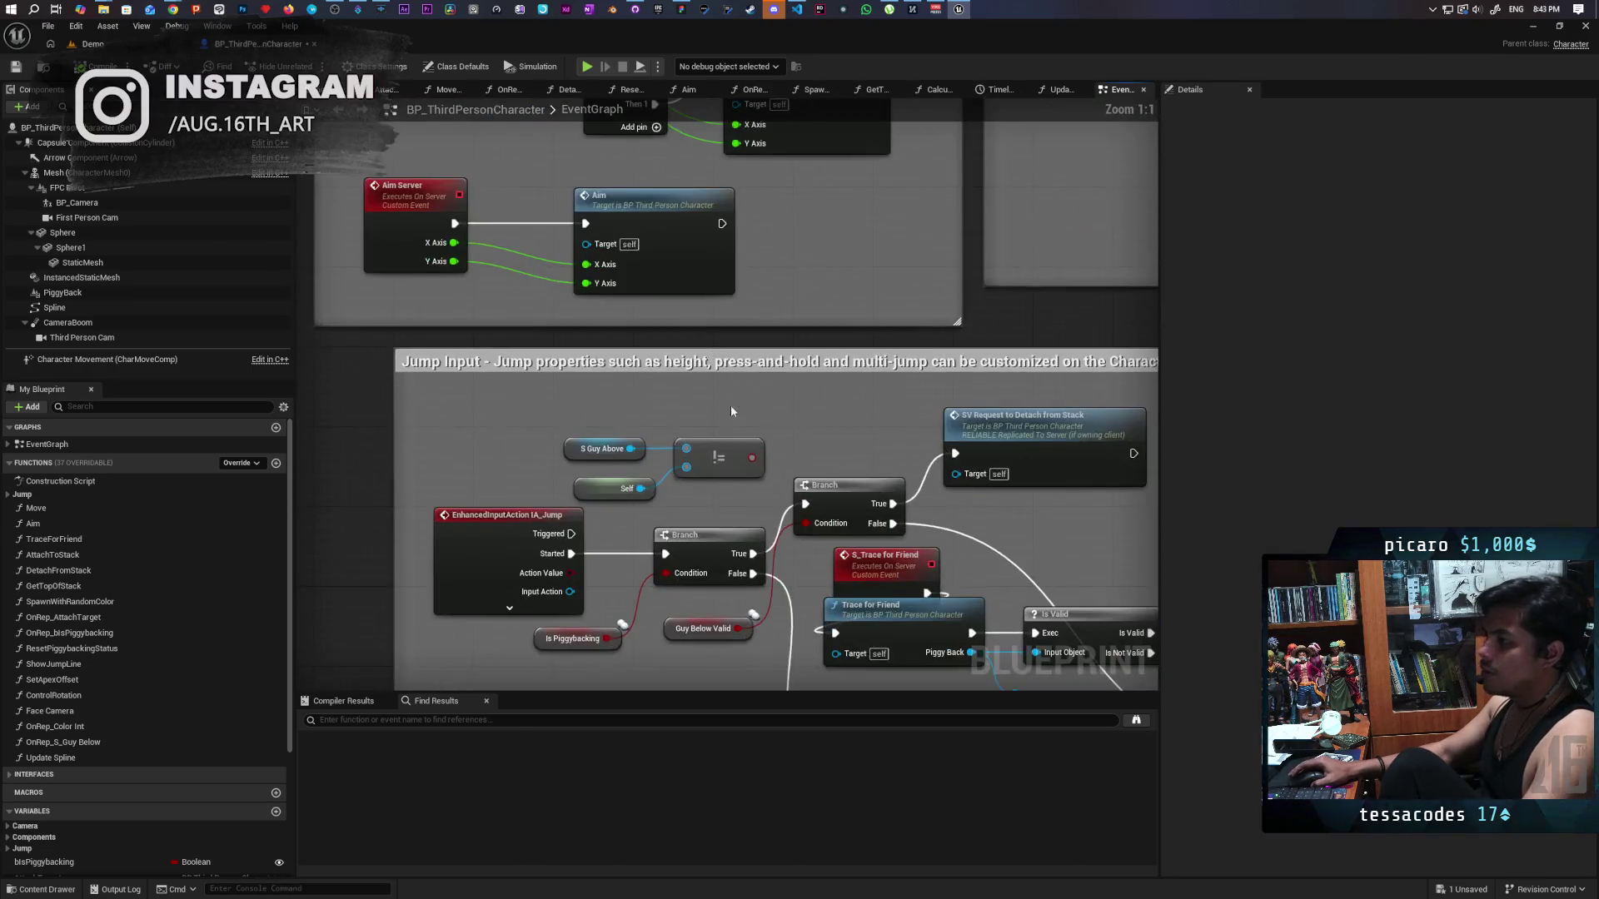
left_click_drag(680, 347, 714, 383)
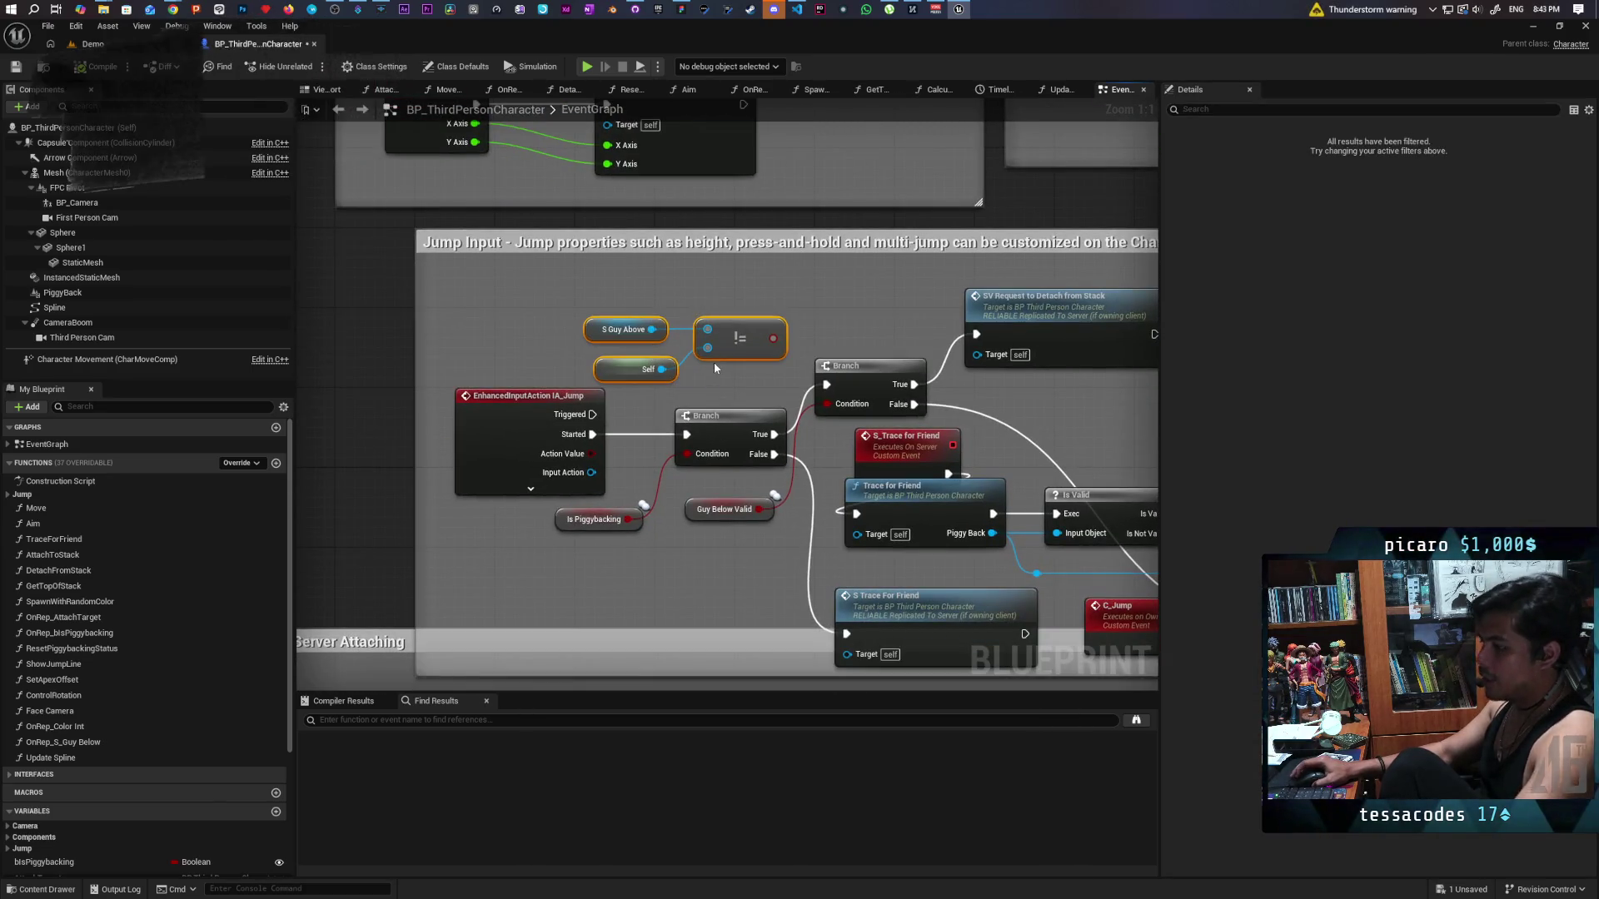
key("Delete")
scroll(841, 348, "down", 2)
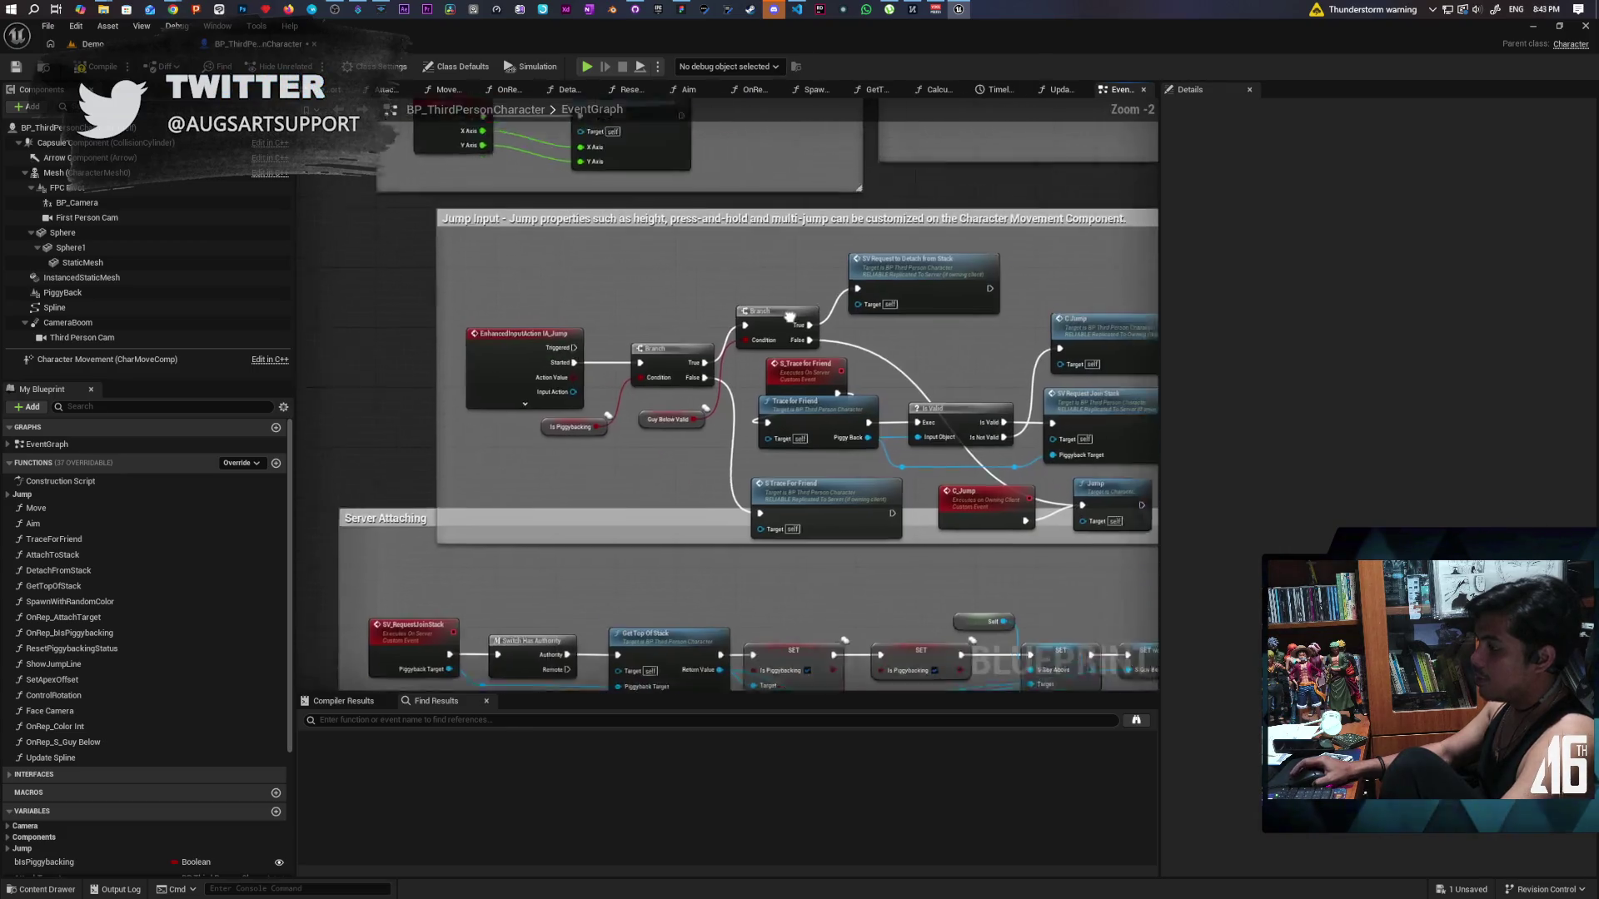
scroll(804, 376, "down", 4)
scroll(808, 368, "up", 1)
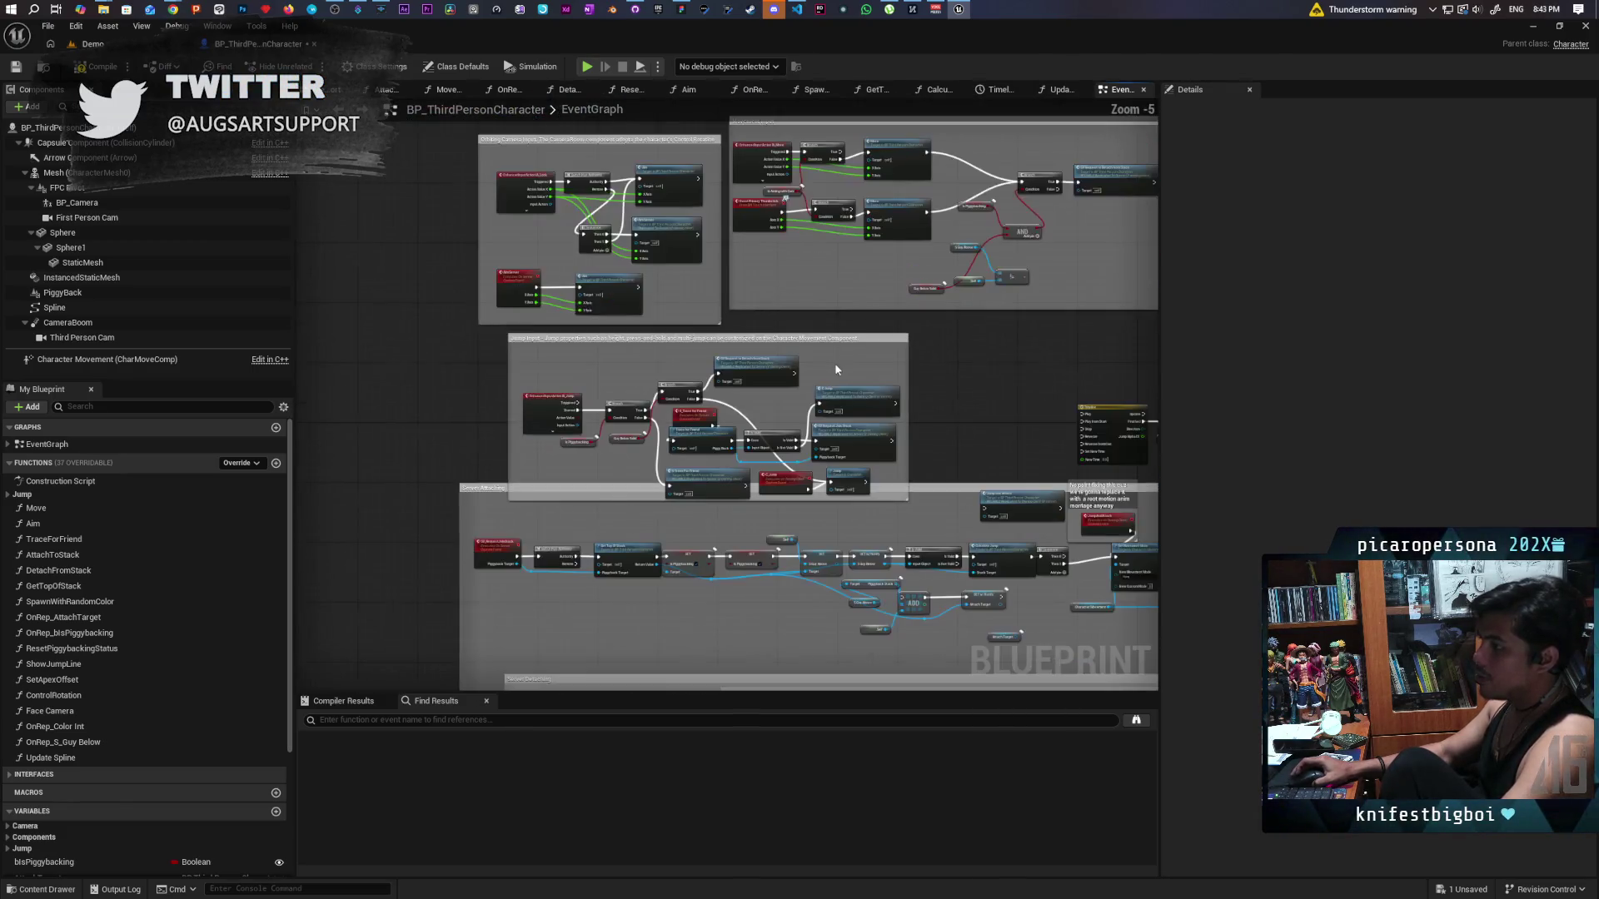
Shift the Orbiting Camera, Movement and Jump Input comments up and move the trace node into Jump Input.
left_click_drag(943, 417, 920, 500)
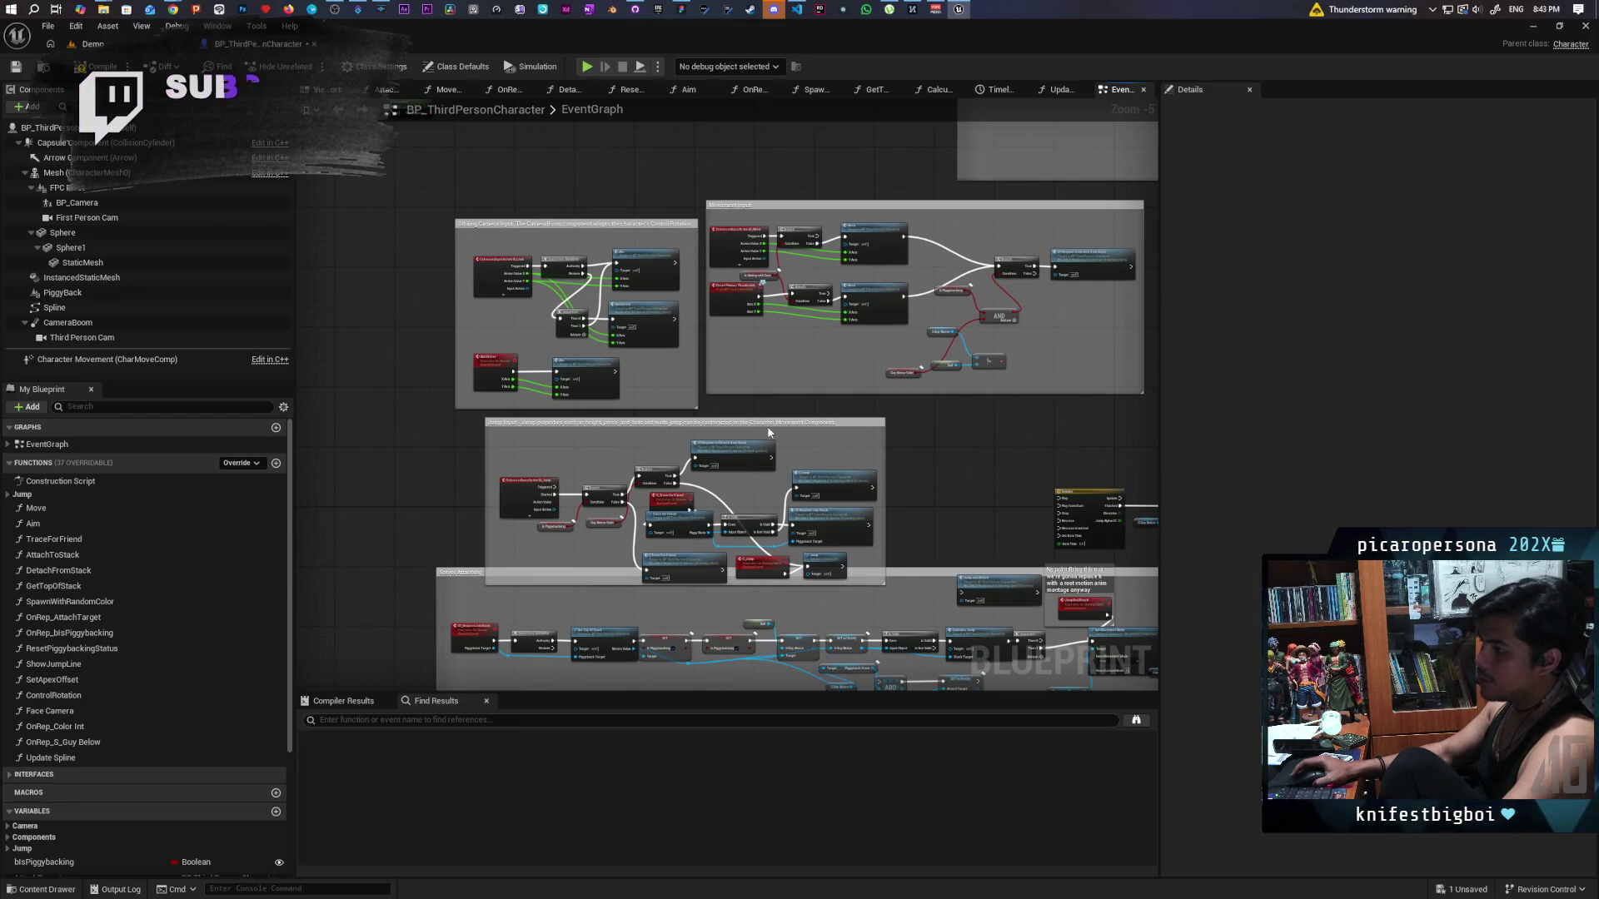
left_click_drag(632, 223, 627, 159)
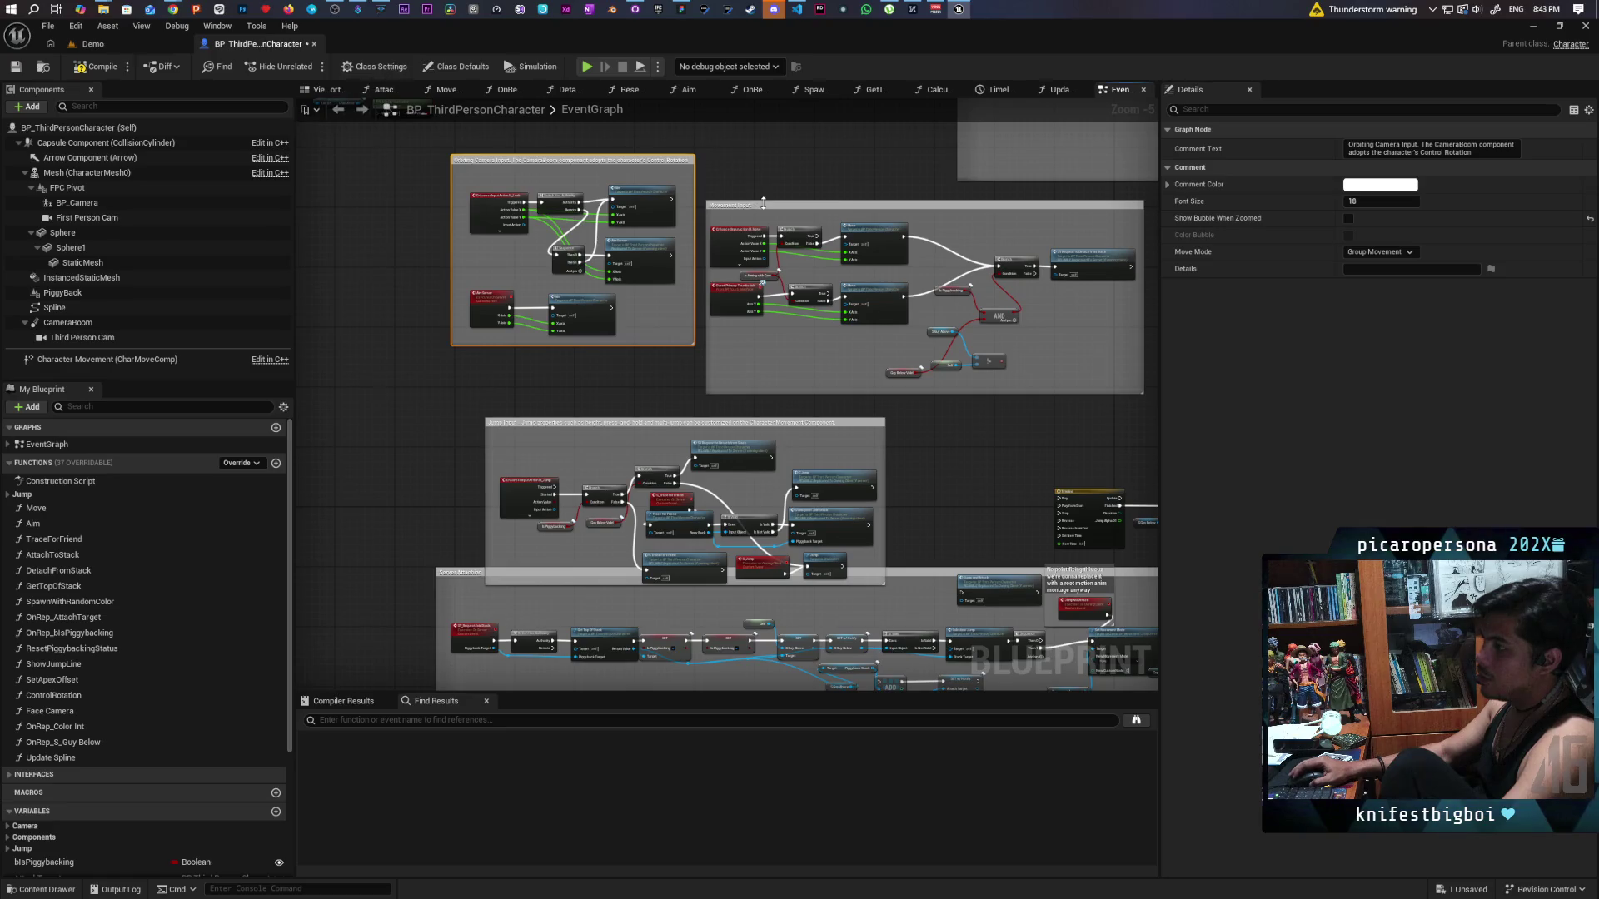
left_click_drag(762, 205, 761, 189)
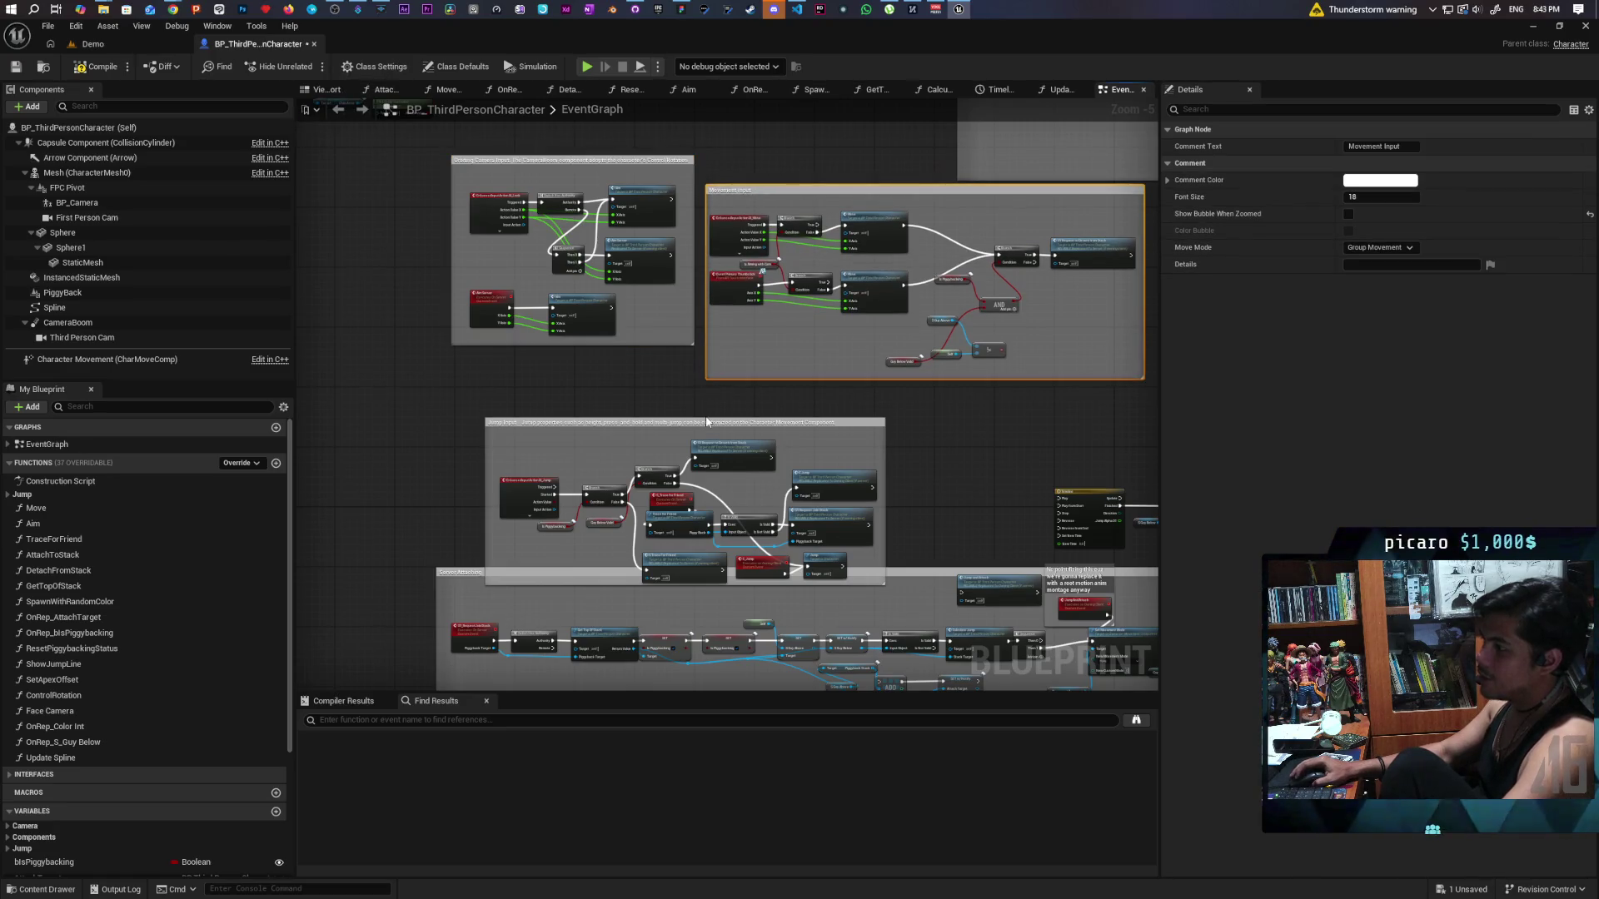
mouse_move(708, 422)
left_mouse_down()
mouse_move(706, 396)
mouse_move(678, 392)
left_mouse_up()
mouse_move(678, 552)
left_mouse_down()
mouse_move(641, 499)
mouse_move(631, 524)
left_mouse_up()
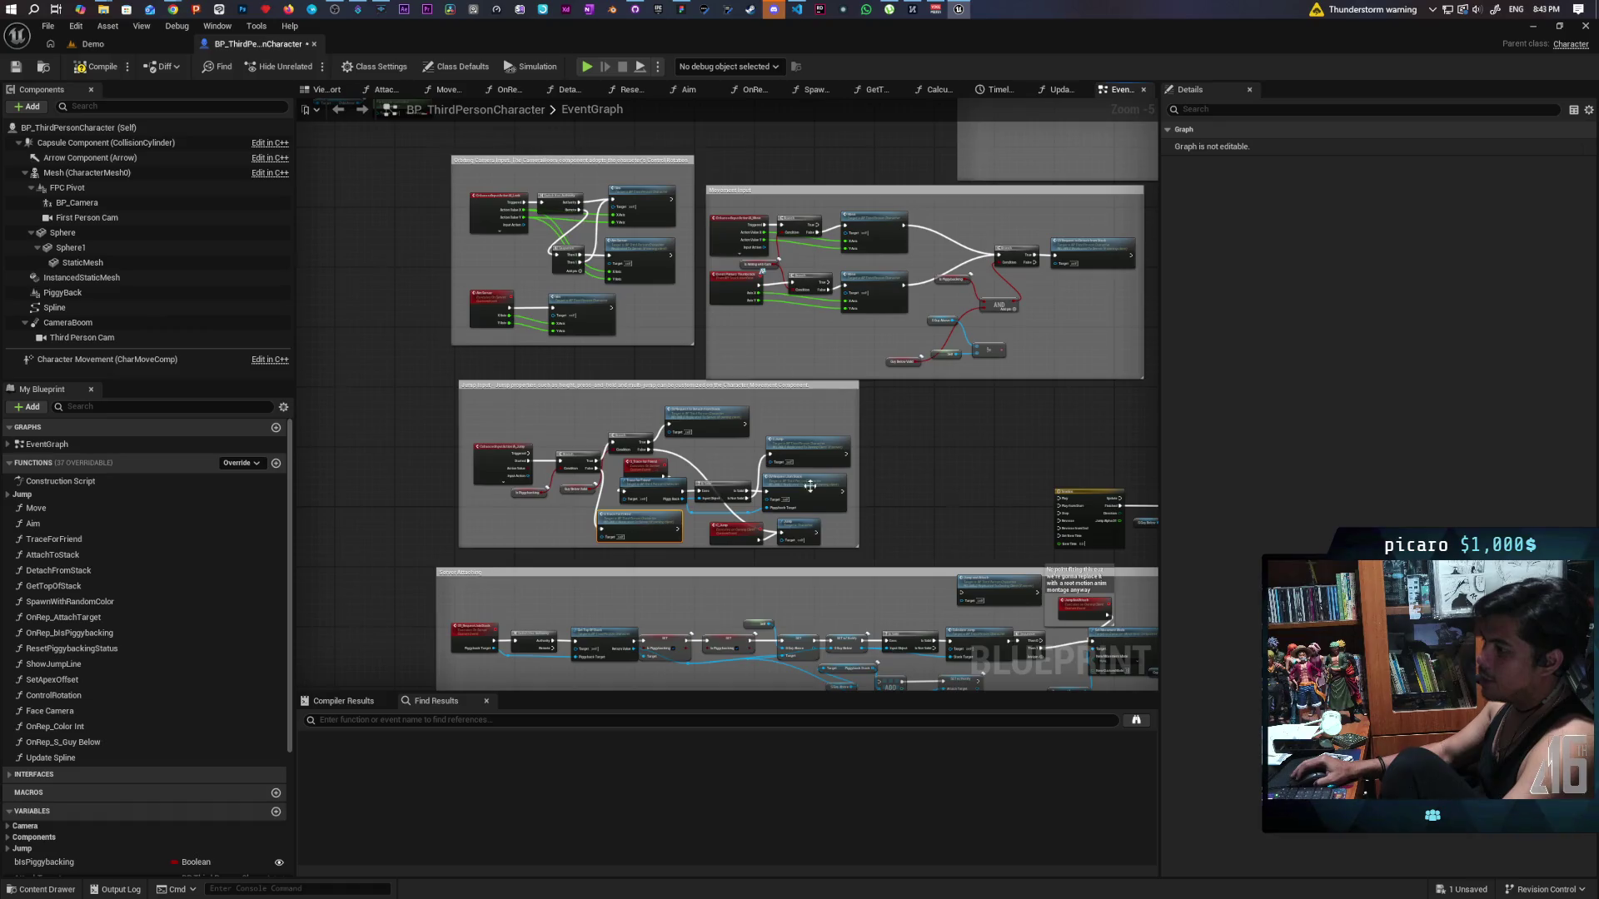
Select the Timeline and Attach to Stack nodes and survey the rest of the graph.
scroll(632, 418, "up", 1)
scroll(783, 406, "up", 1)
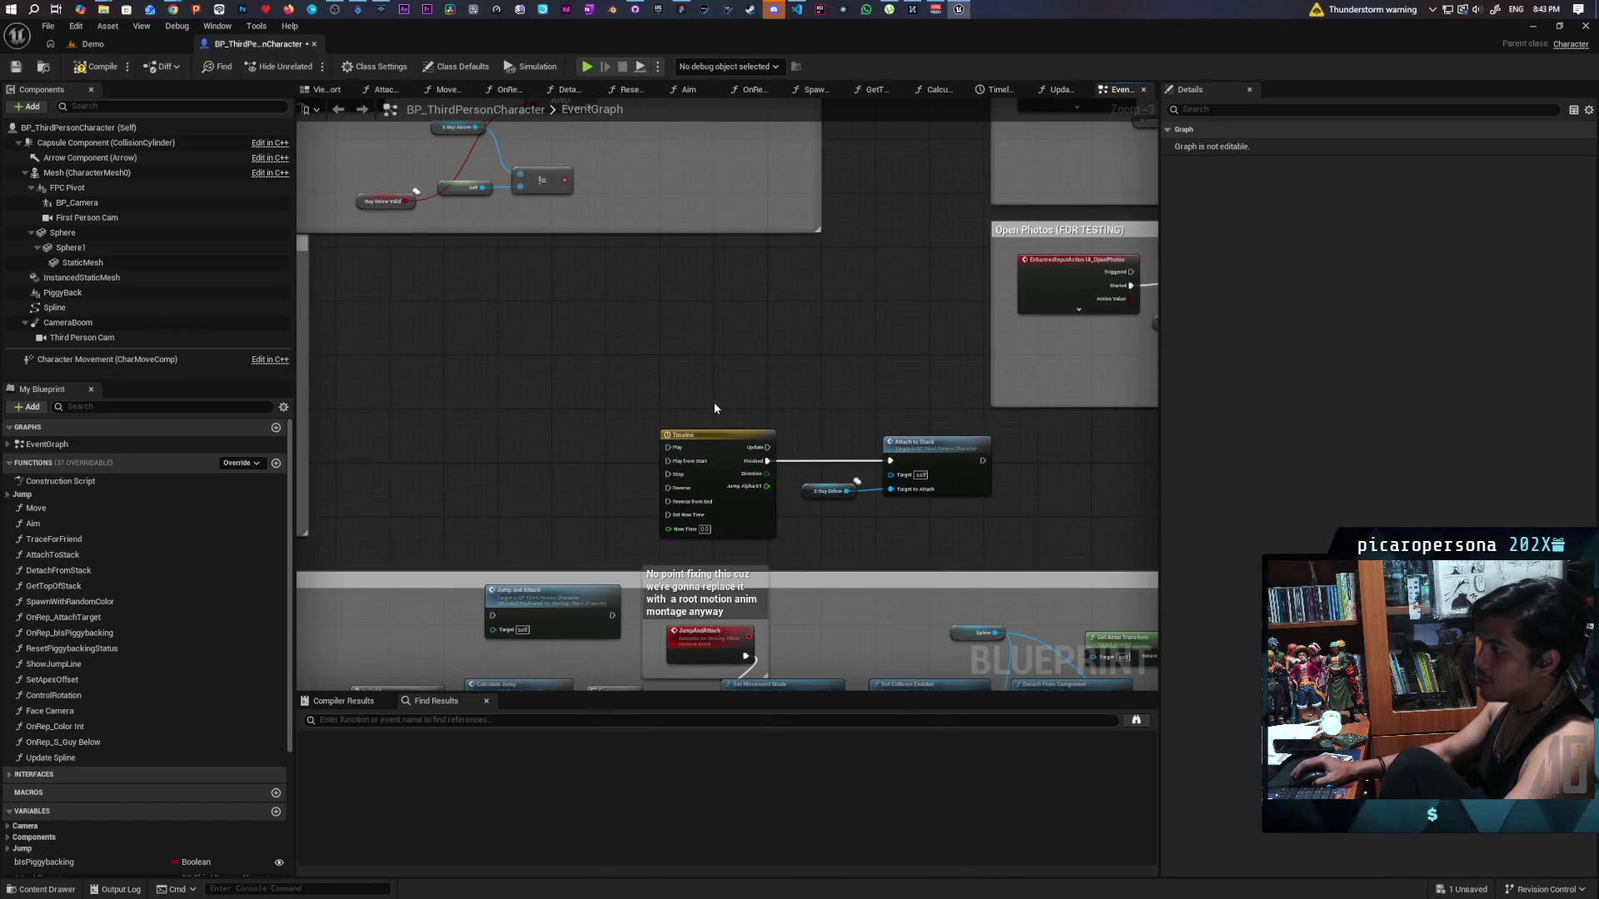
left_click_drag(702, 400, 908, 512)
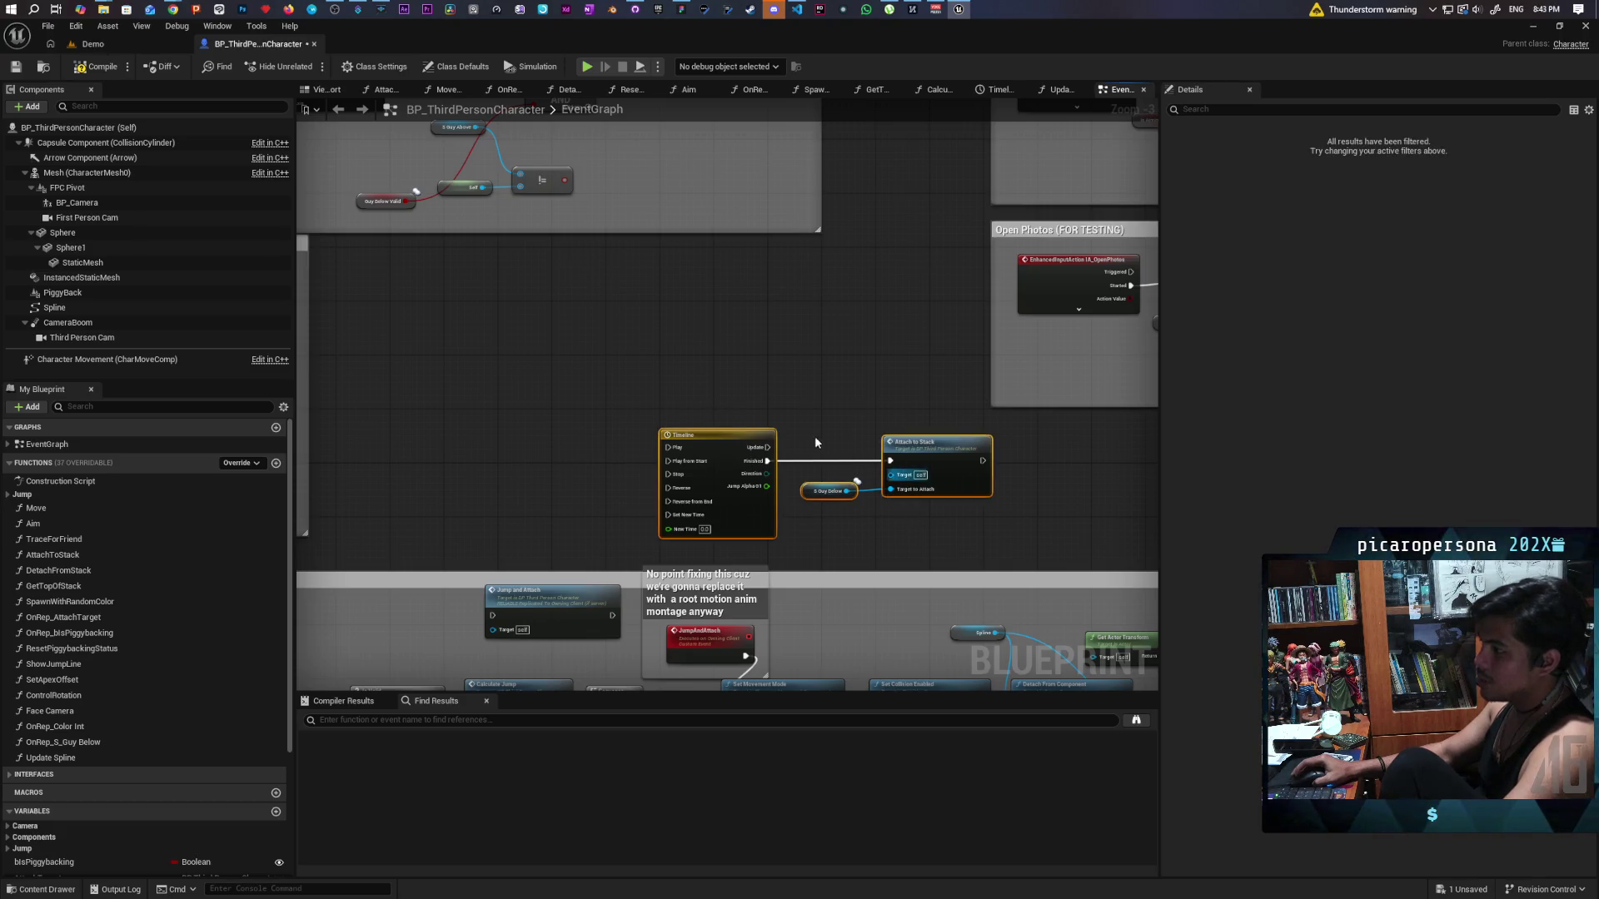
scroll(671, 408, "down", 5)
left_click_drag(671, 411, 894, 378)
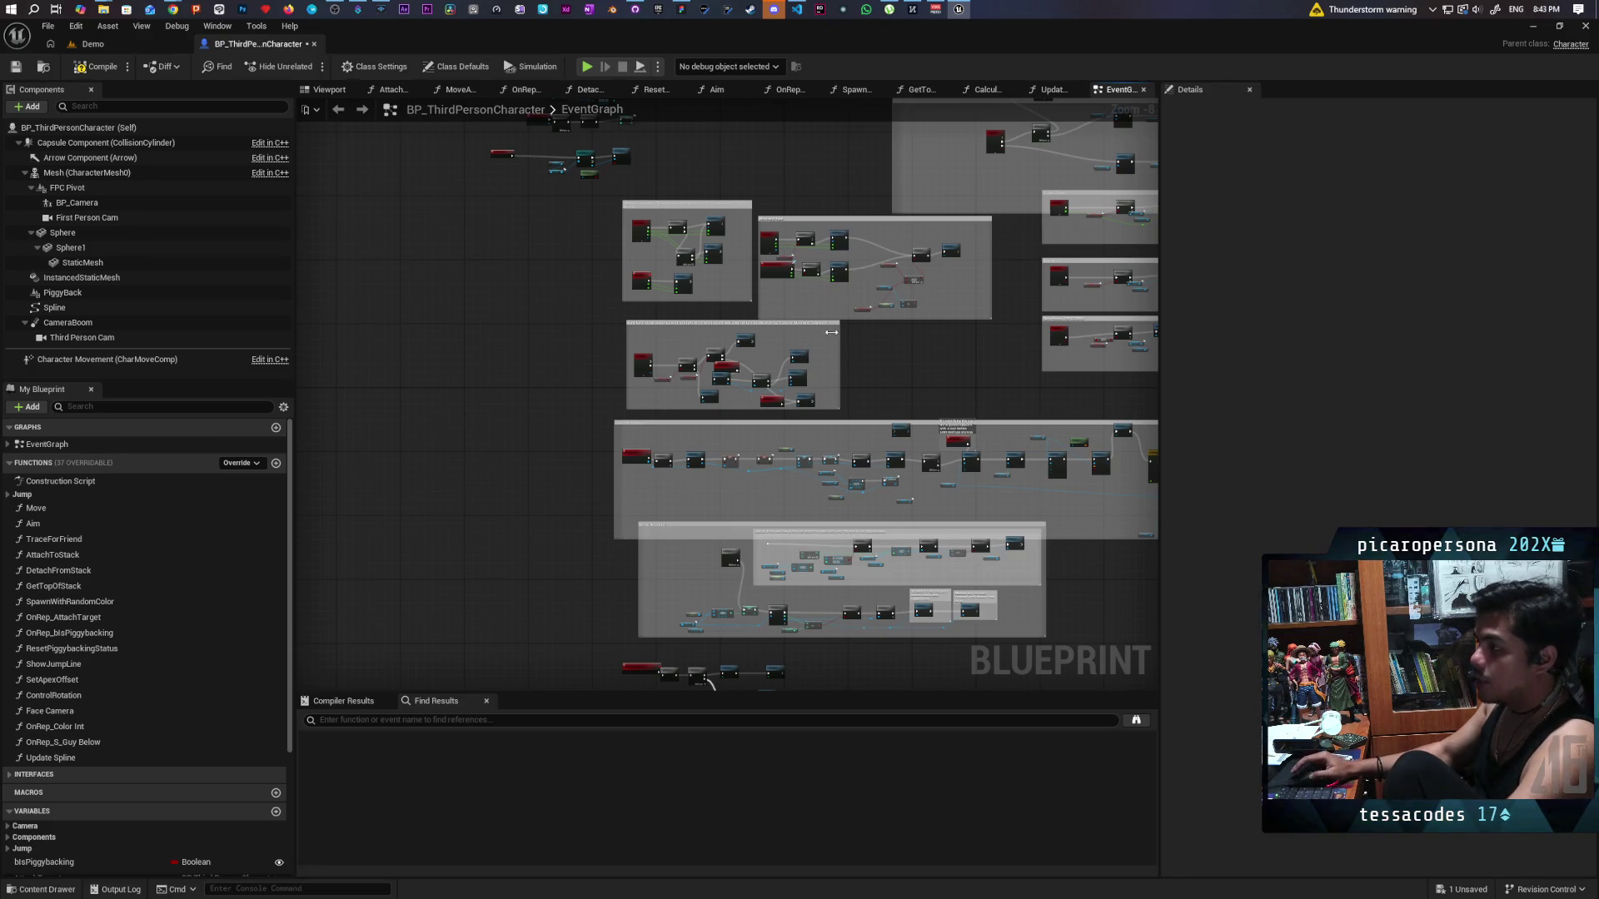
Place Guy Below Valid beside AND, delete Is Guy Above, Self and !=, and shrink the Movement Input comment.
scroll(803, 334, "up", 4)
mouse_move(861, 354)
left_mouse_down()
mouse_move(947, 459)
mouse_move(854, 481)
left_mouse_up()
scroll(947, 459, "up", 1)
left_click_drag(771, 454, 851, 340)
left_click_drag(862, 405, 991, 450)
key("Delete")
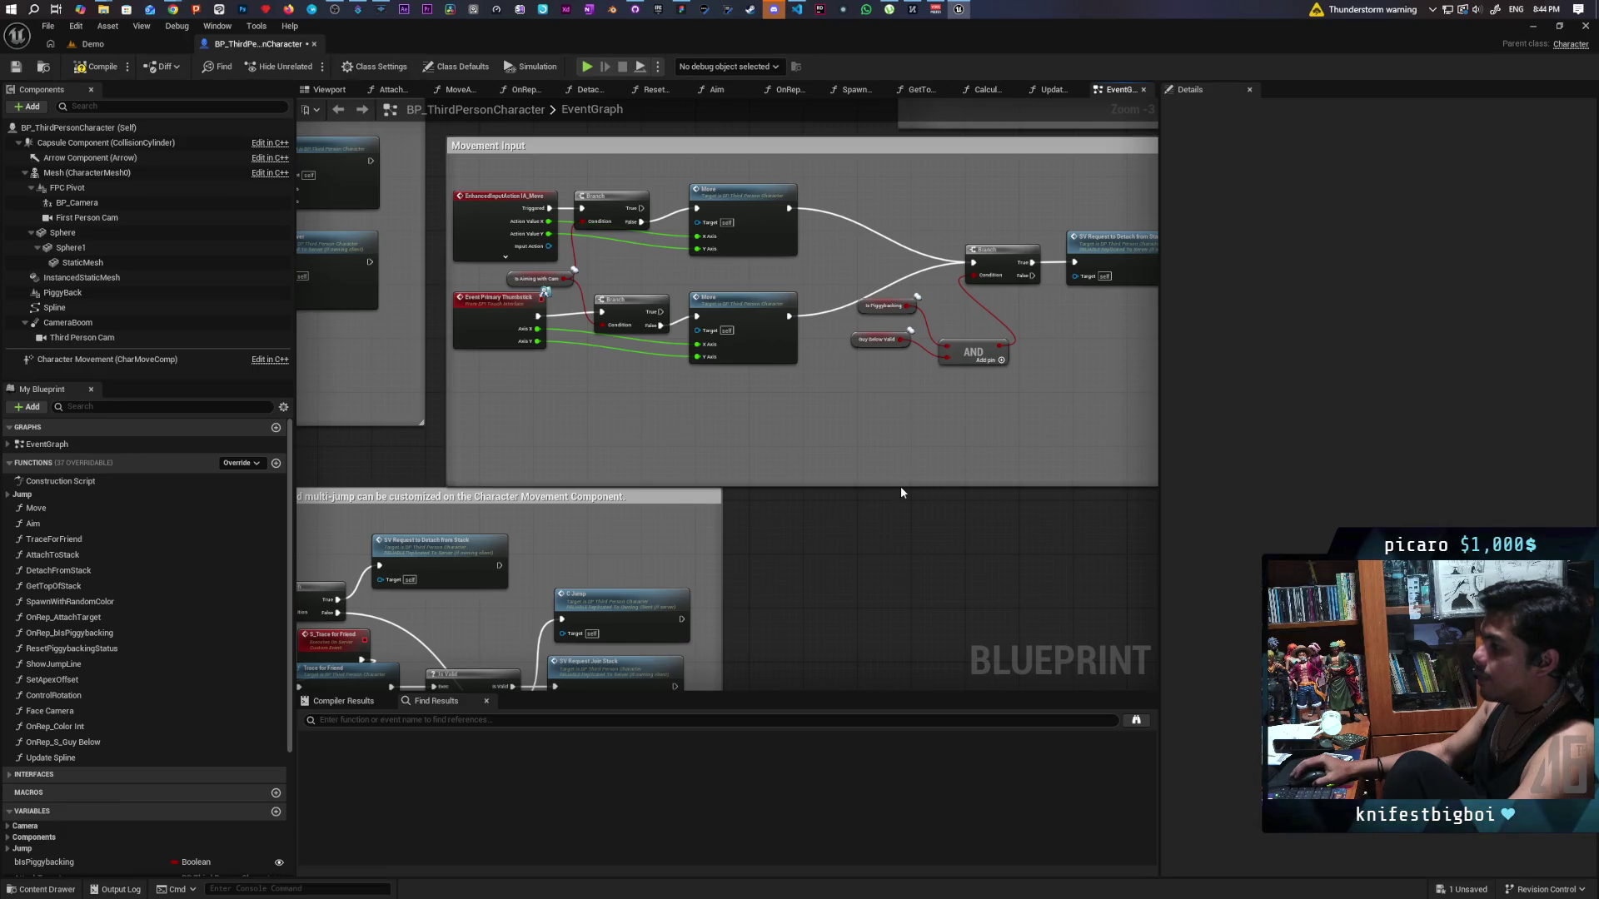
left_click_drag(899, 487, 892, 436)
Select the Jump Input comment and then the JumpAndAttach custom event further down.
scroll(892, 436, "down", 3)
scroll(876, 399, "up", 2)
left_click(876, 399)
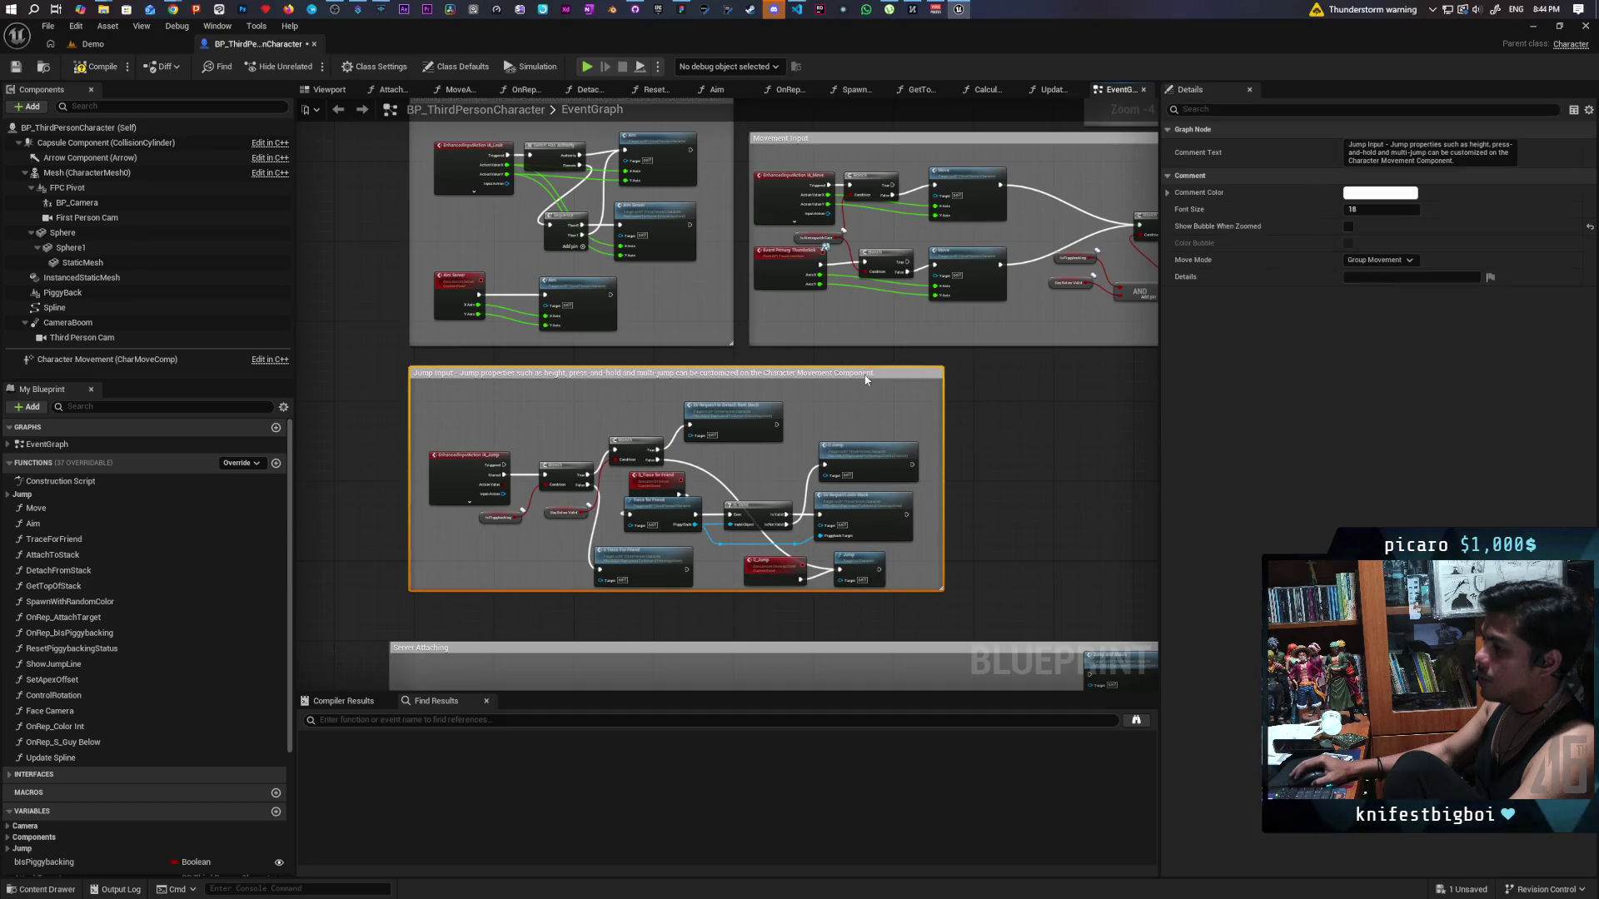
mouse_move(1142, 560)
left_mouse_down()
mouse_move(830, 326)
mouse_move(826, 205)
left_mouse_up()
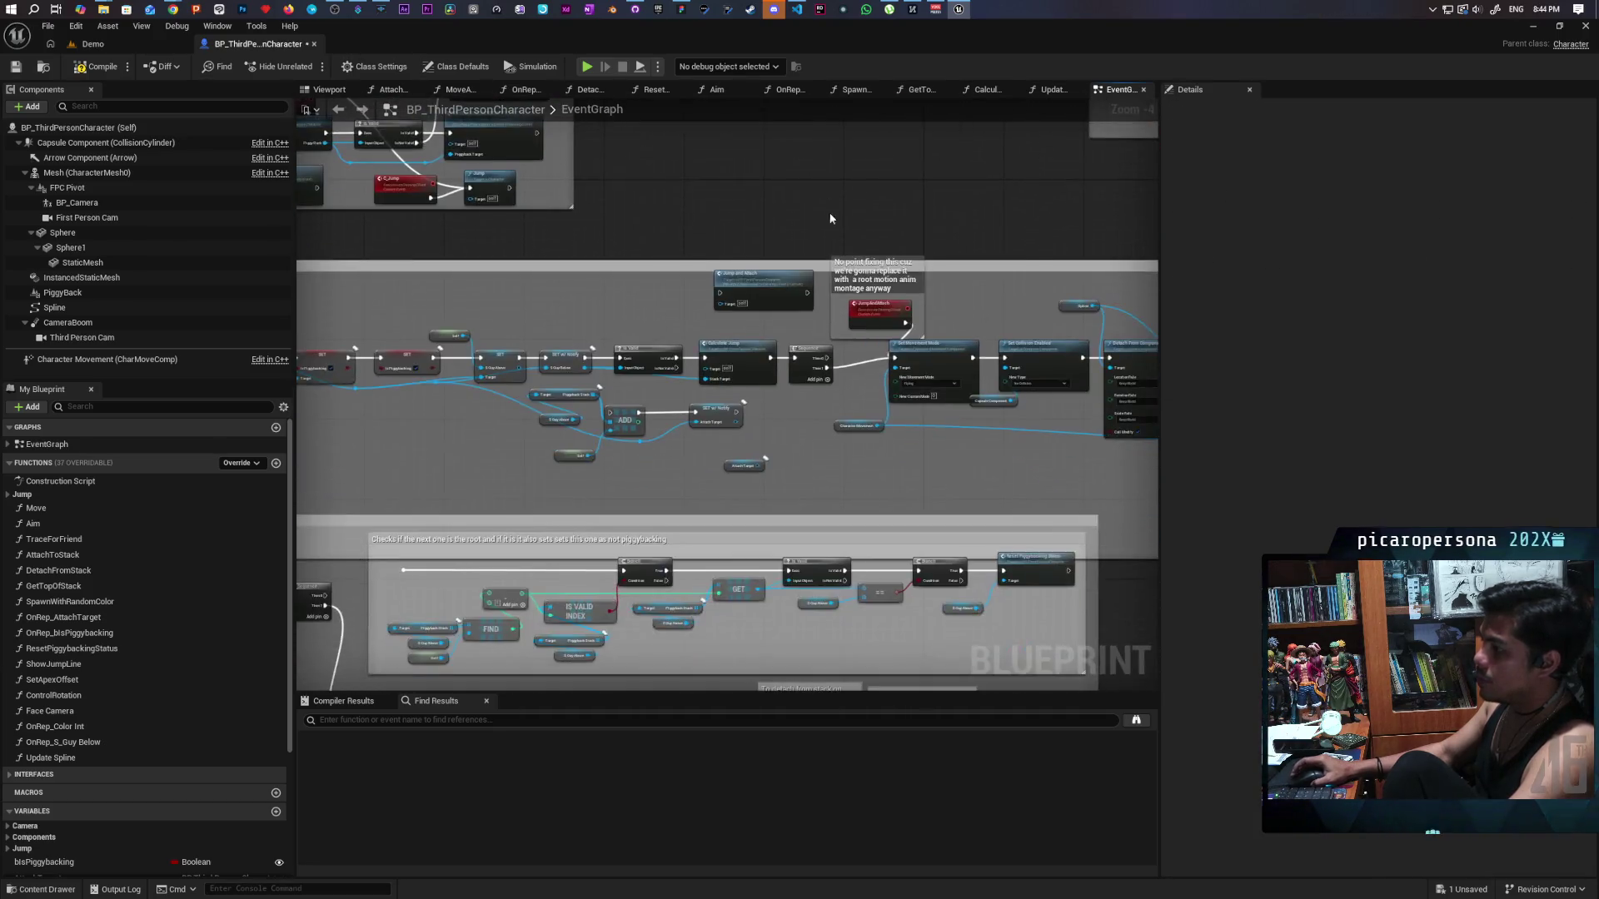
scroll(826, 205, "up", 3)
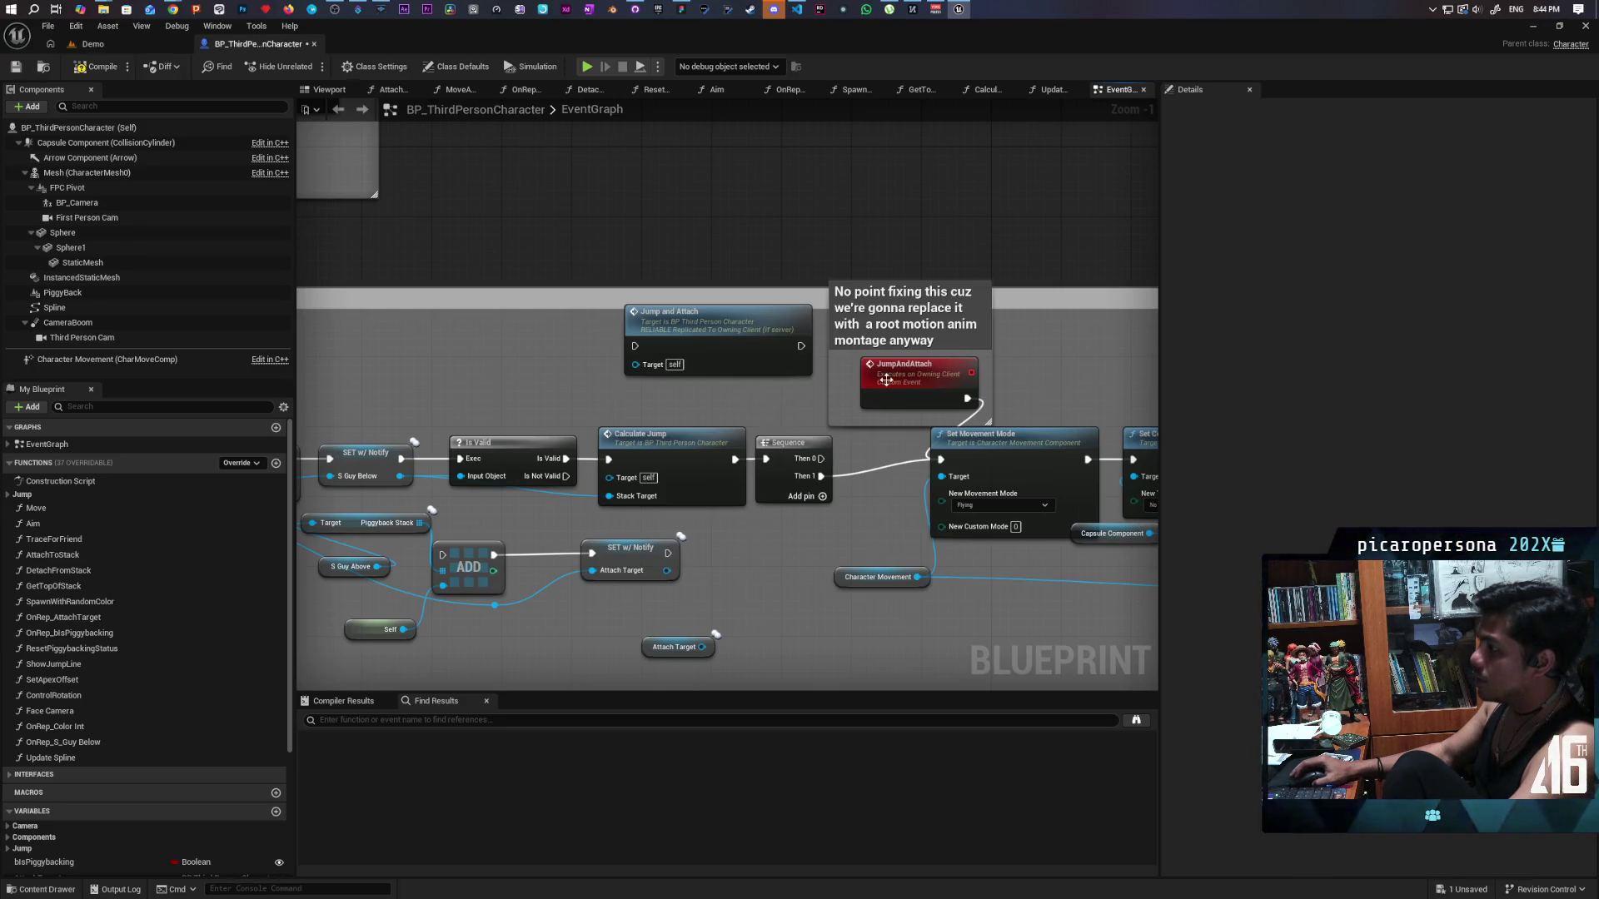
left_click(940, 390)
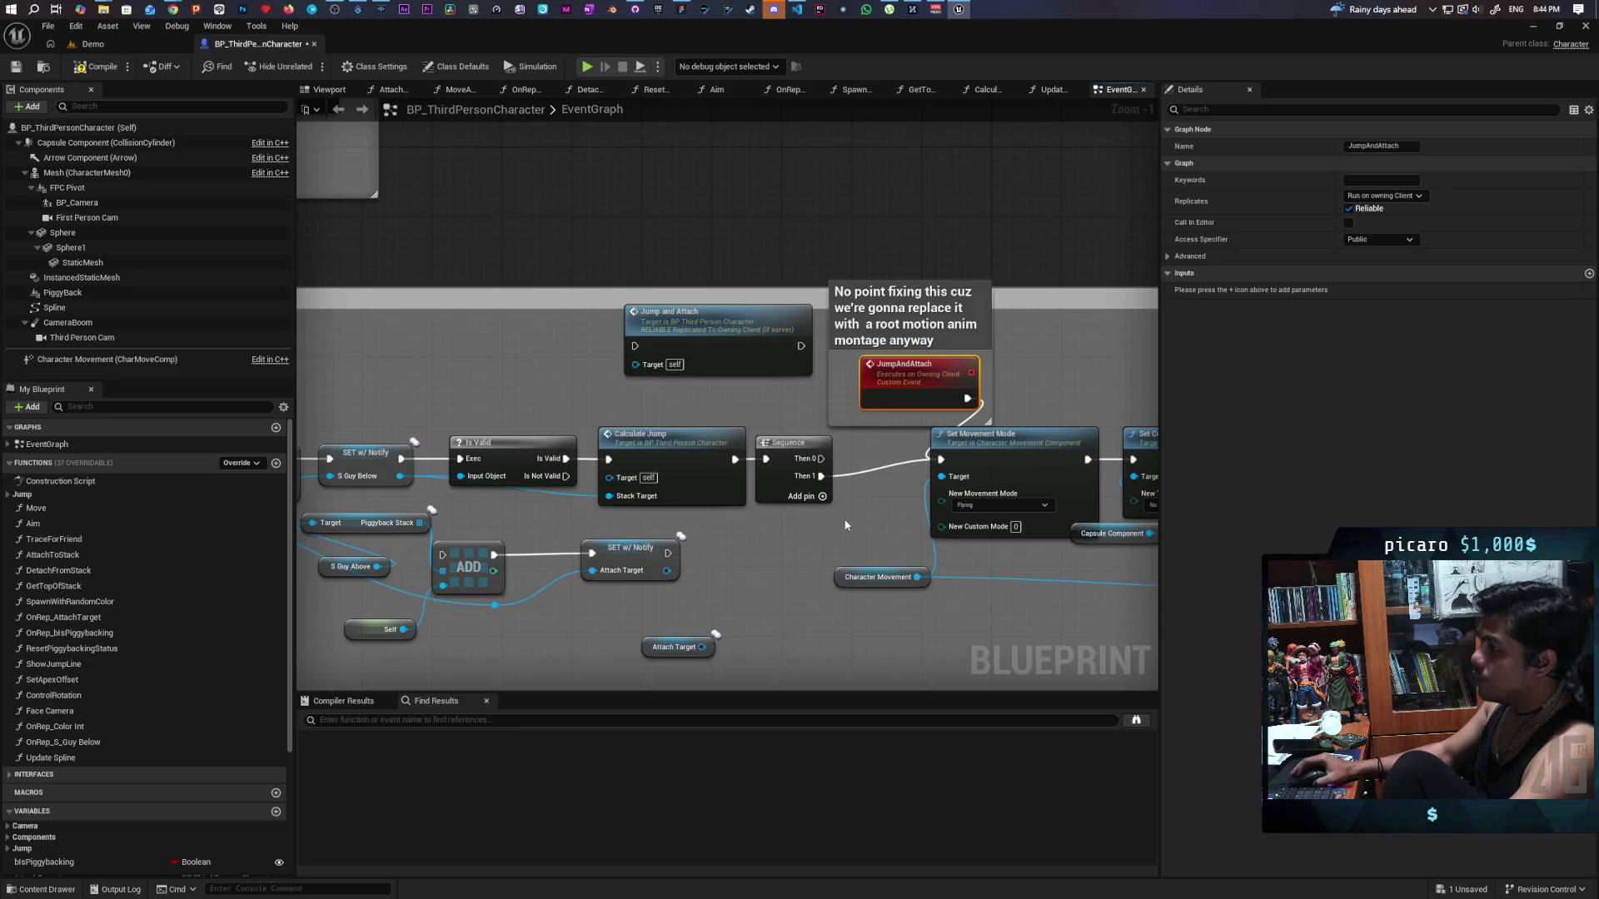
Wire Calculate Jump to Set Movement Mode and delete JumpAndAttach, its call and the Sequence node.
left_click_drag(735, 460, 940, 458)
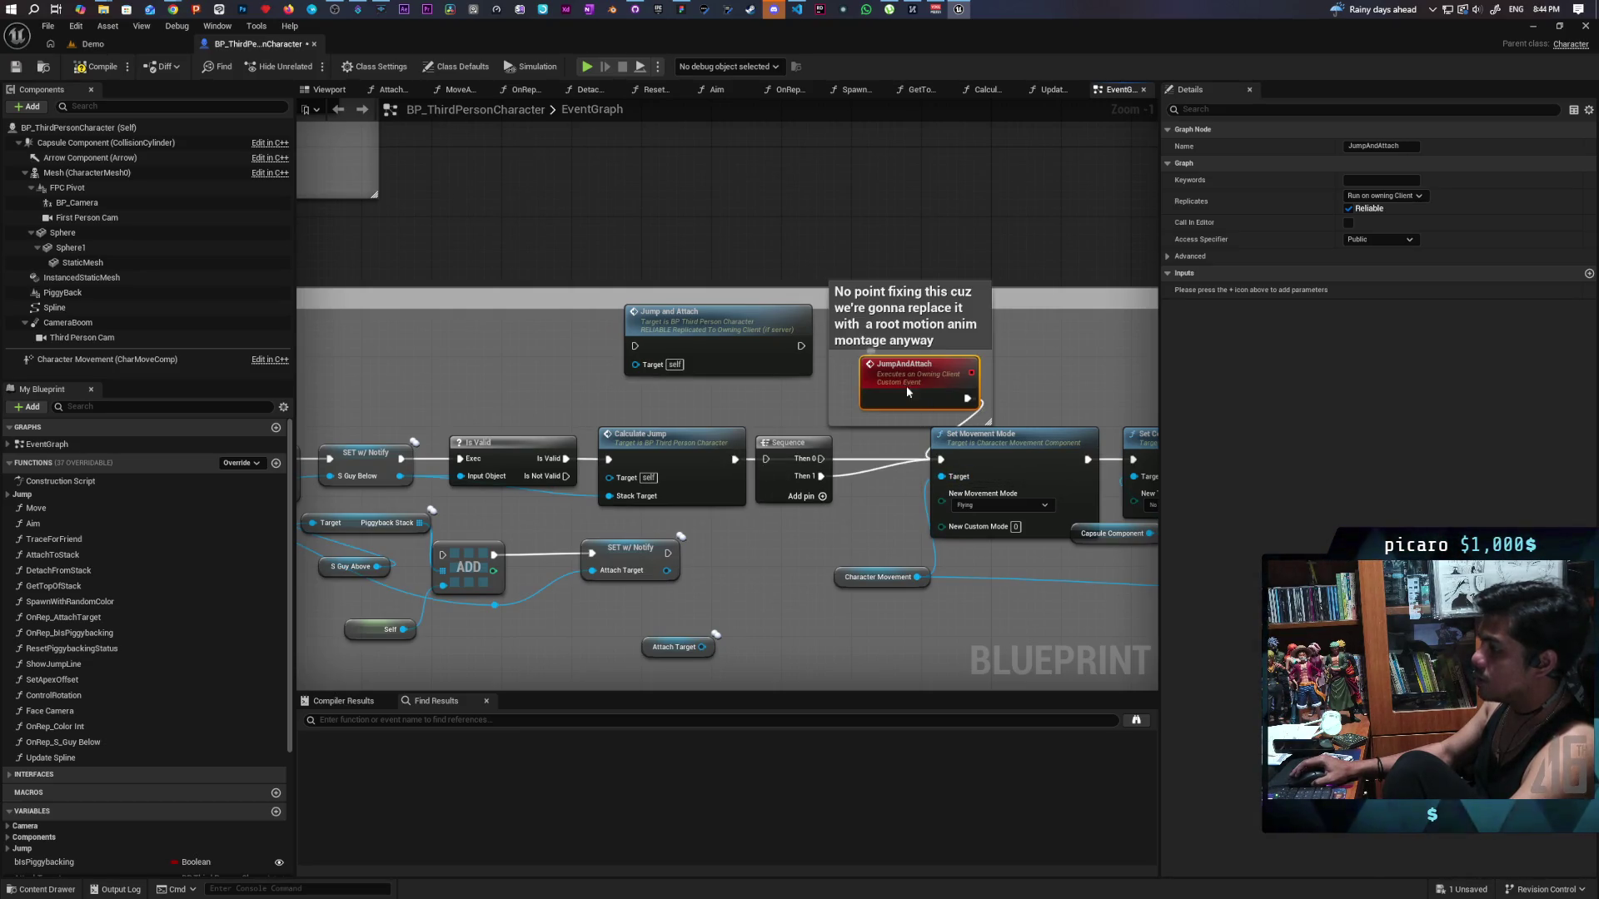
key("Delete")
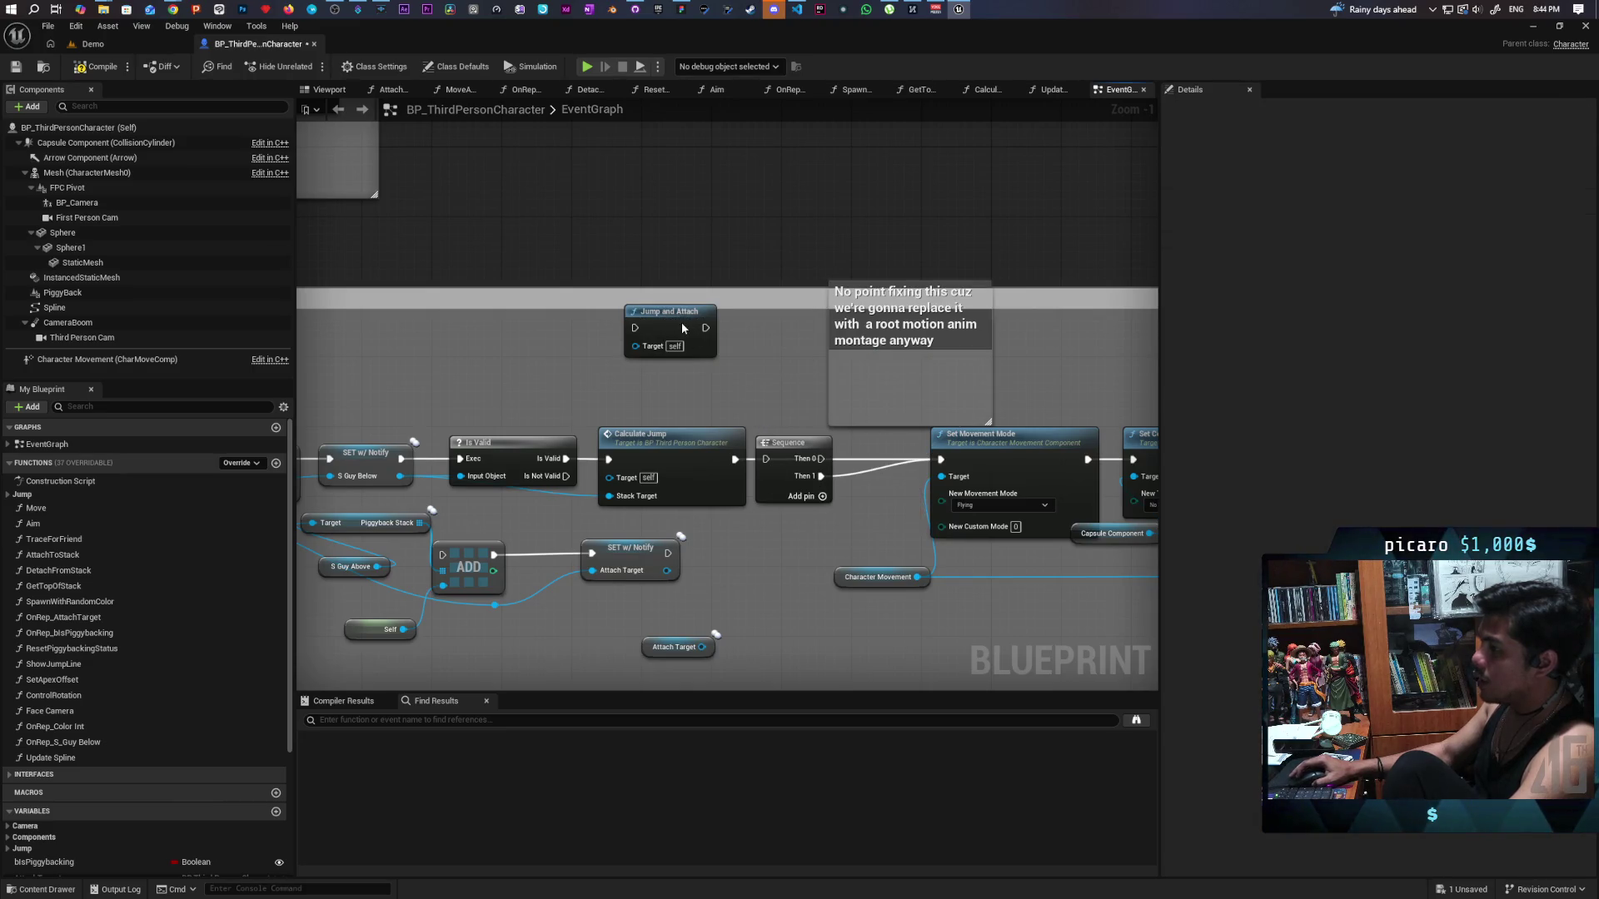
left_click(681, 327)
key("Delete")
left_click(791, 443)
key("Delete")
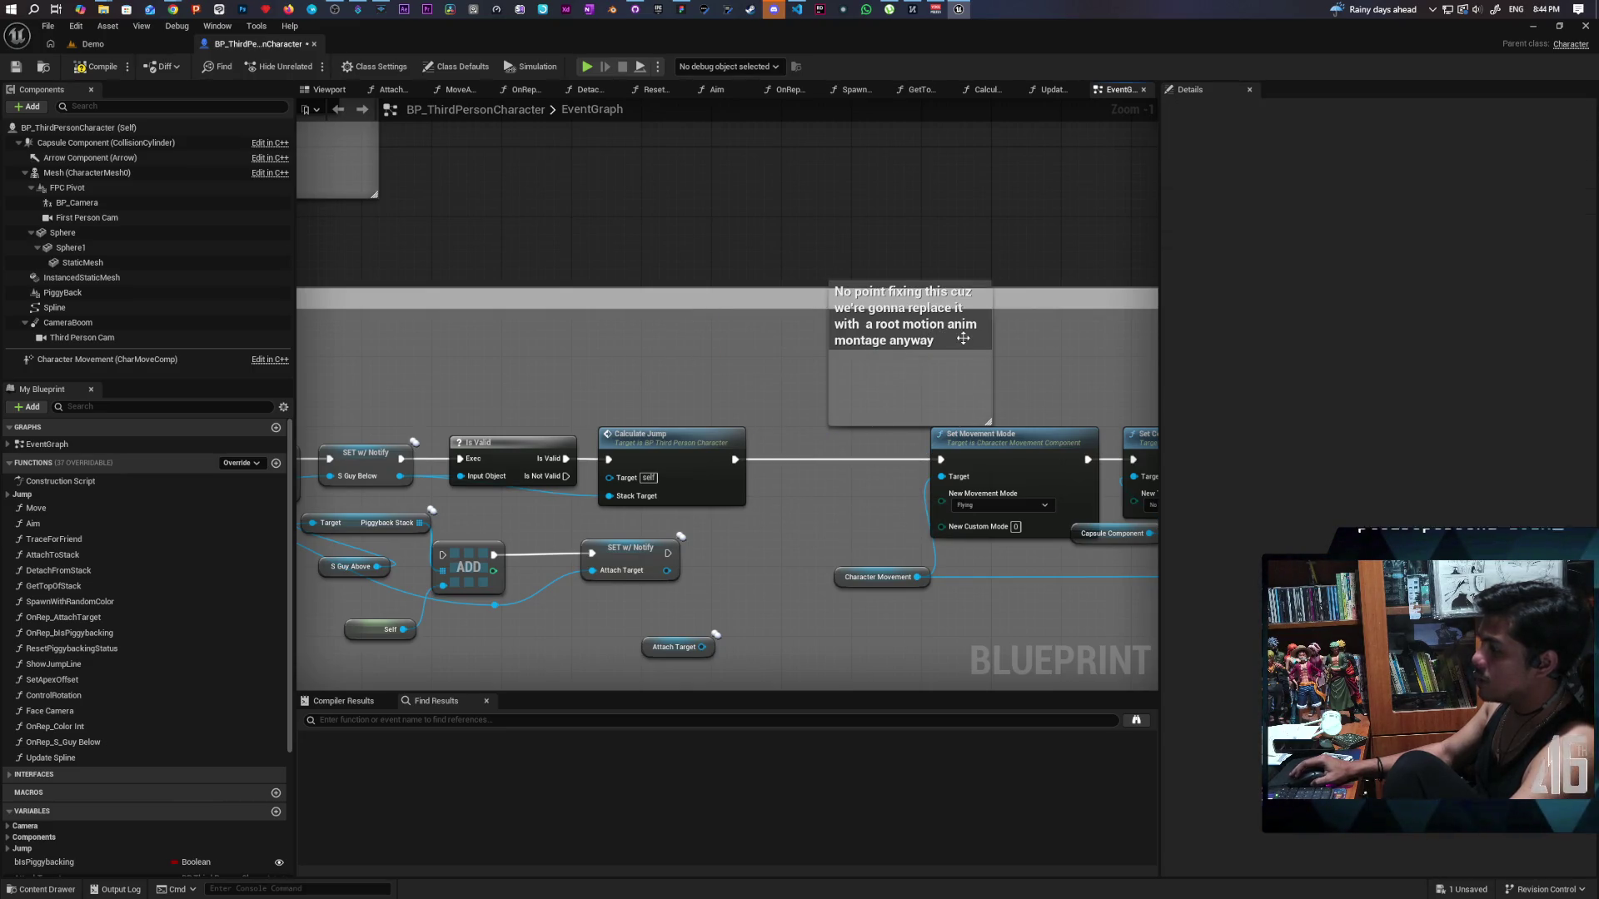
Move the note comment up-left and set its comment colour to bright red.
left_click(962, 338)
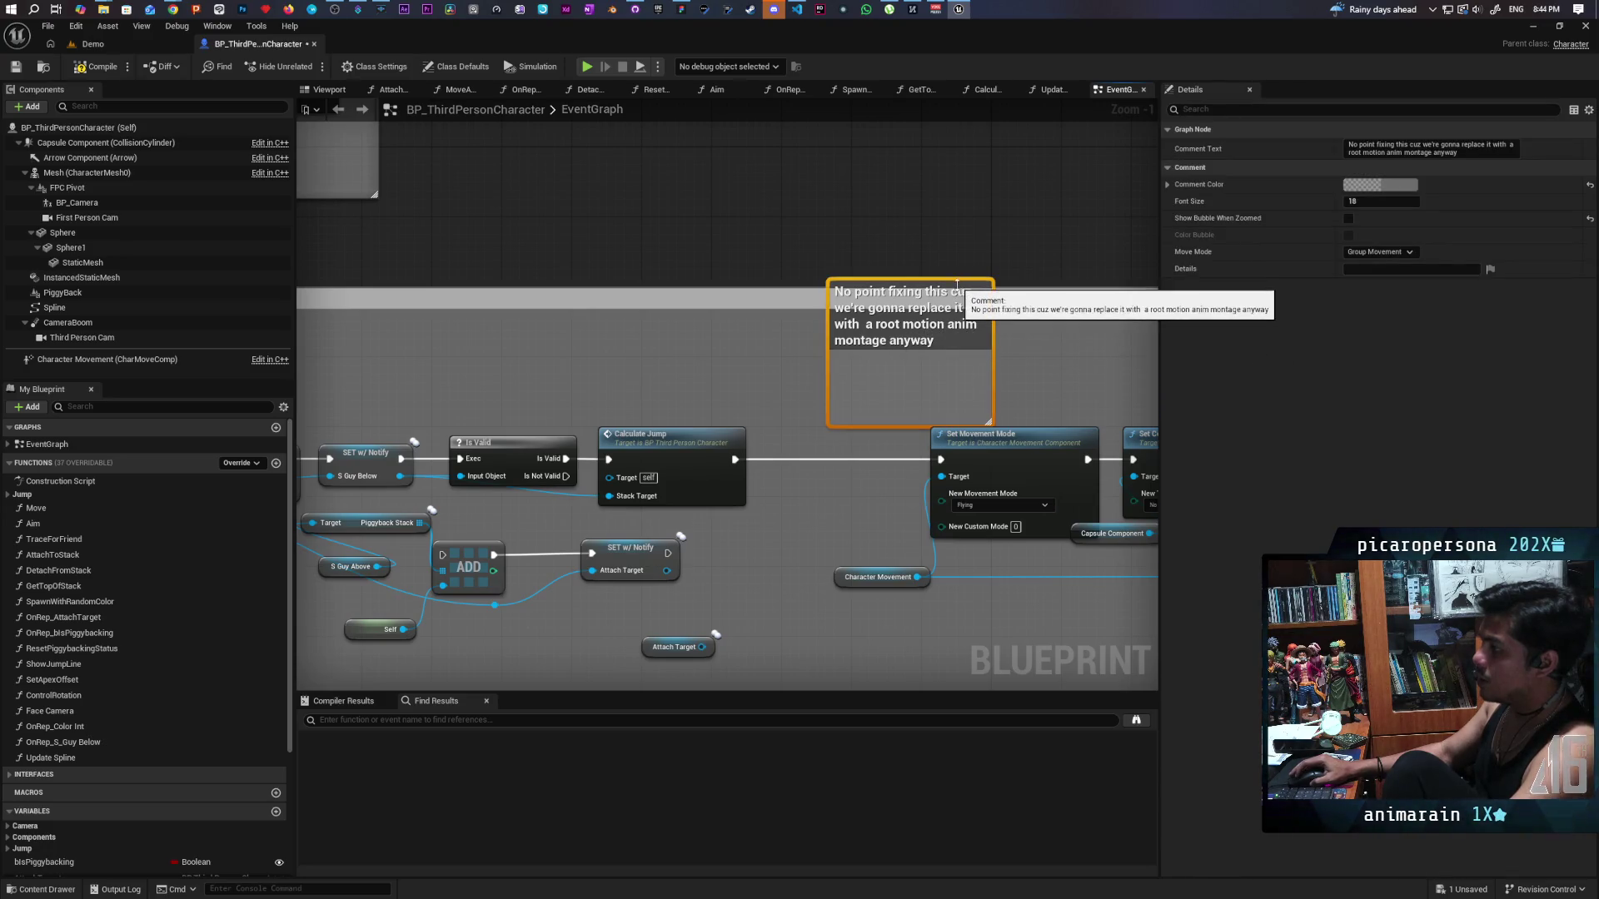
left_click_drag(958, 286, 886, 219)
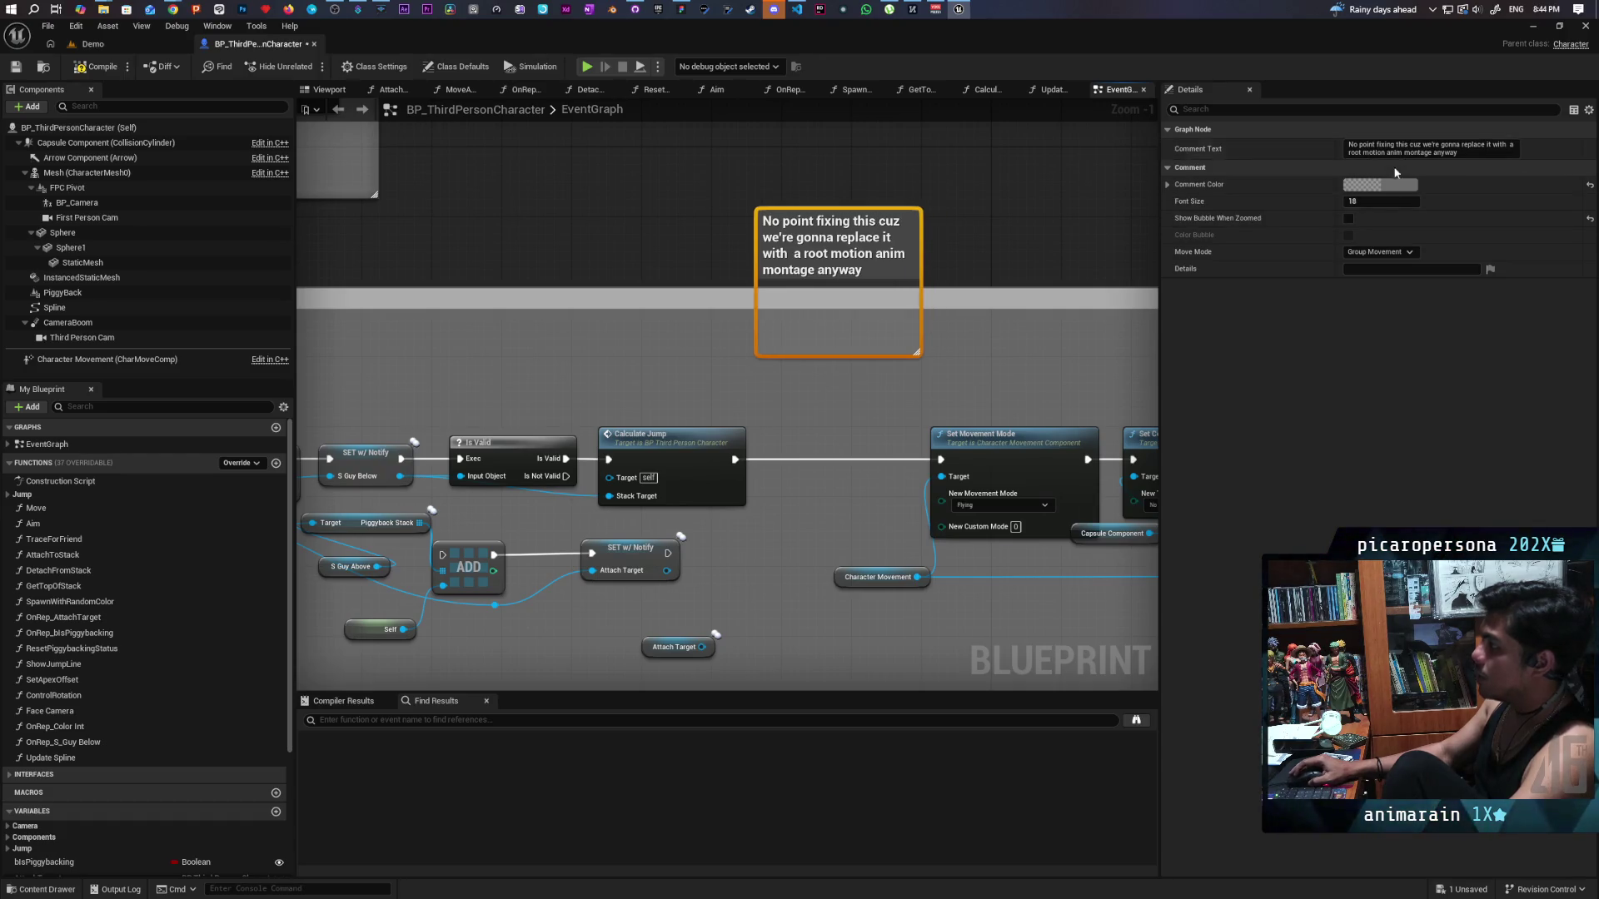
left_click(1382, 184)
left_click(1245, 267)
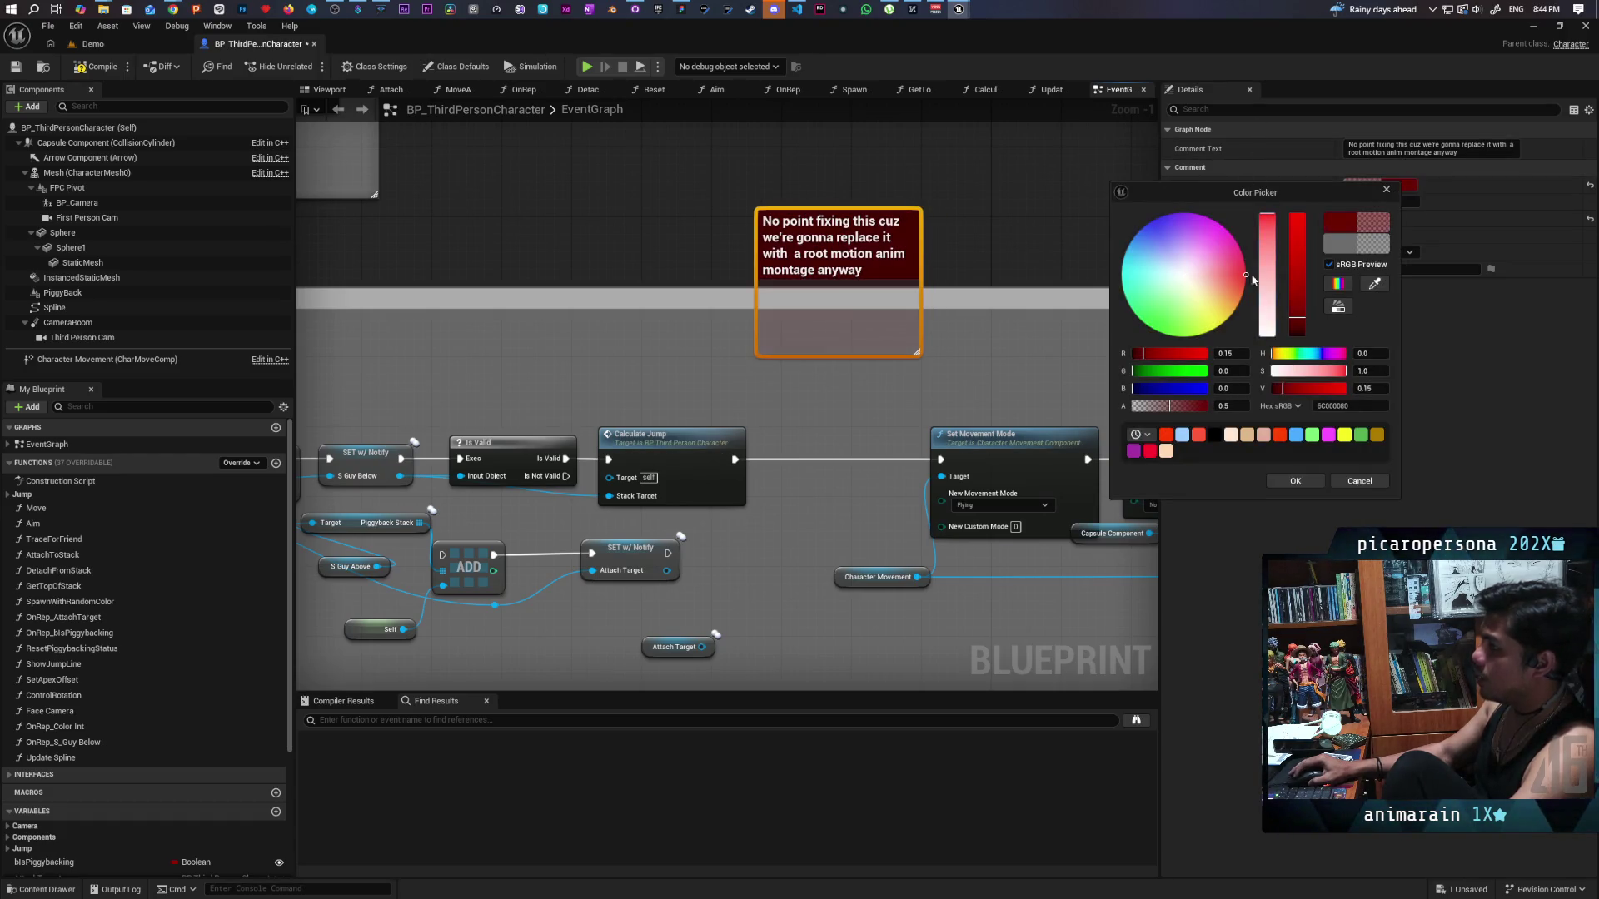
left_click_drag(1297, 250, 1299, 209)
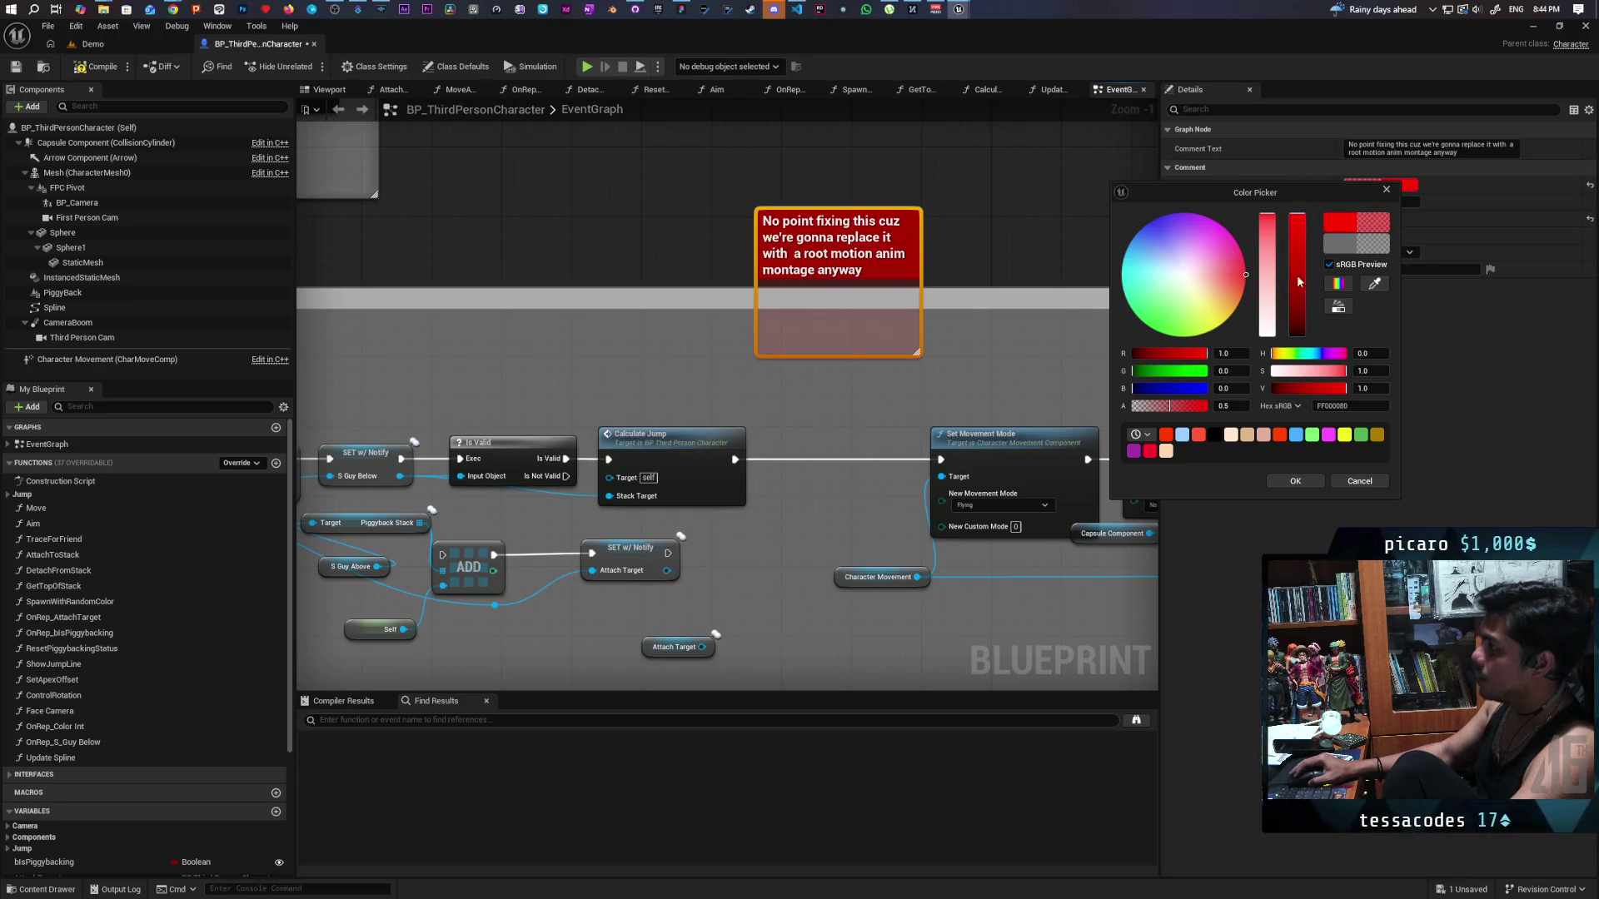
left_click(1294, 481)
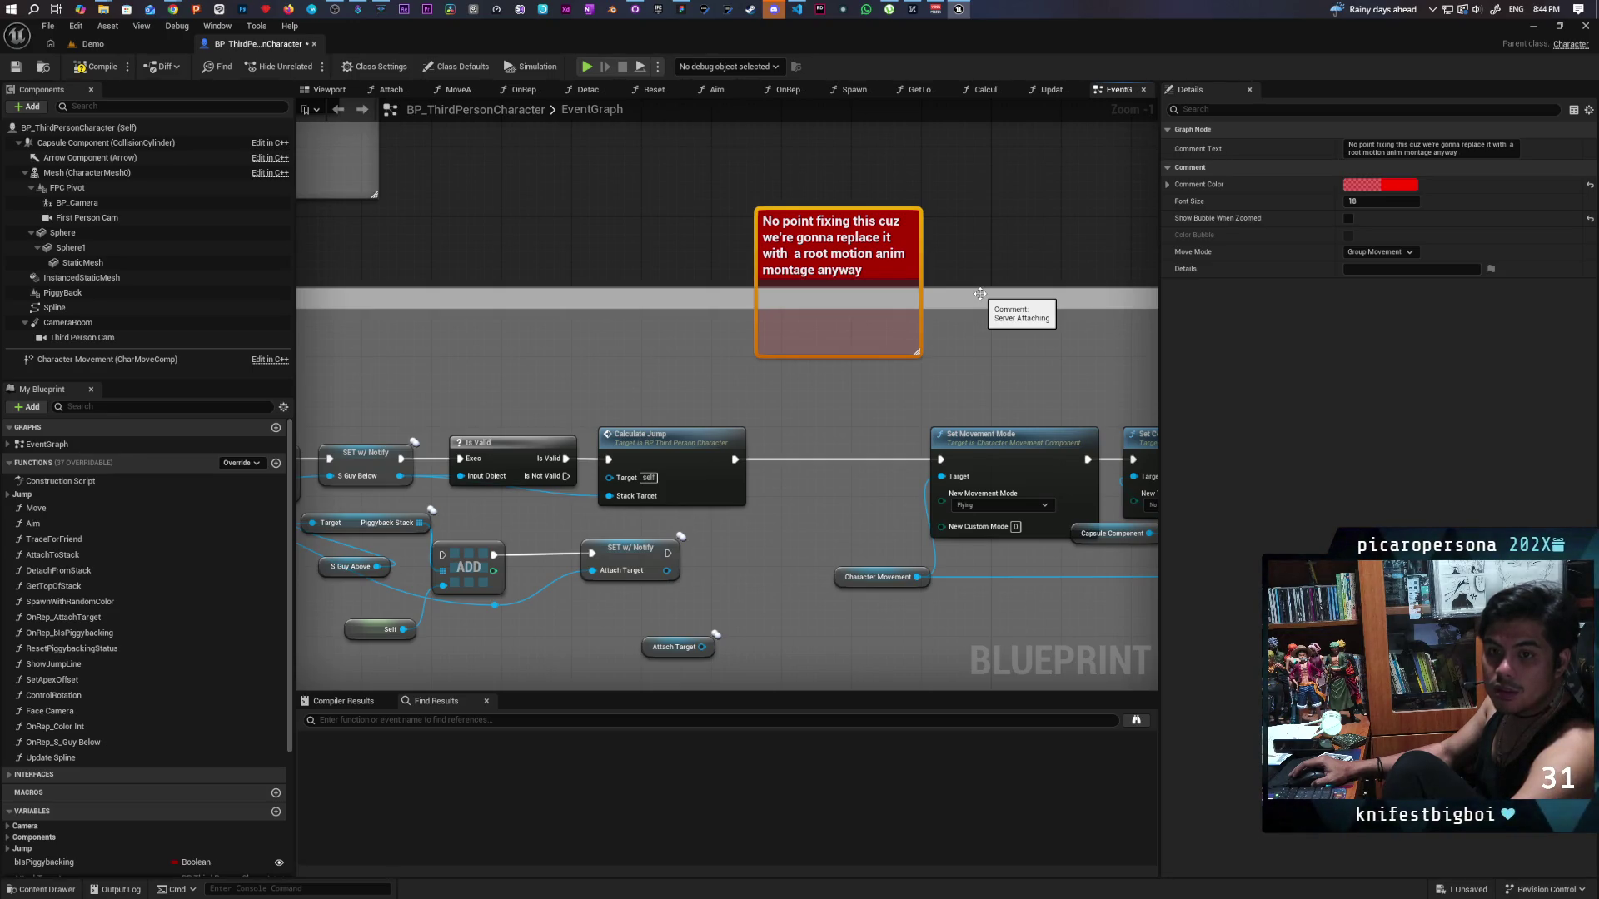
left_click(680, 9)
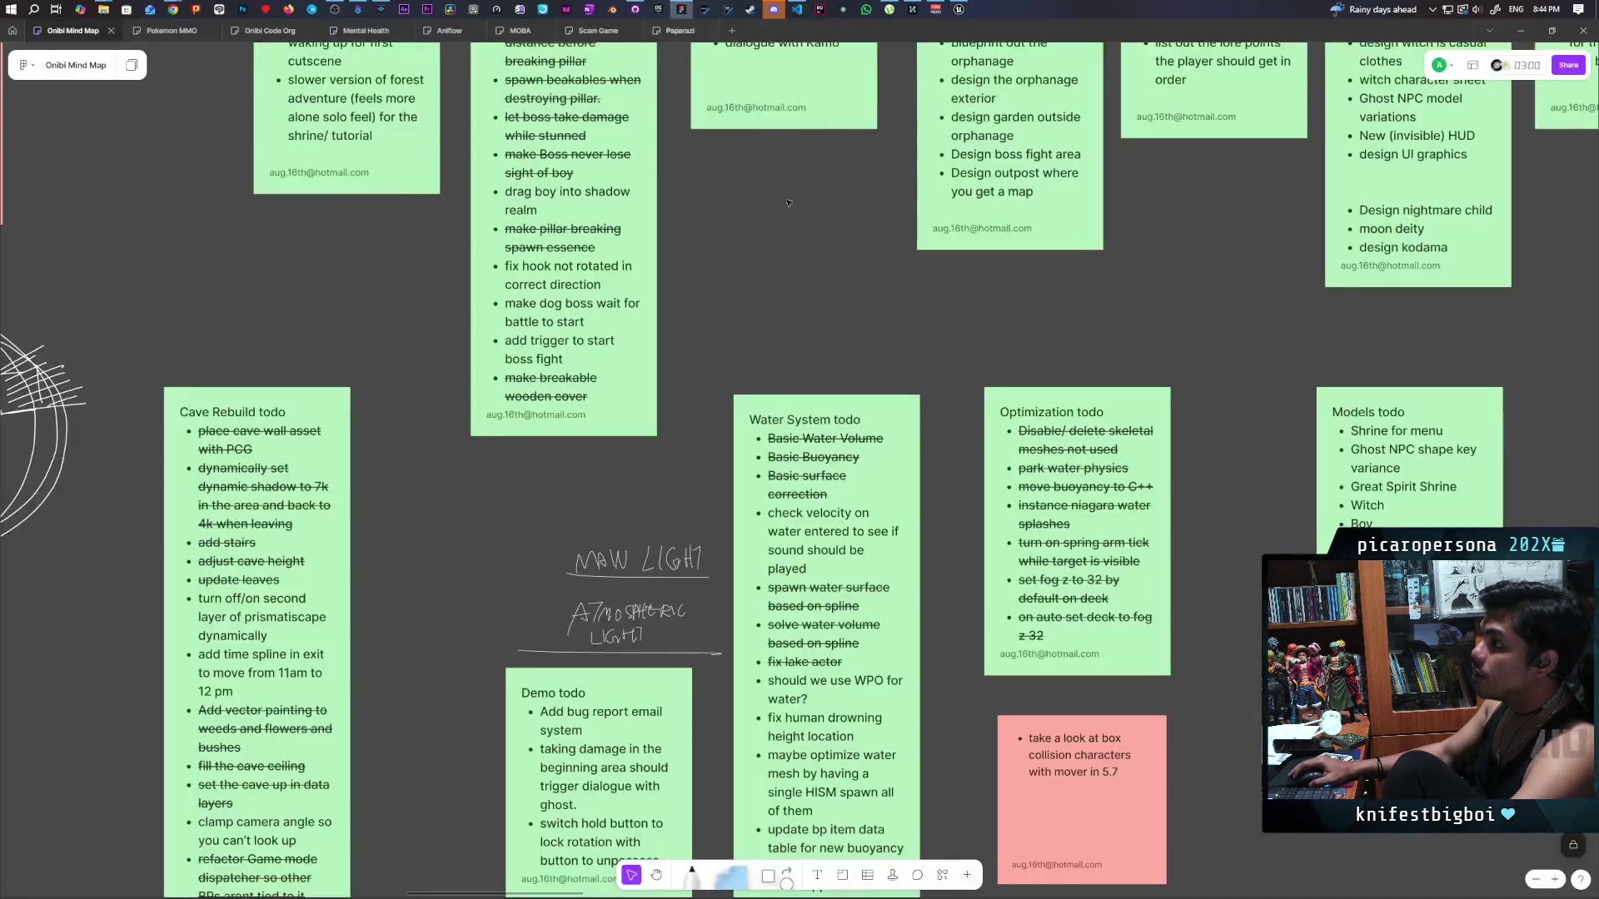
Open the Paparazi board and review the crouch, trenchcoat and hat todo items.
left_click(680, 30)
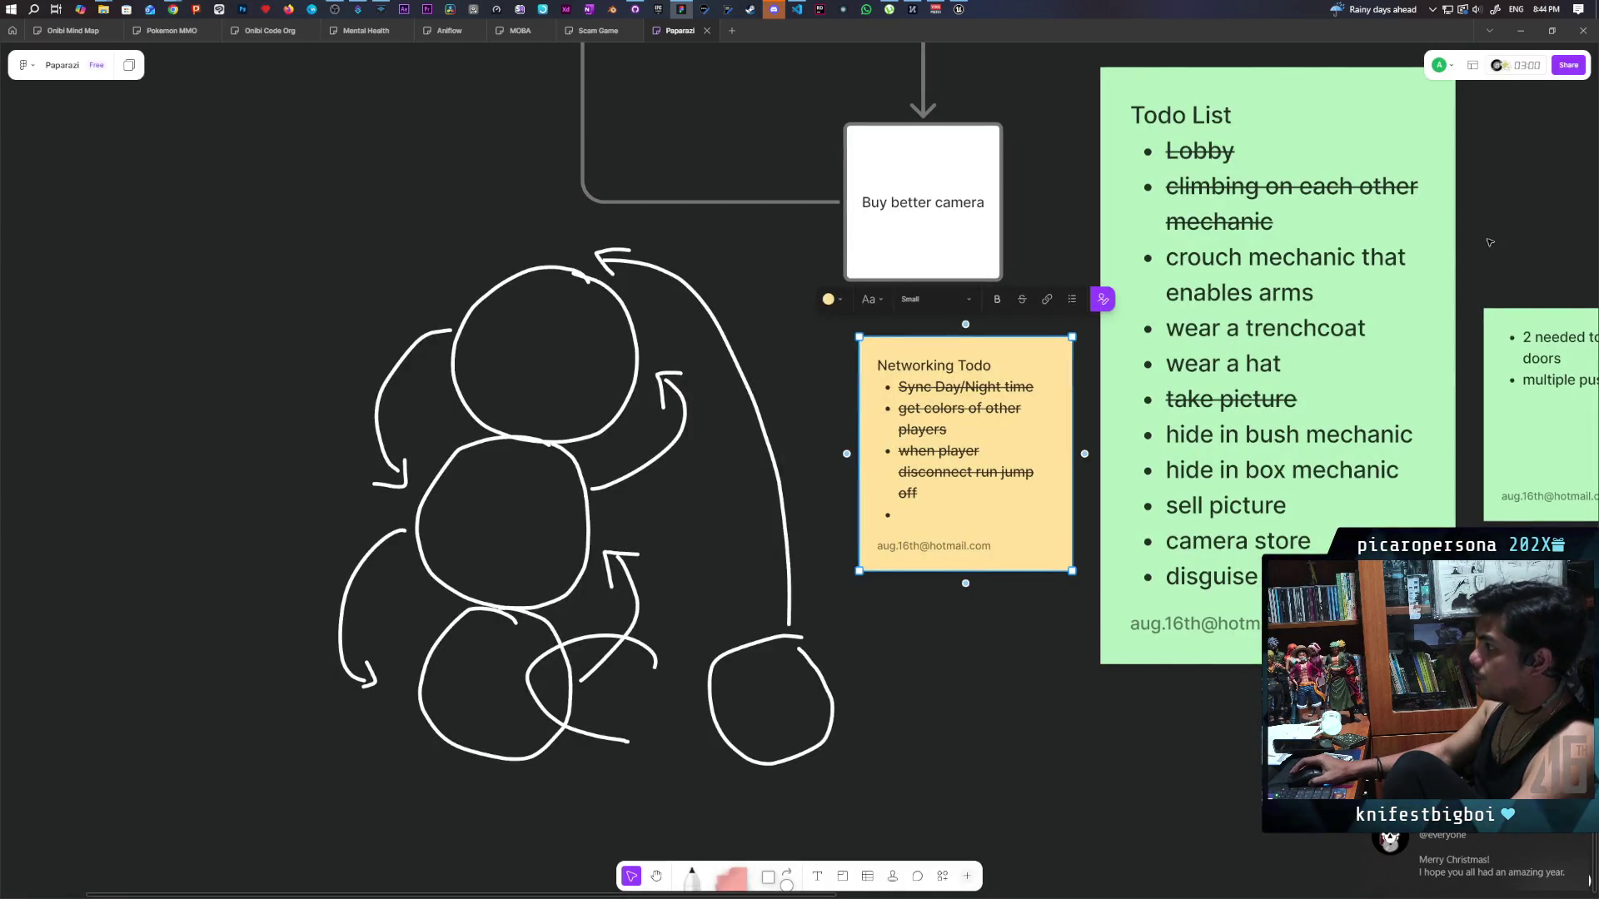
scroll(1028, 320, "down", 2)
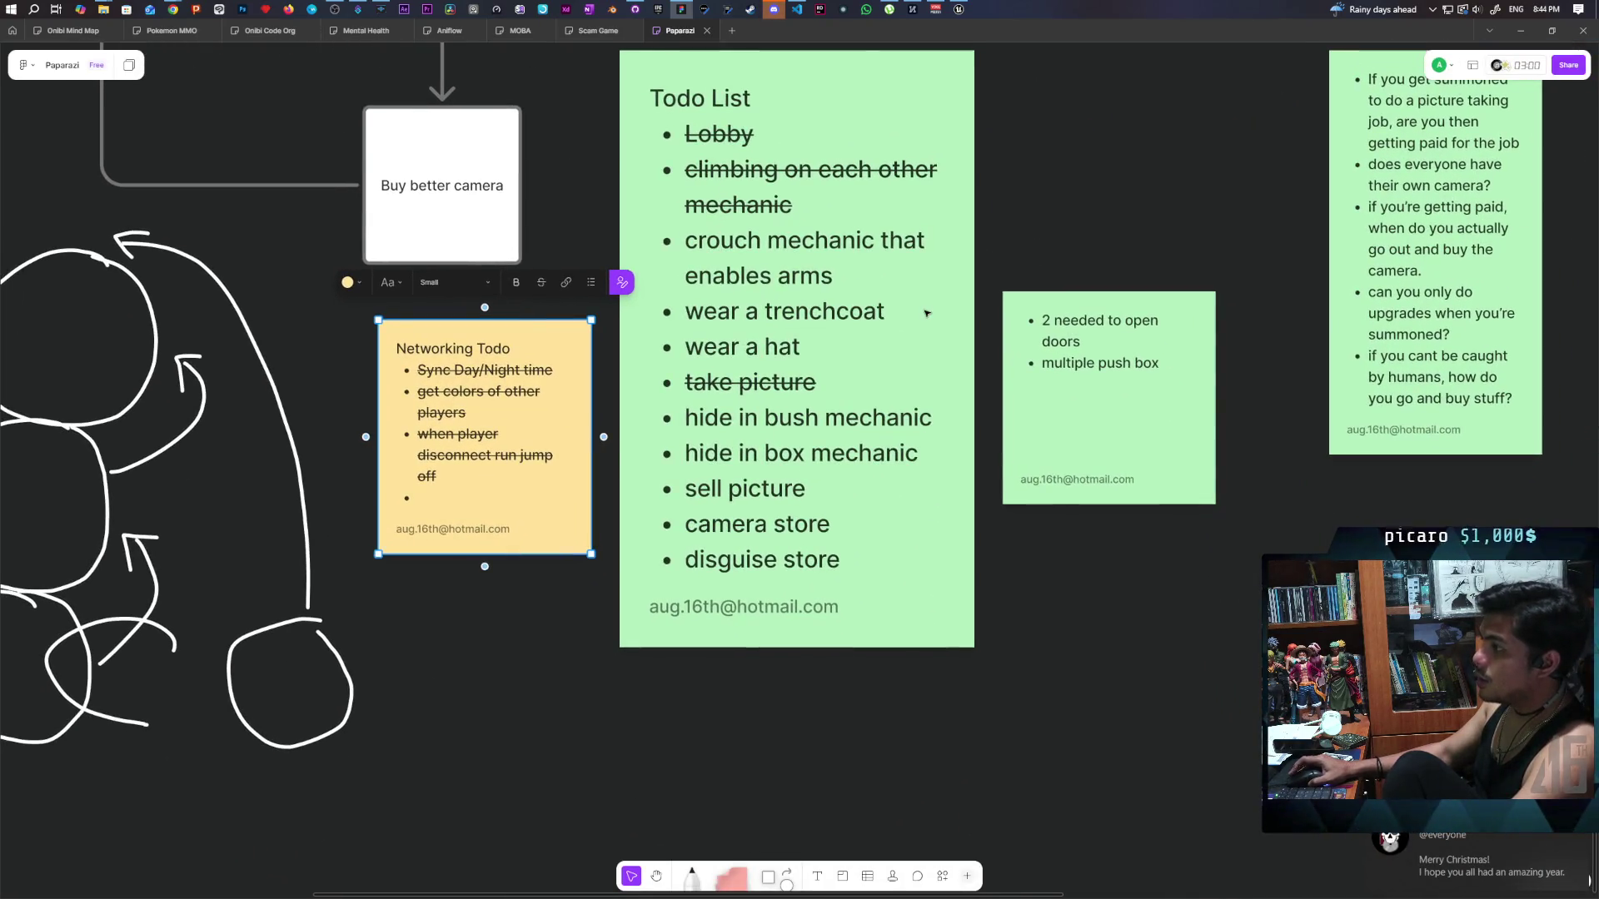
triple_click(766, 249)
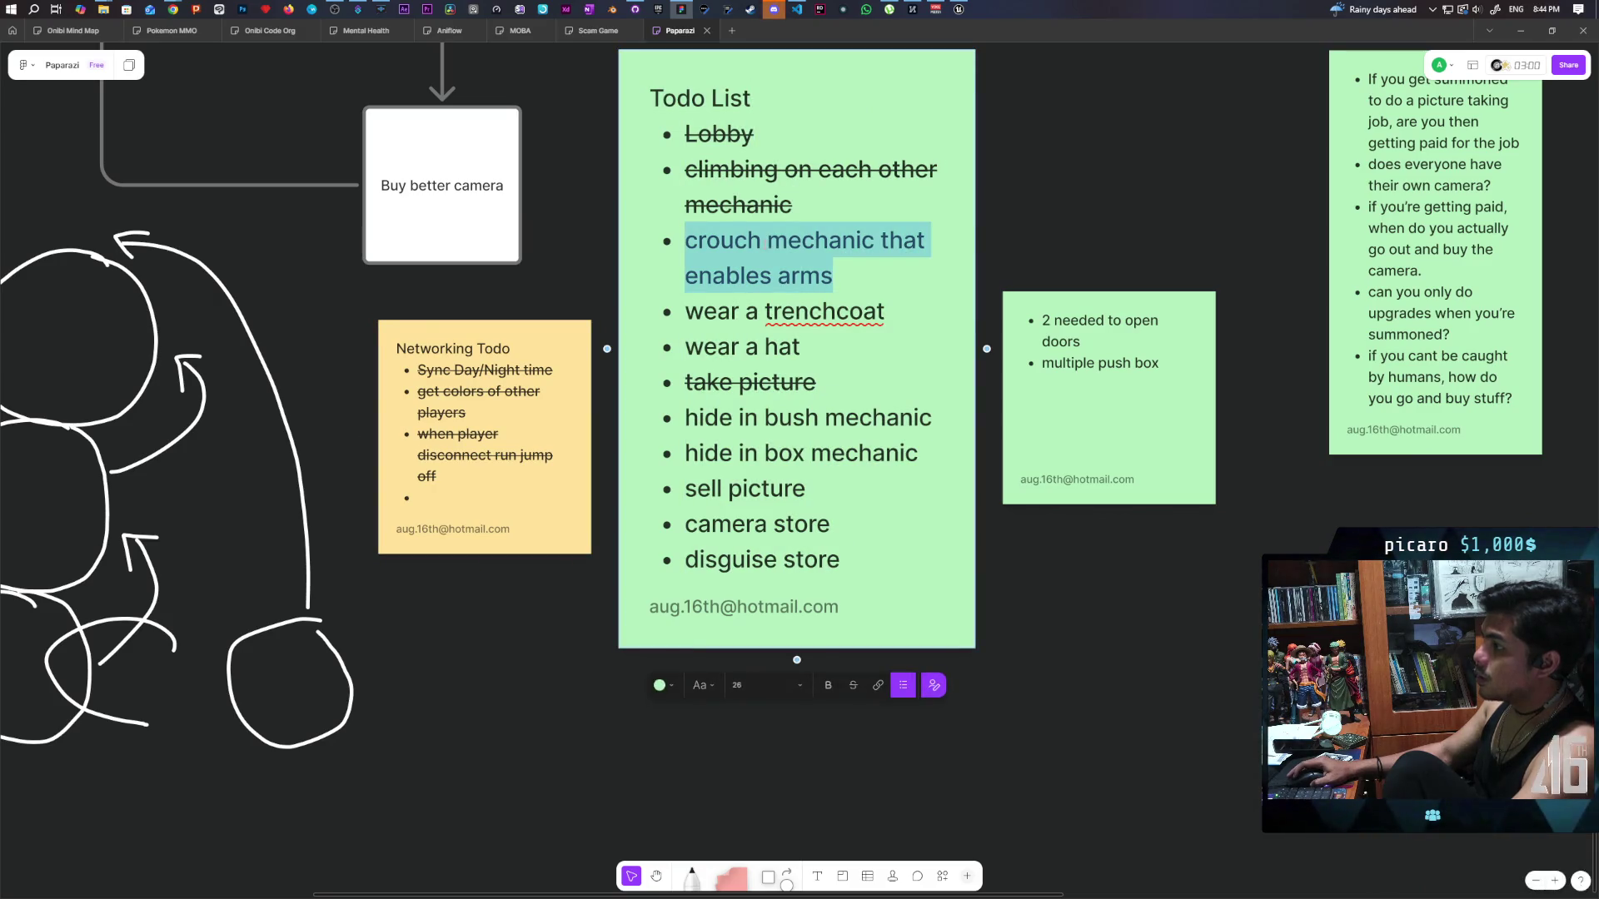
triple_click(732, 315)
left_click(756, 348)
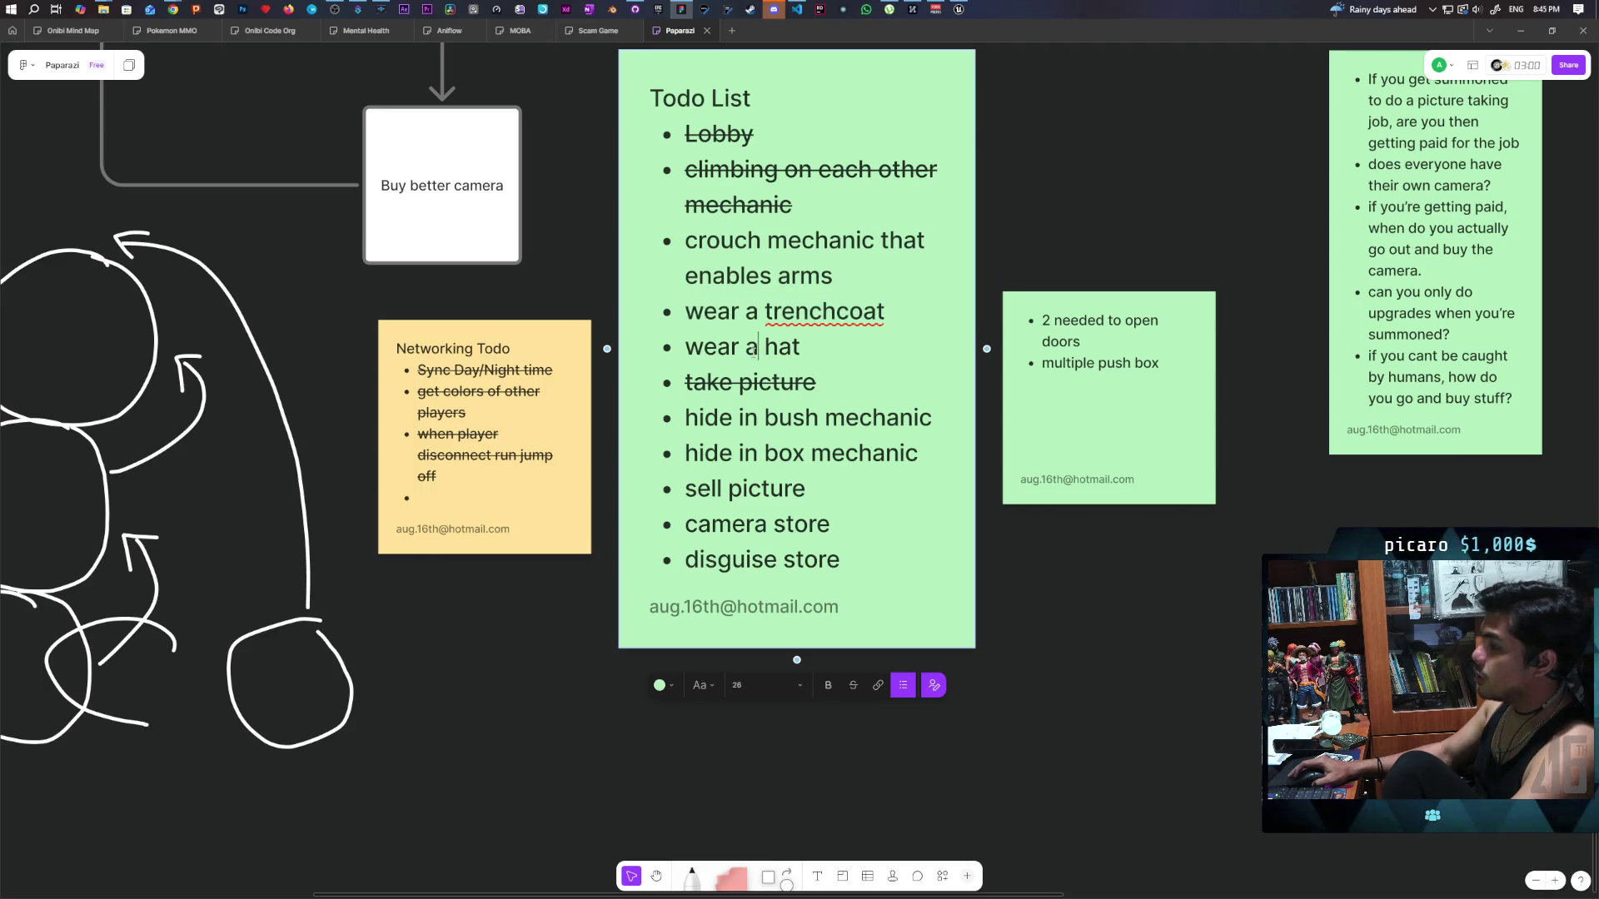
triple_click(755, 348)
Review the hide in bush, hide in box, sell picture, camera store and disguise store items.
scroll(814, 408, "down", 1)
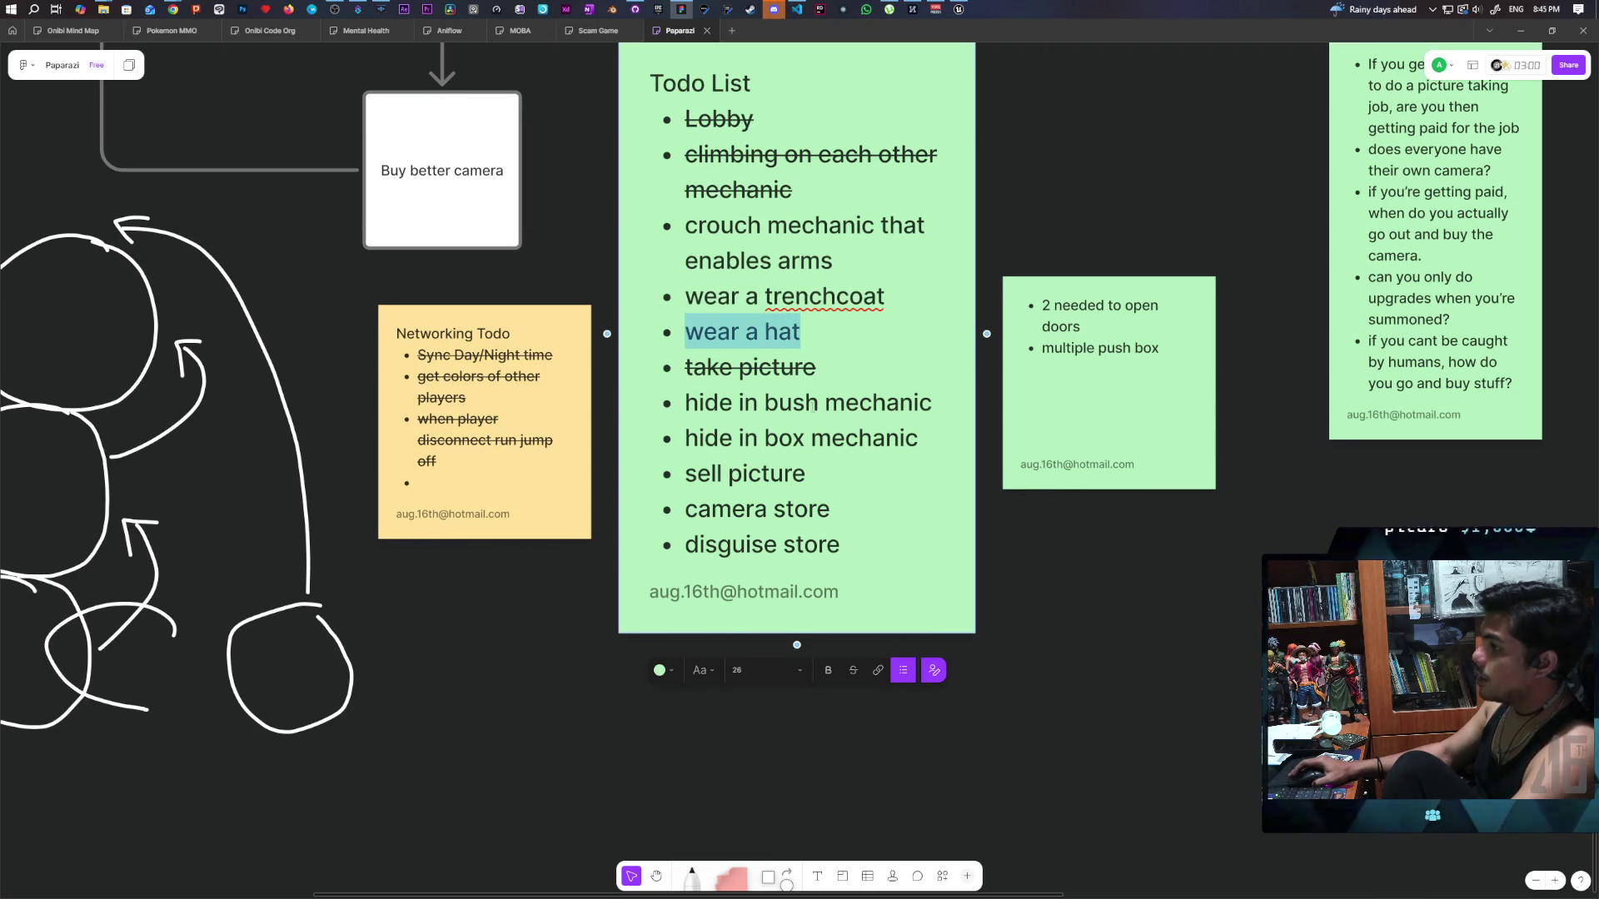
triple_click(813, 405)
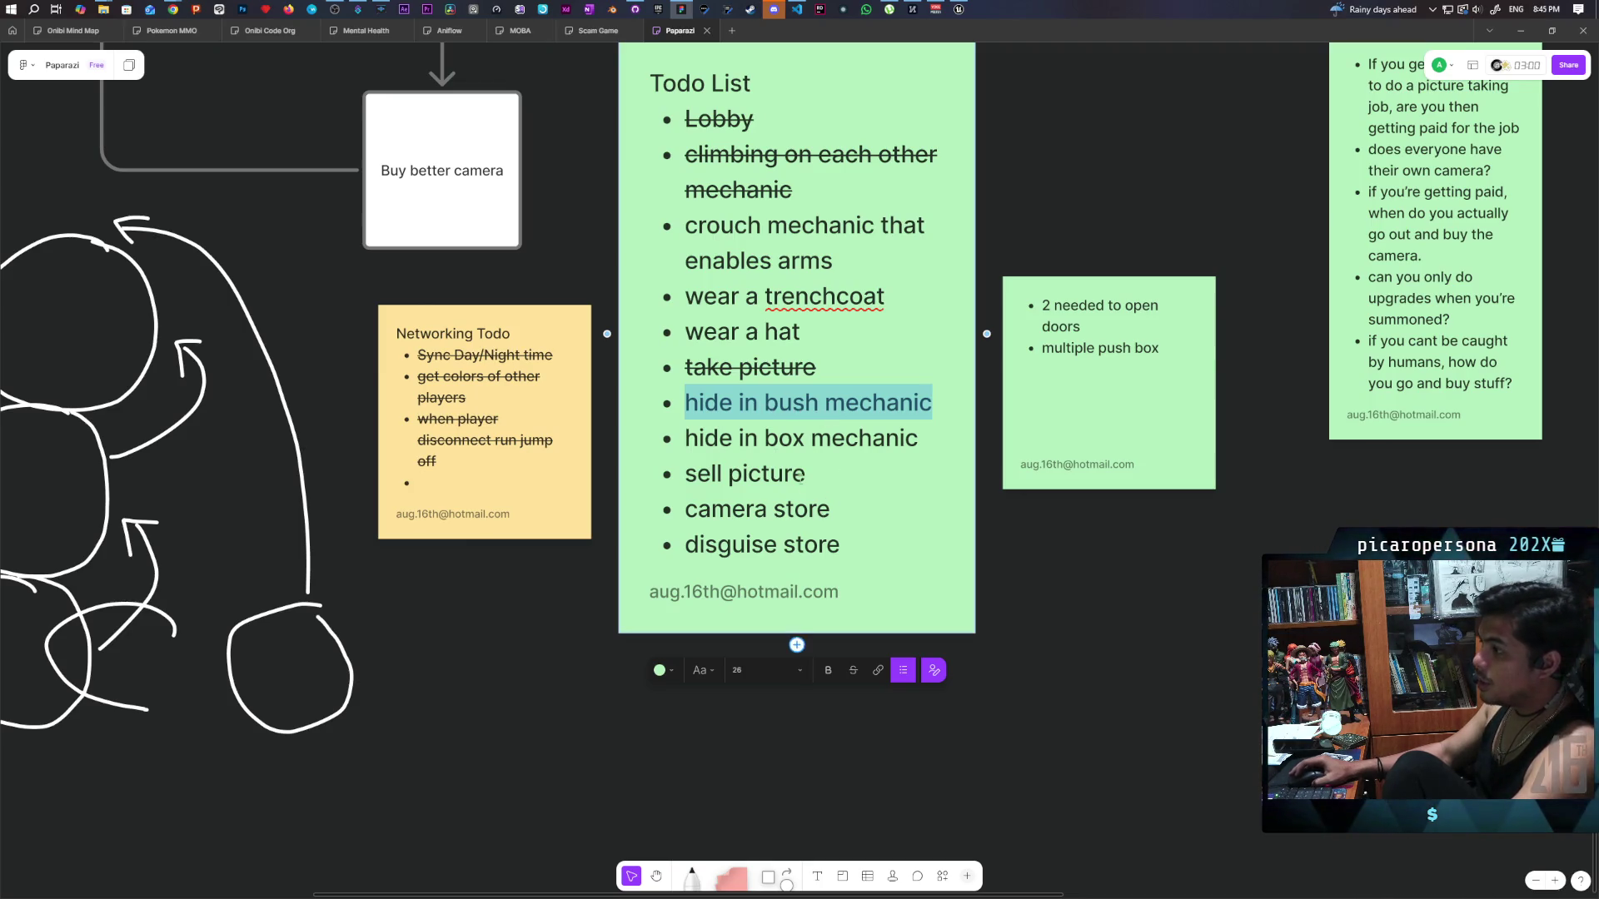
triple_click(801, 439)
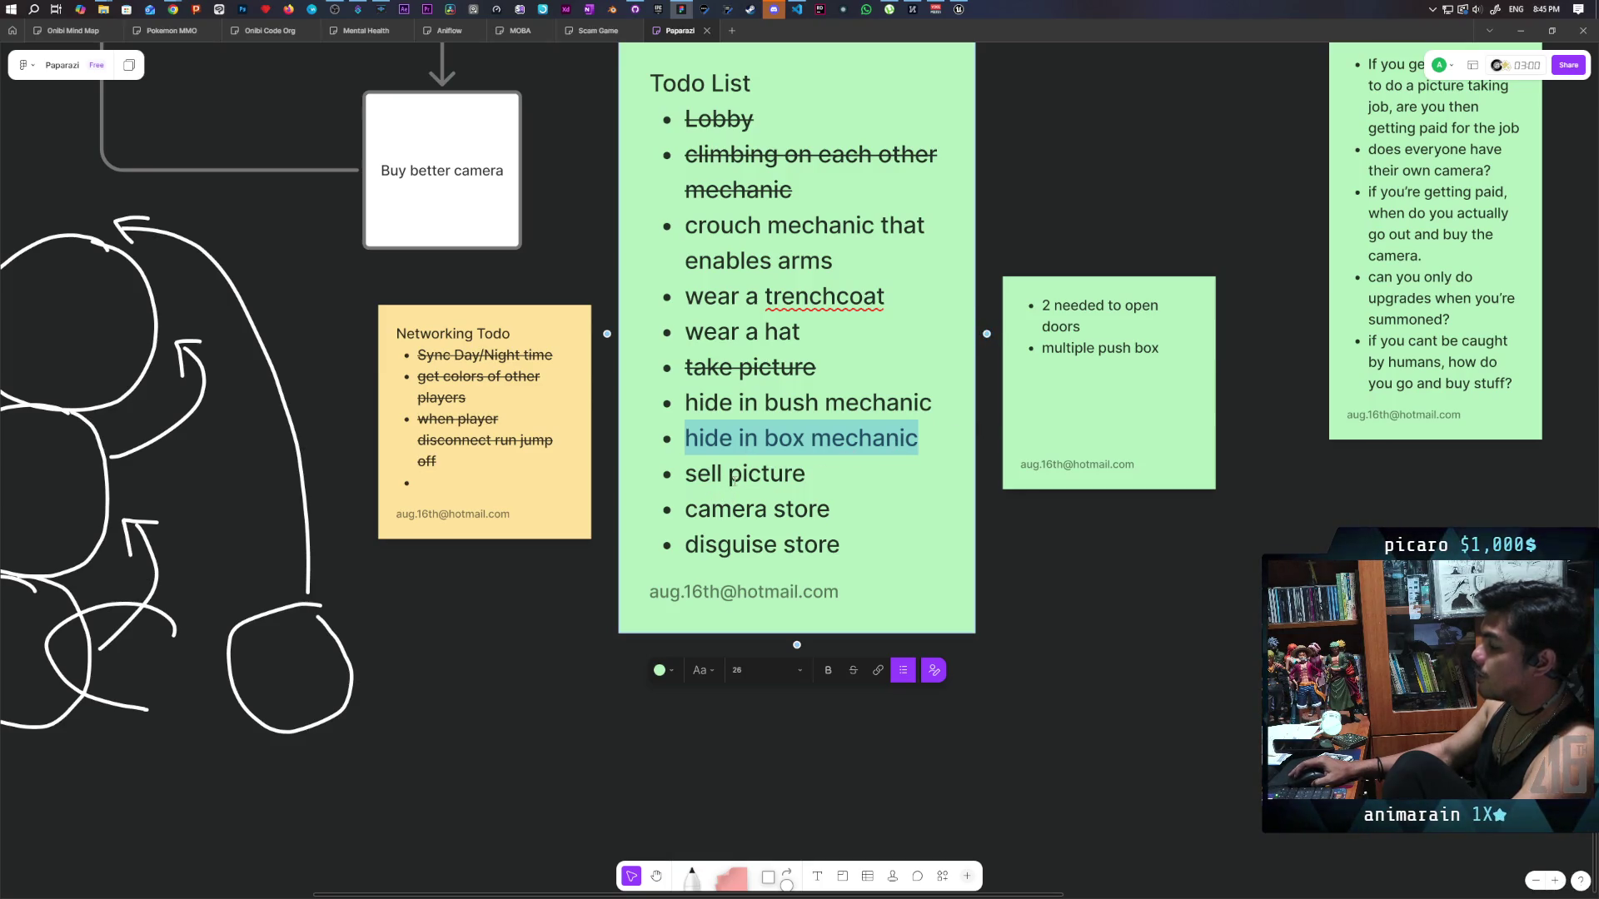
triple_click(763, 473)
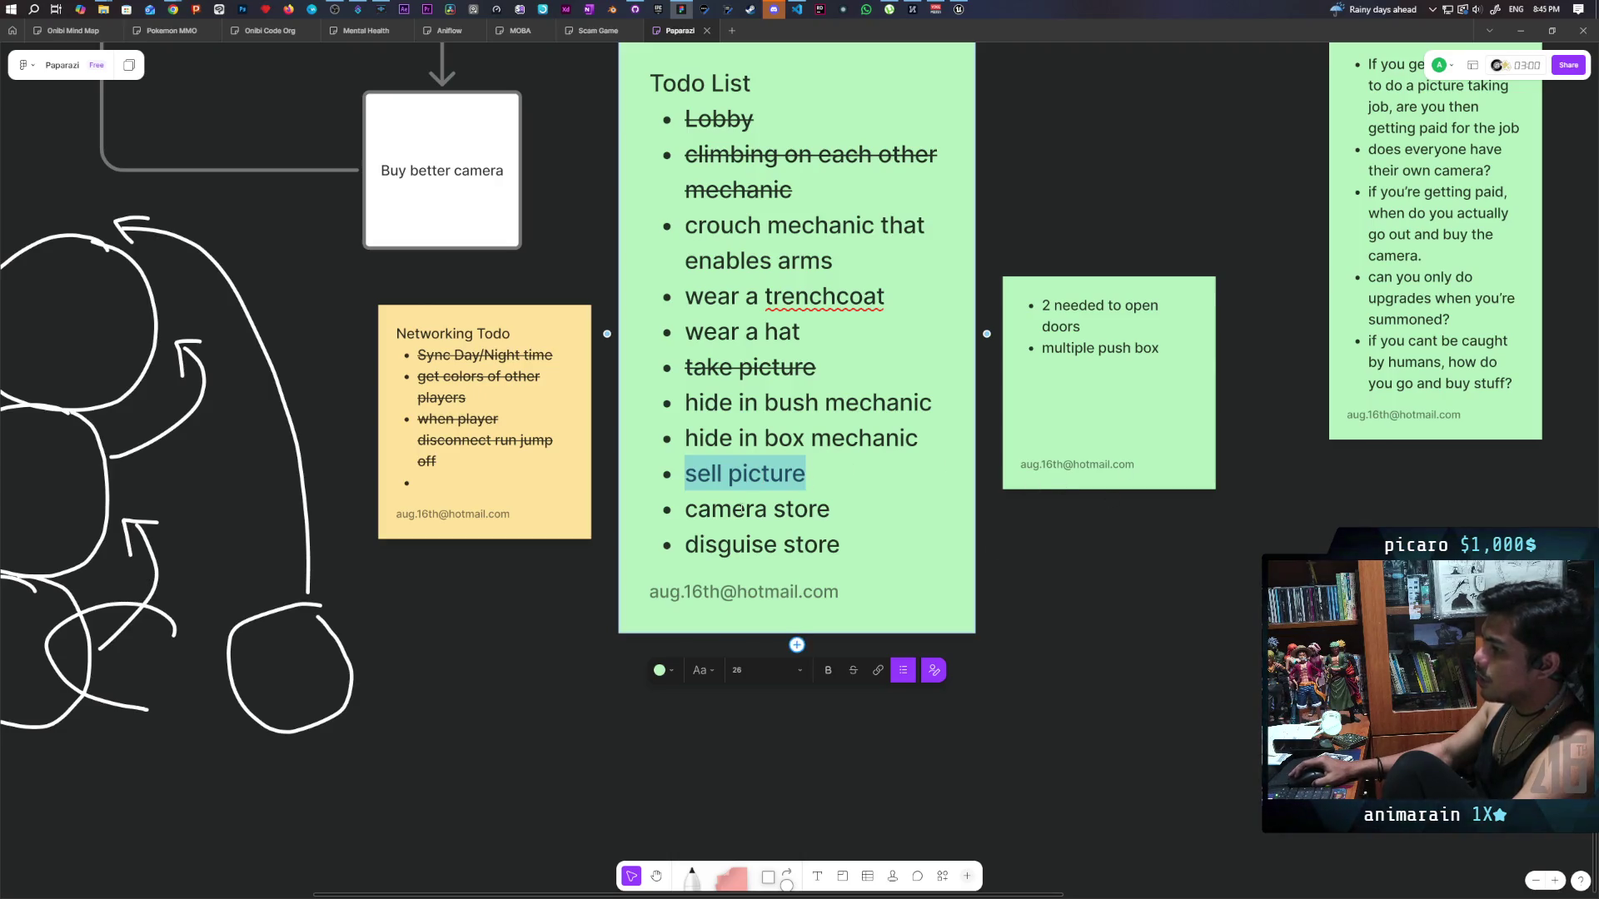
triple_click(763, 509)
triple_click(765, 542)
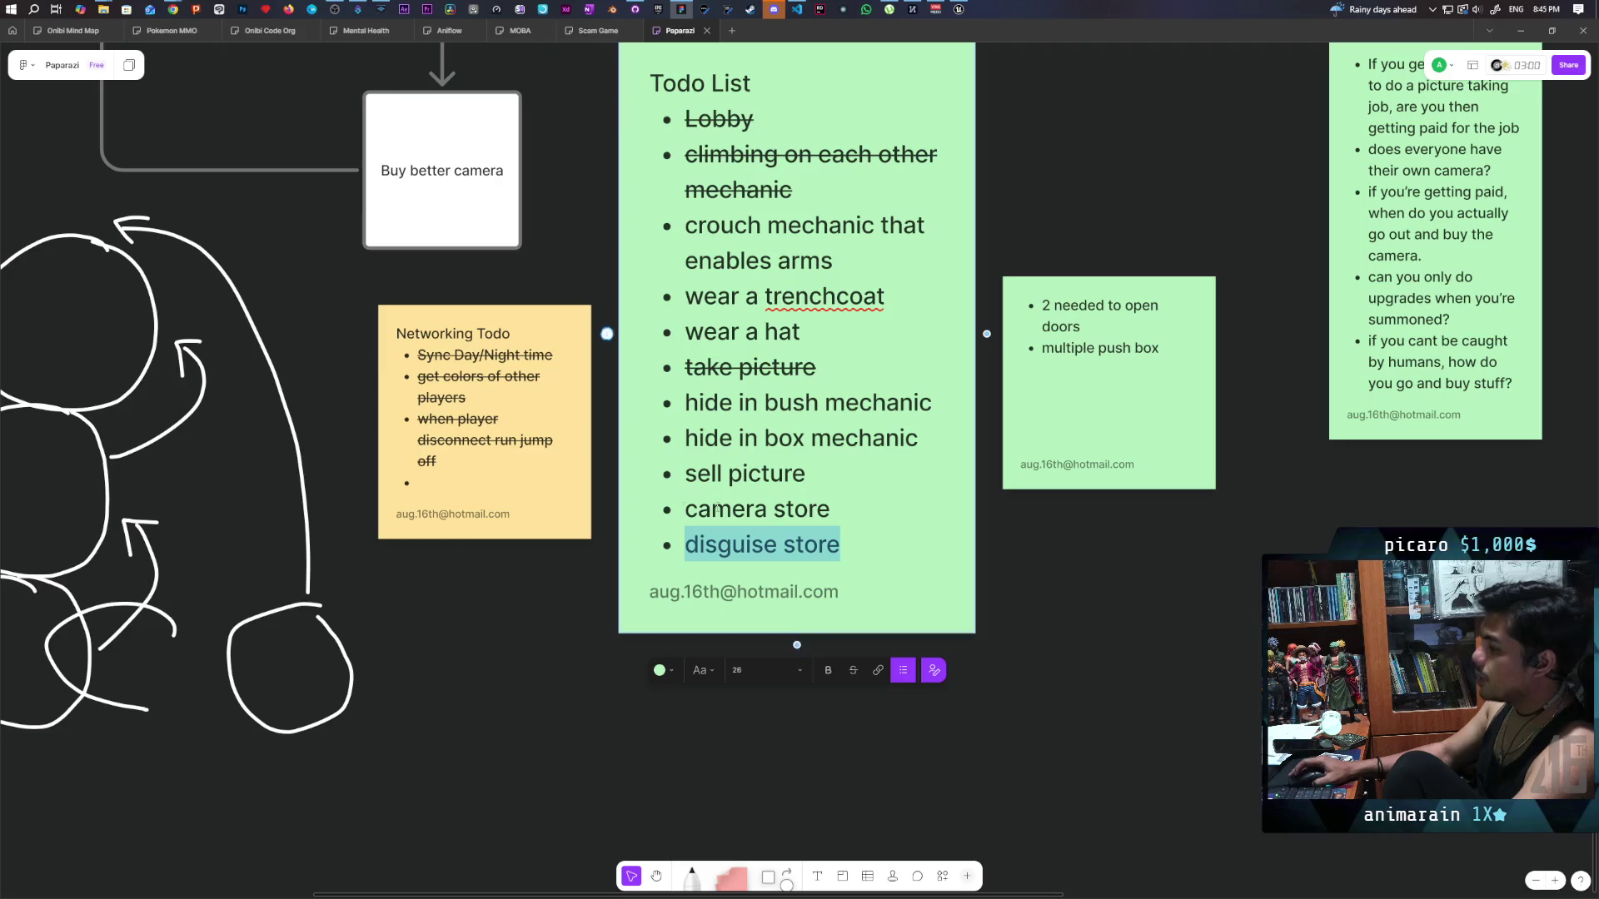
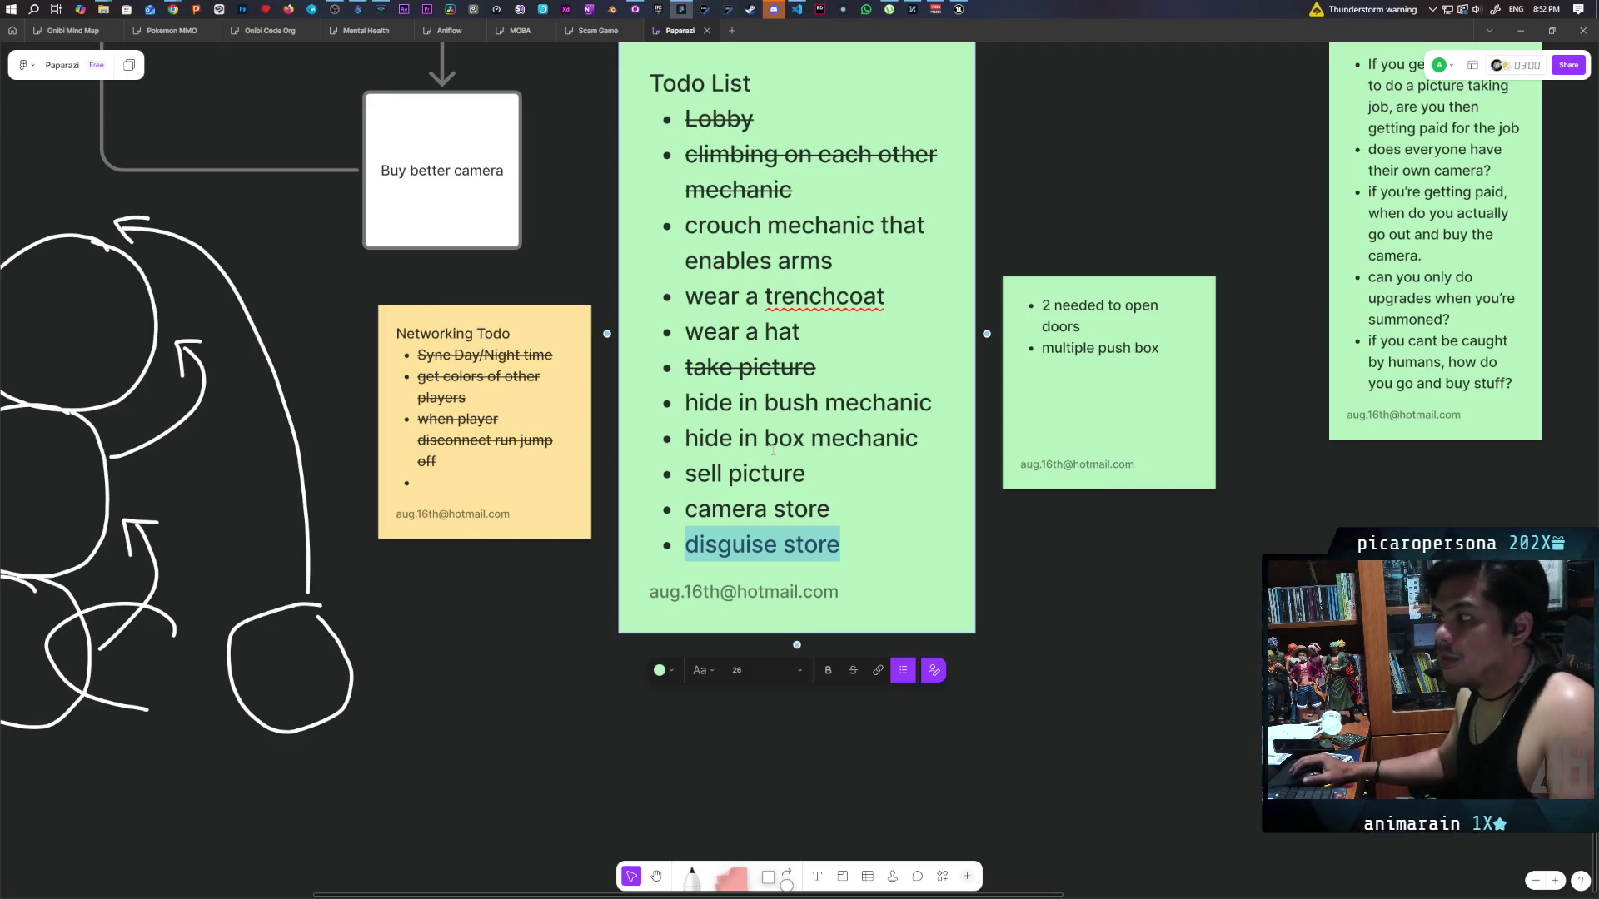
Finish the disguise store Todo item and select the note, then compile the Unreal character blueprint.
left_click(733, 713)
left_click_drag(732, 713, 833, 67)
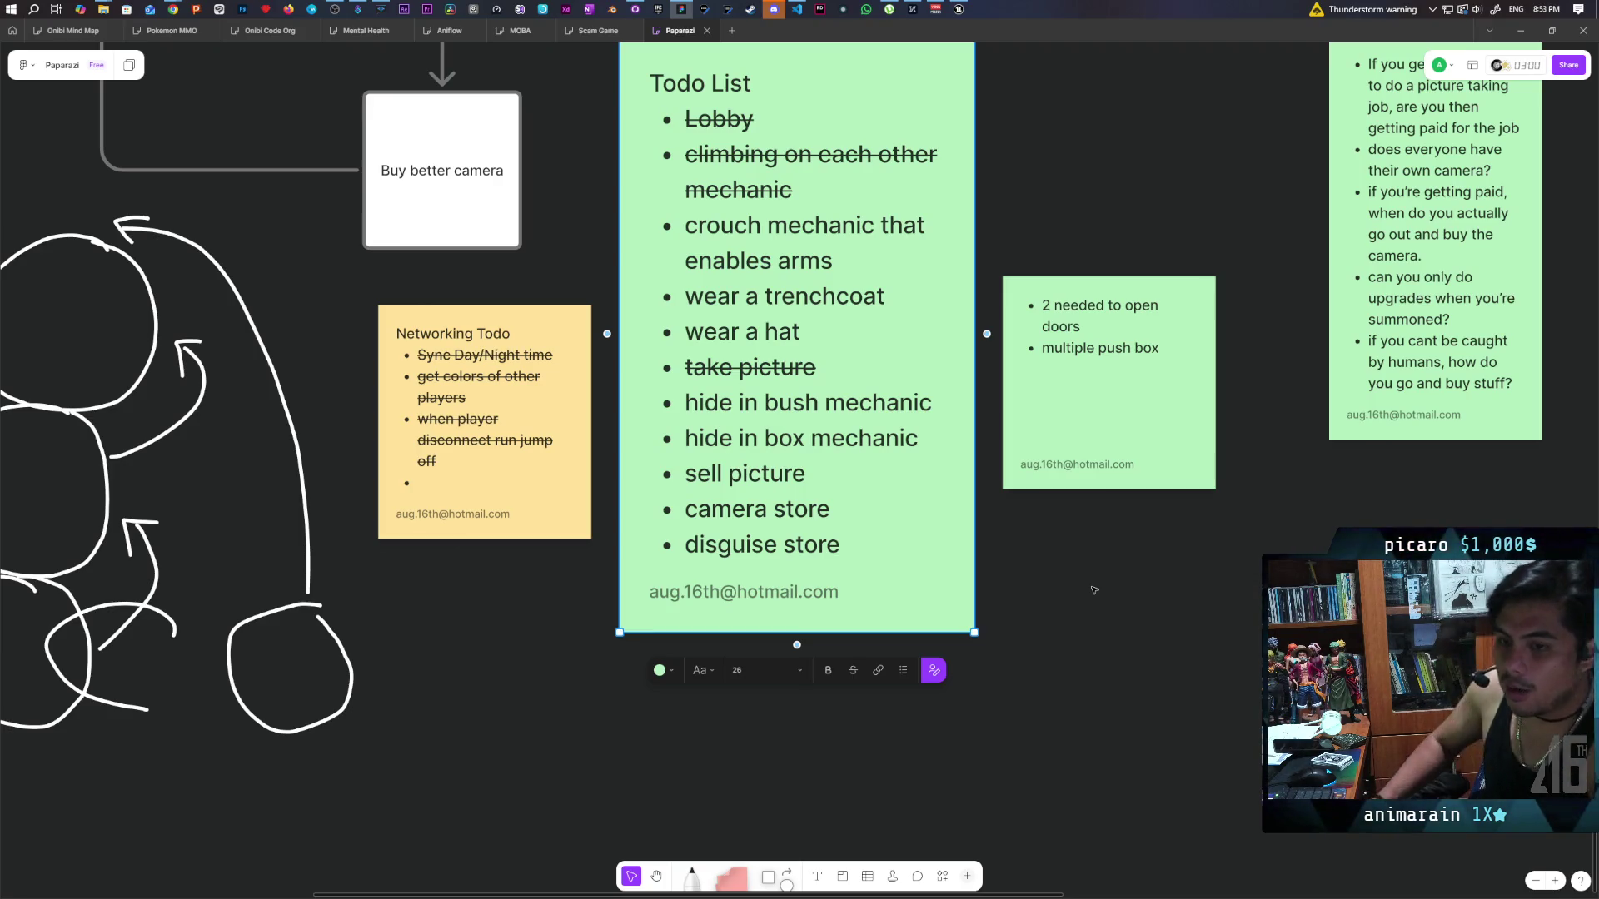
left_click(959, 9)
left_click(98, 67)
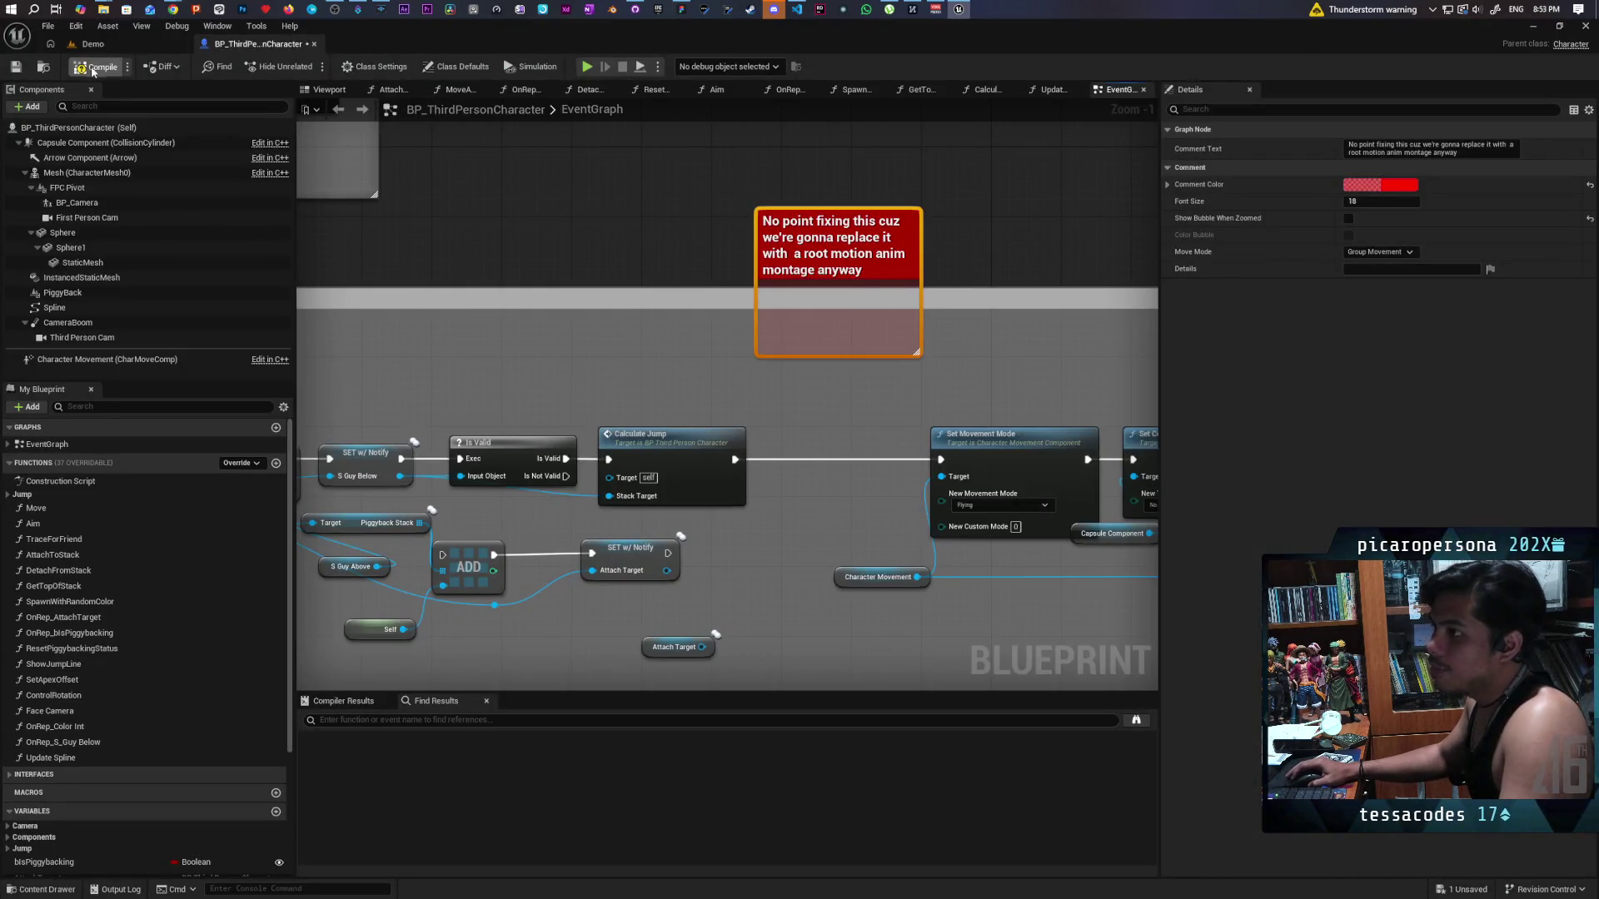
Save BP_ThirdPersonCharacter, delete the broken Jump and Attach node, recompile, and return to Demo.
key("ctrl+s")
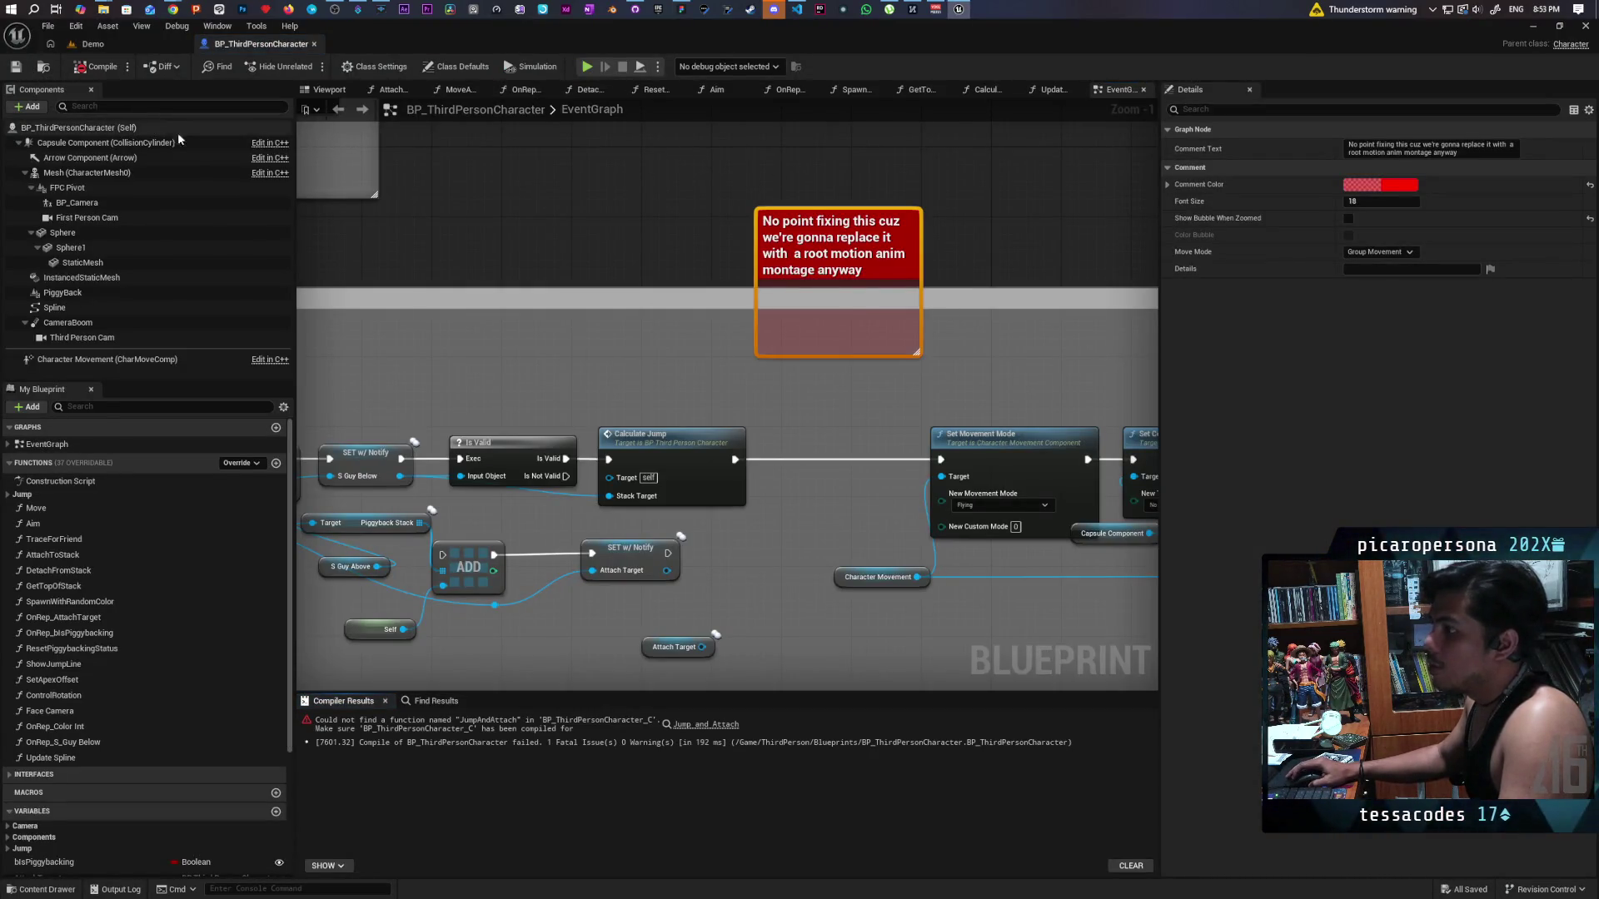
scroll(623, 254, "down", 7)
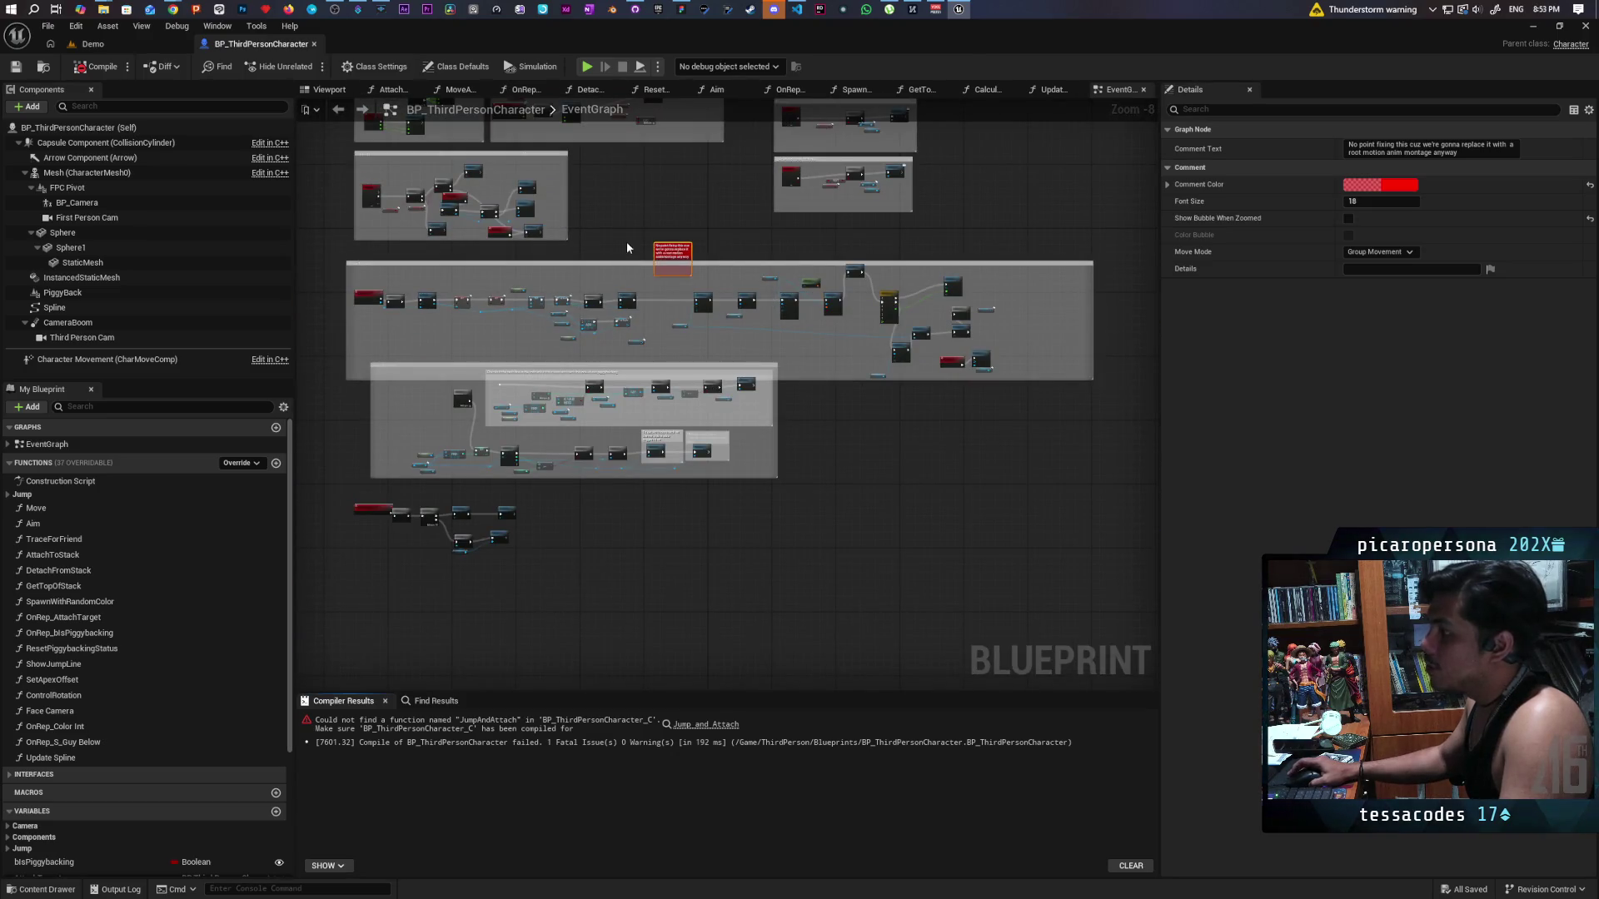
left_click(697, 724)
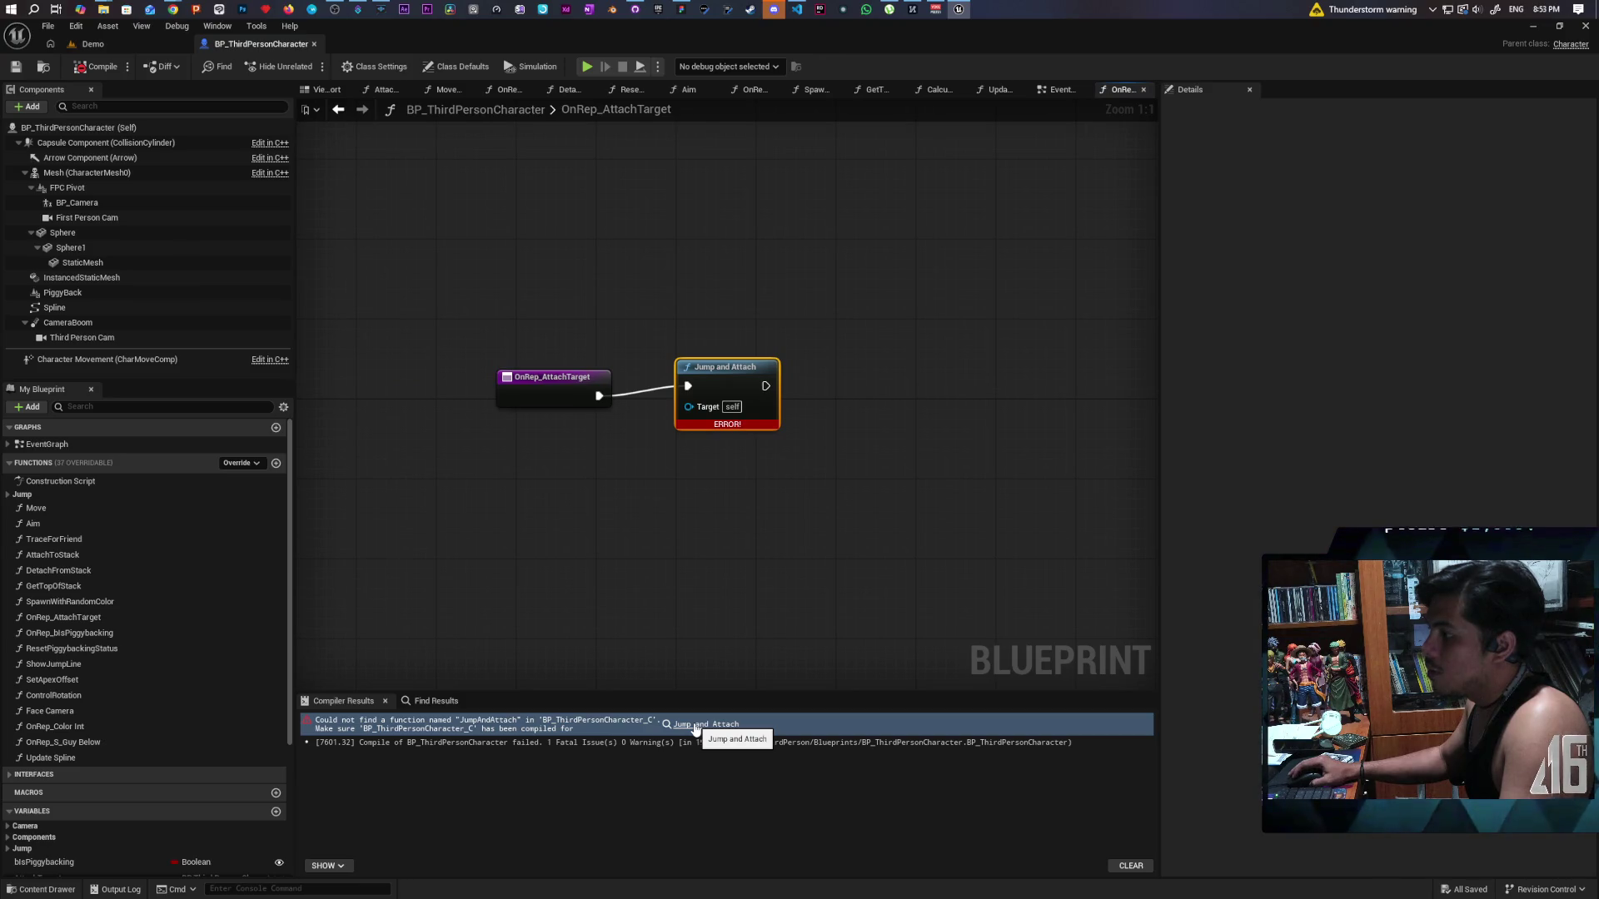
key("Delete")
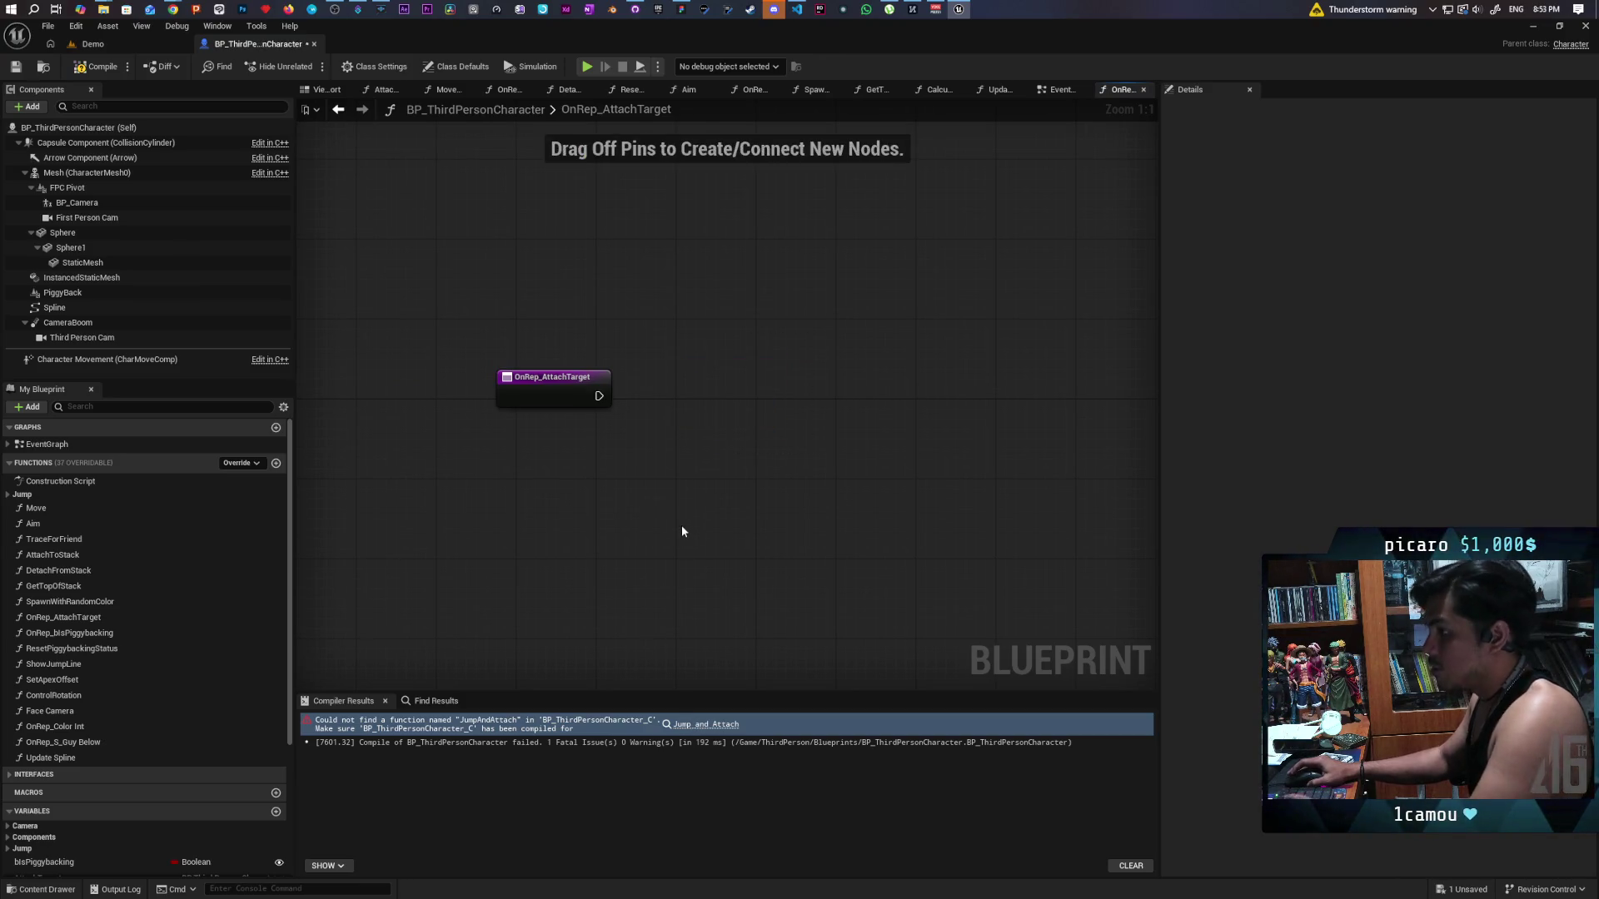
left_click(98, 66)
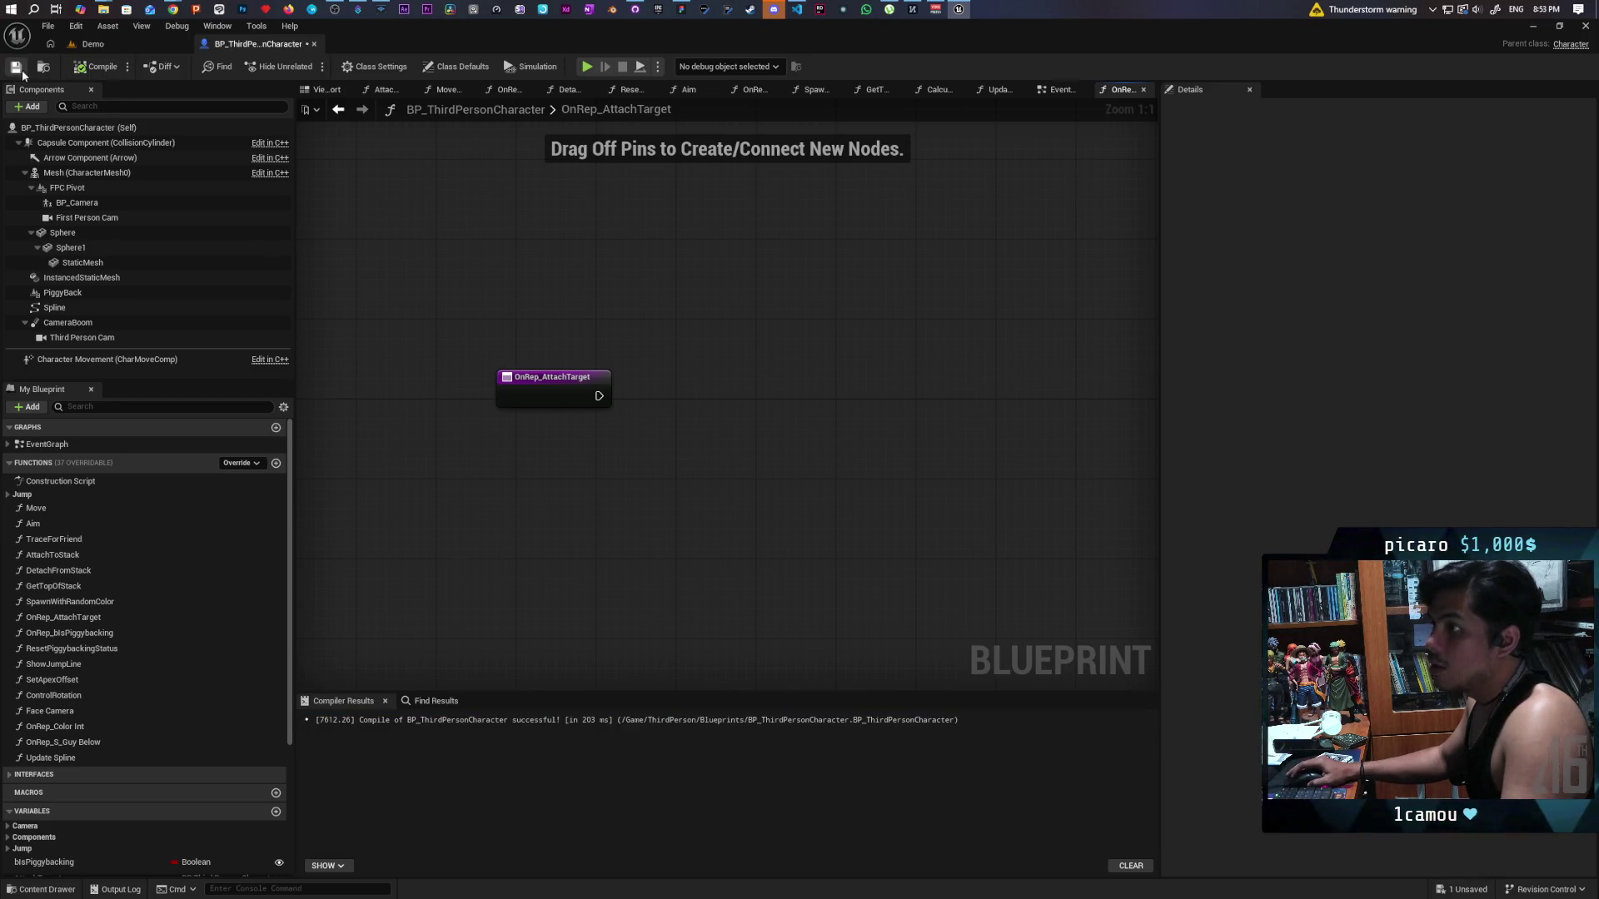
left_click(108, 44)
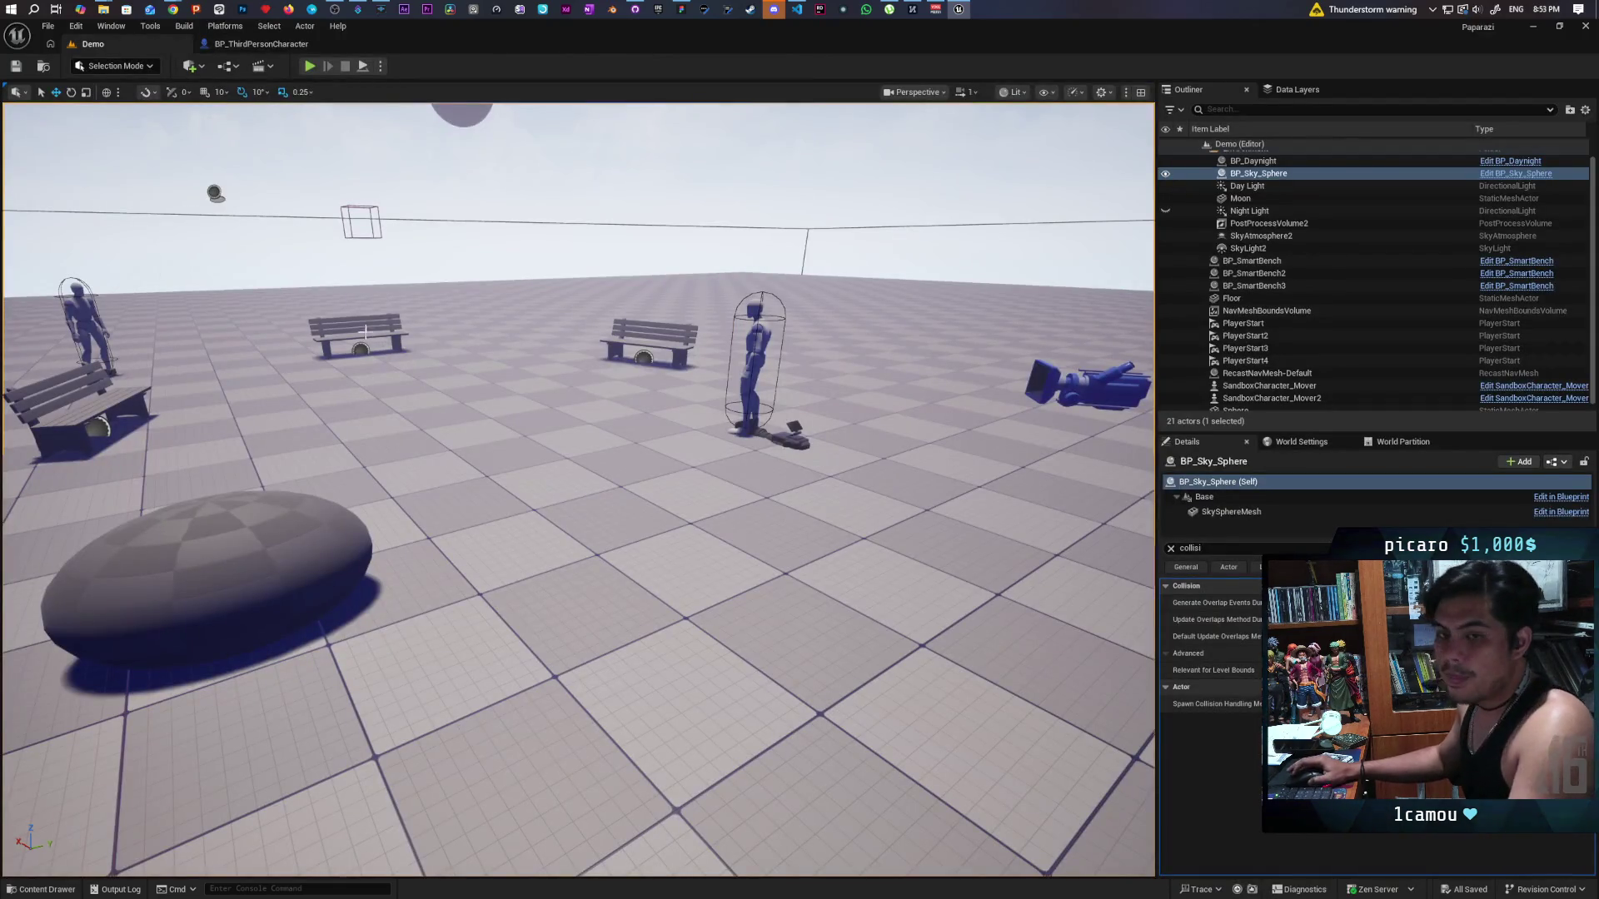
Set Play options to 4 players as a Listen Server and launch the Demo level.
mouse_move(605, 48)
left_mouse_down()
mouse_move(1045, 86)
mouse_move(1125, 51)
mouse_move(1240, 49)
left_mouse_up()
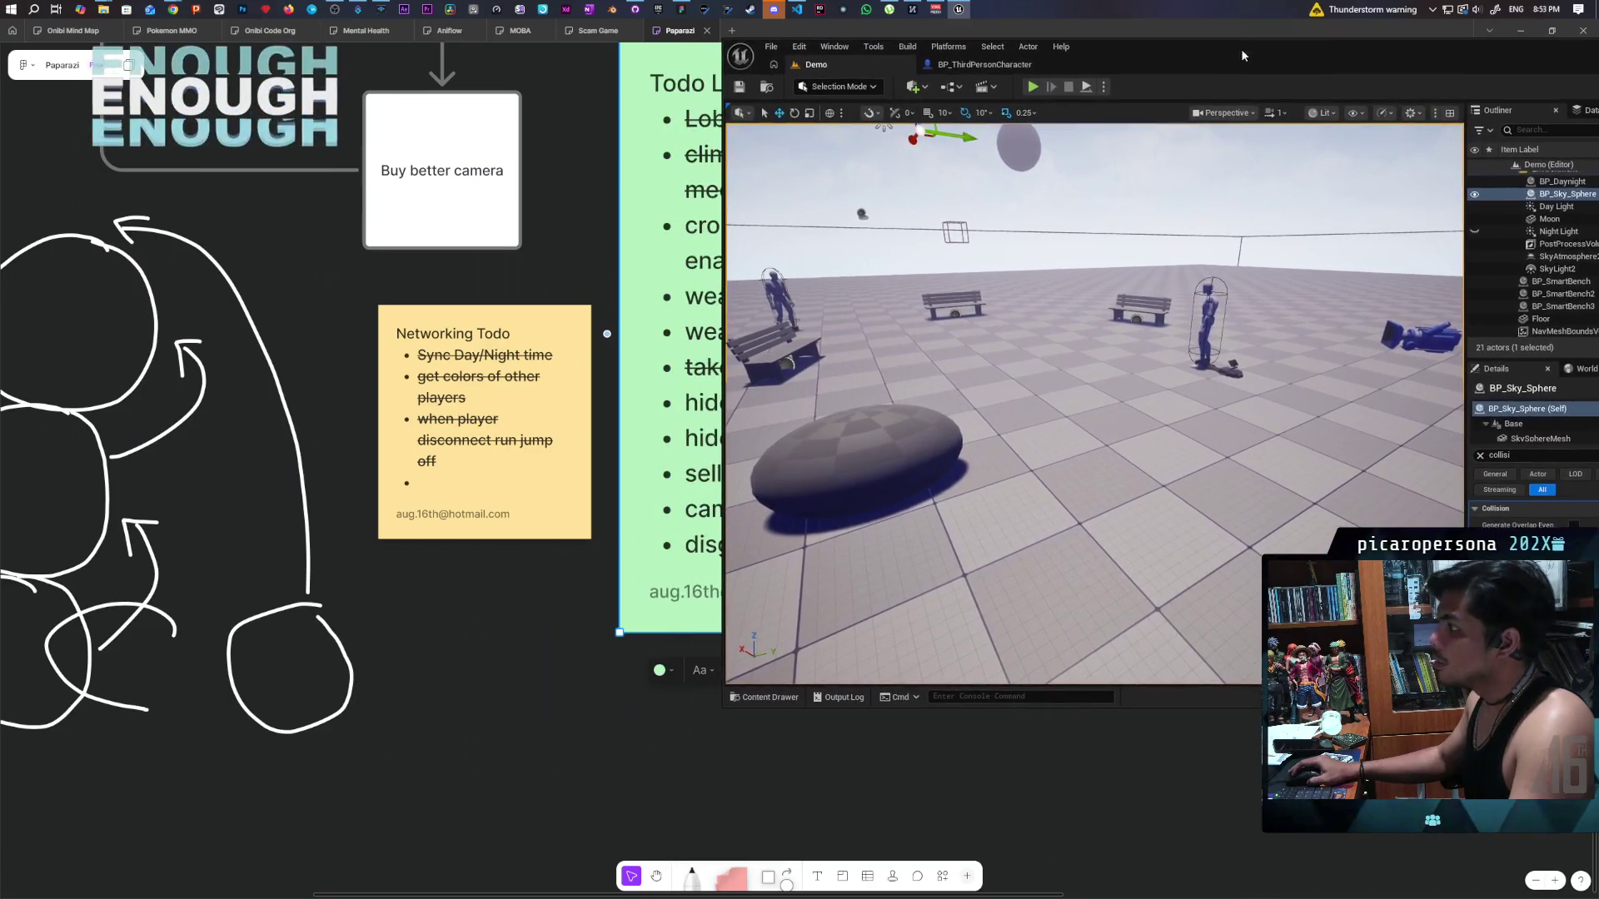
left_click(1104, 87)
mouse_move(1179, 339)
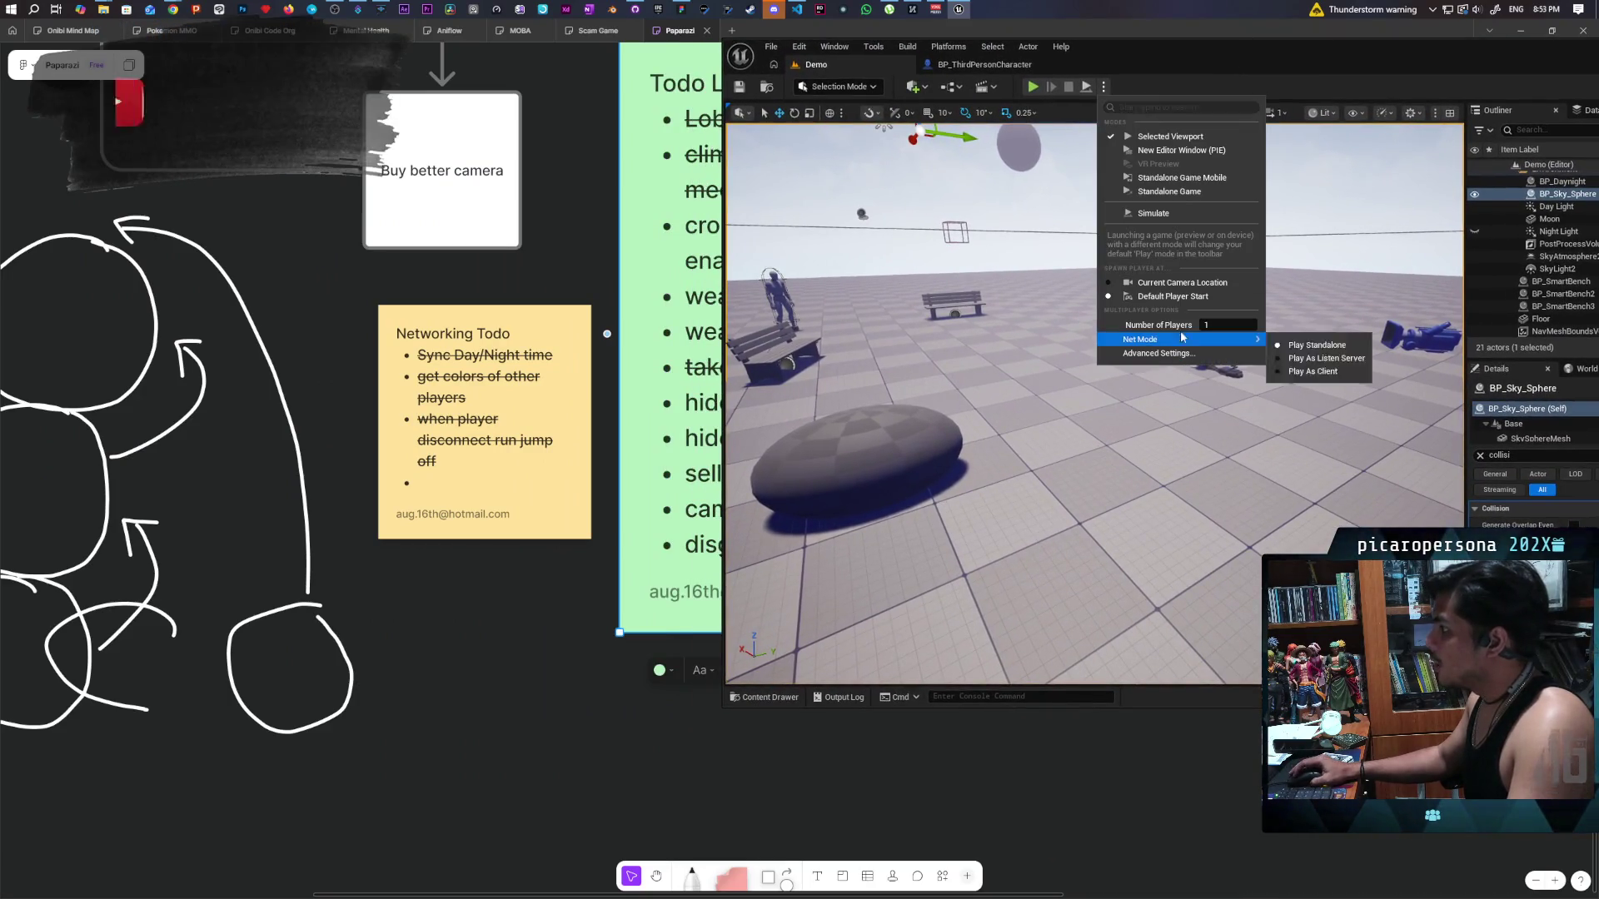
left_click(1228, 325)
type("4")
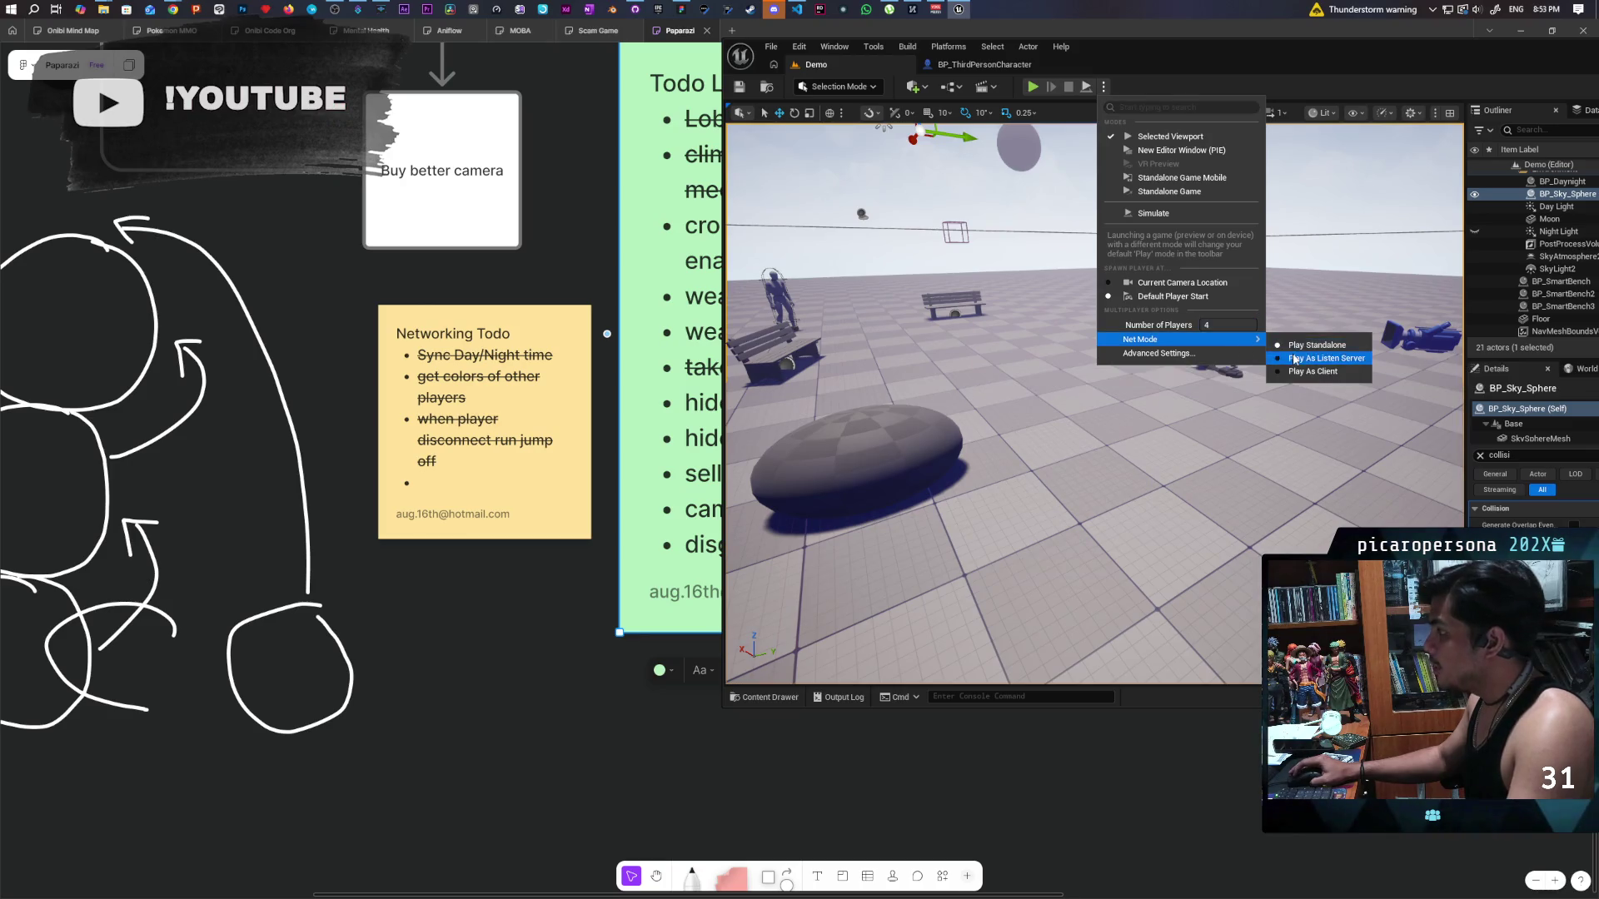
left_click(1294, 359)
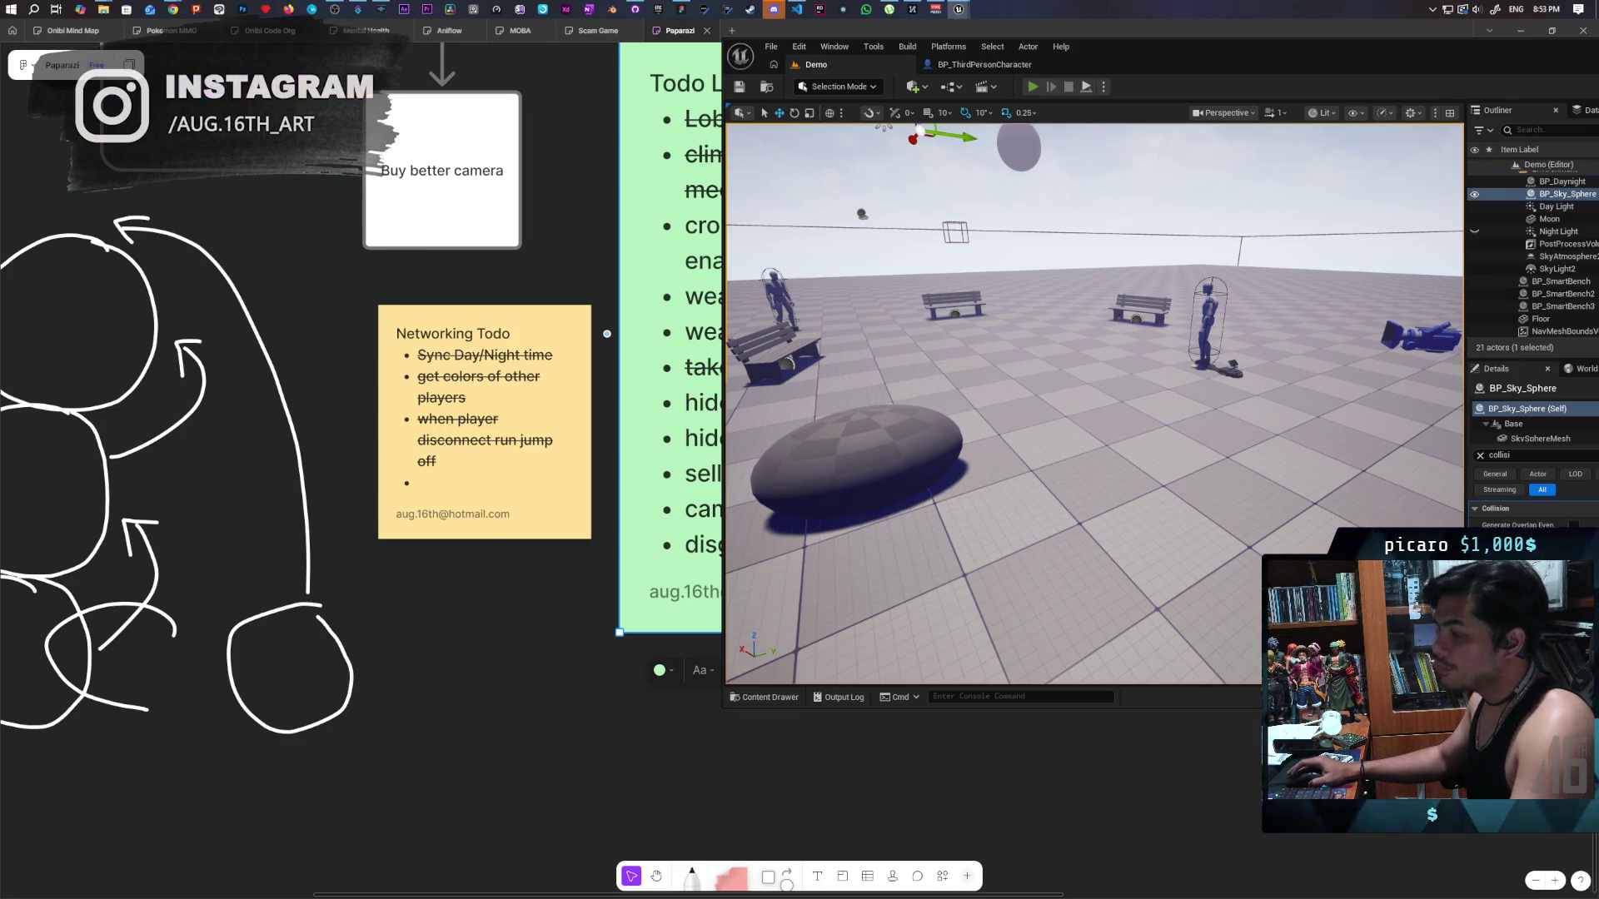
key("alt+p")
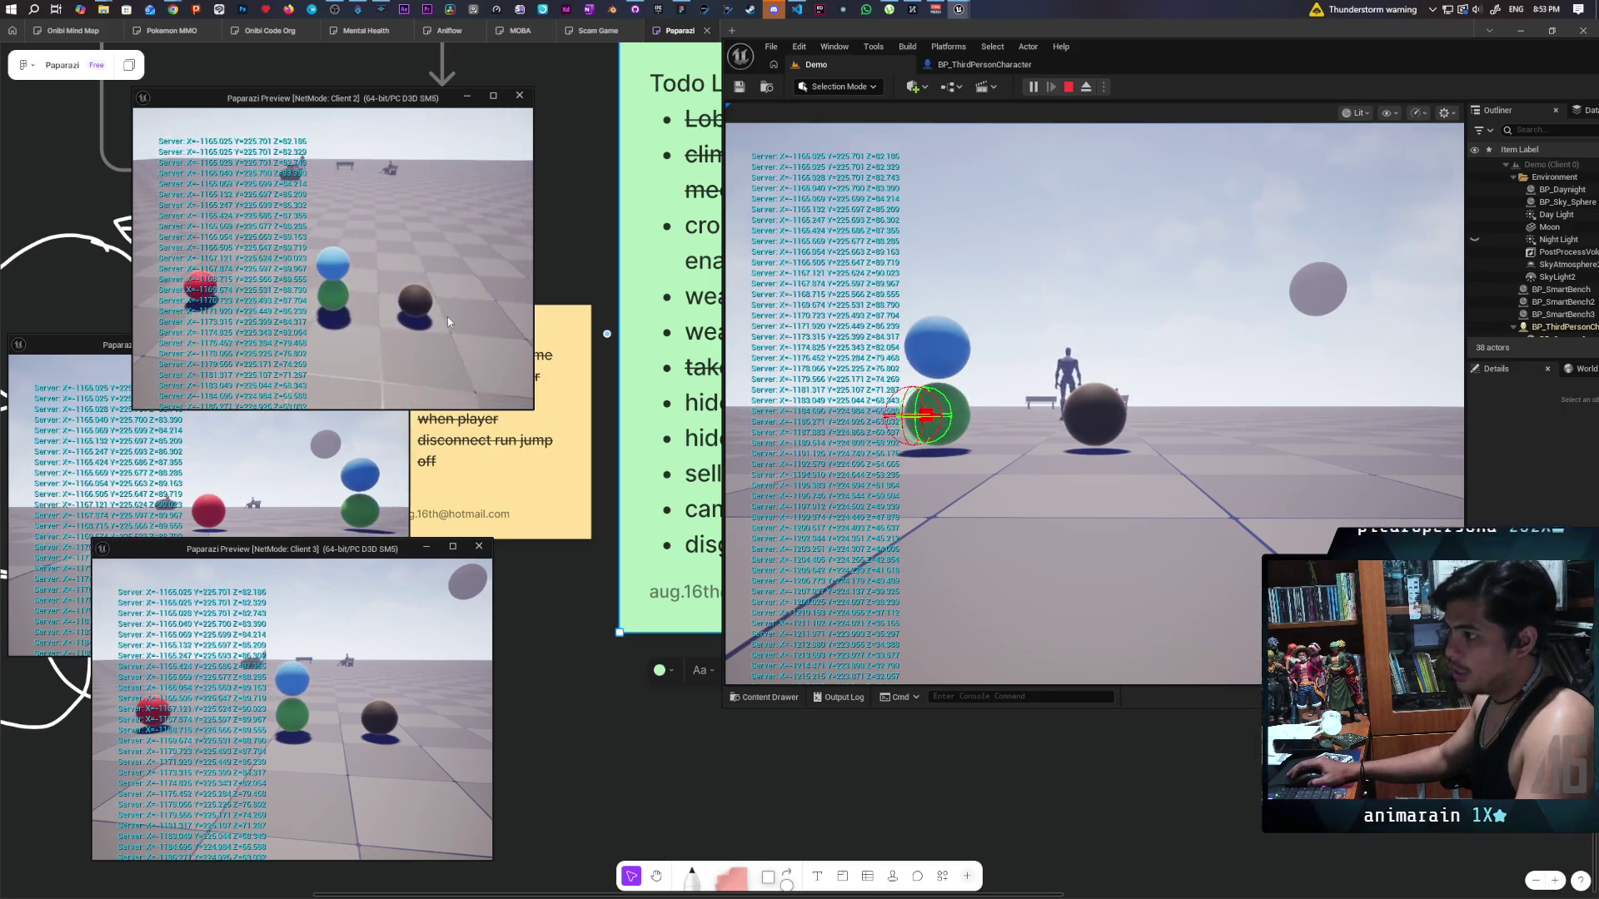
Take control in the game view, stack the black ball, and walk toward the benches.
left_click(999, 417)
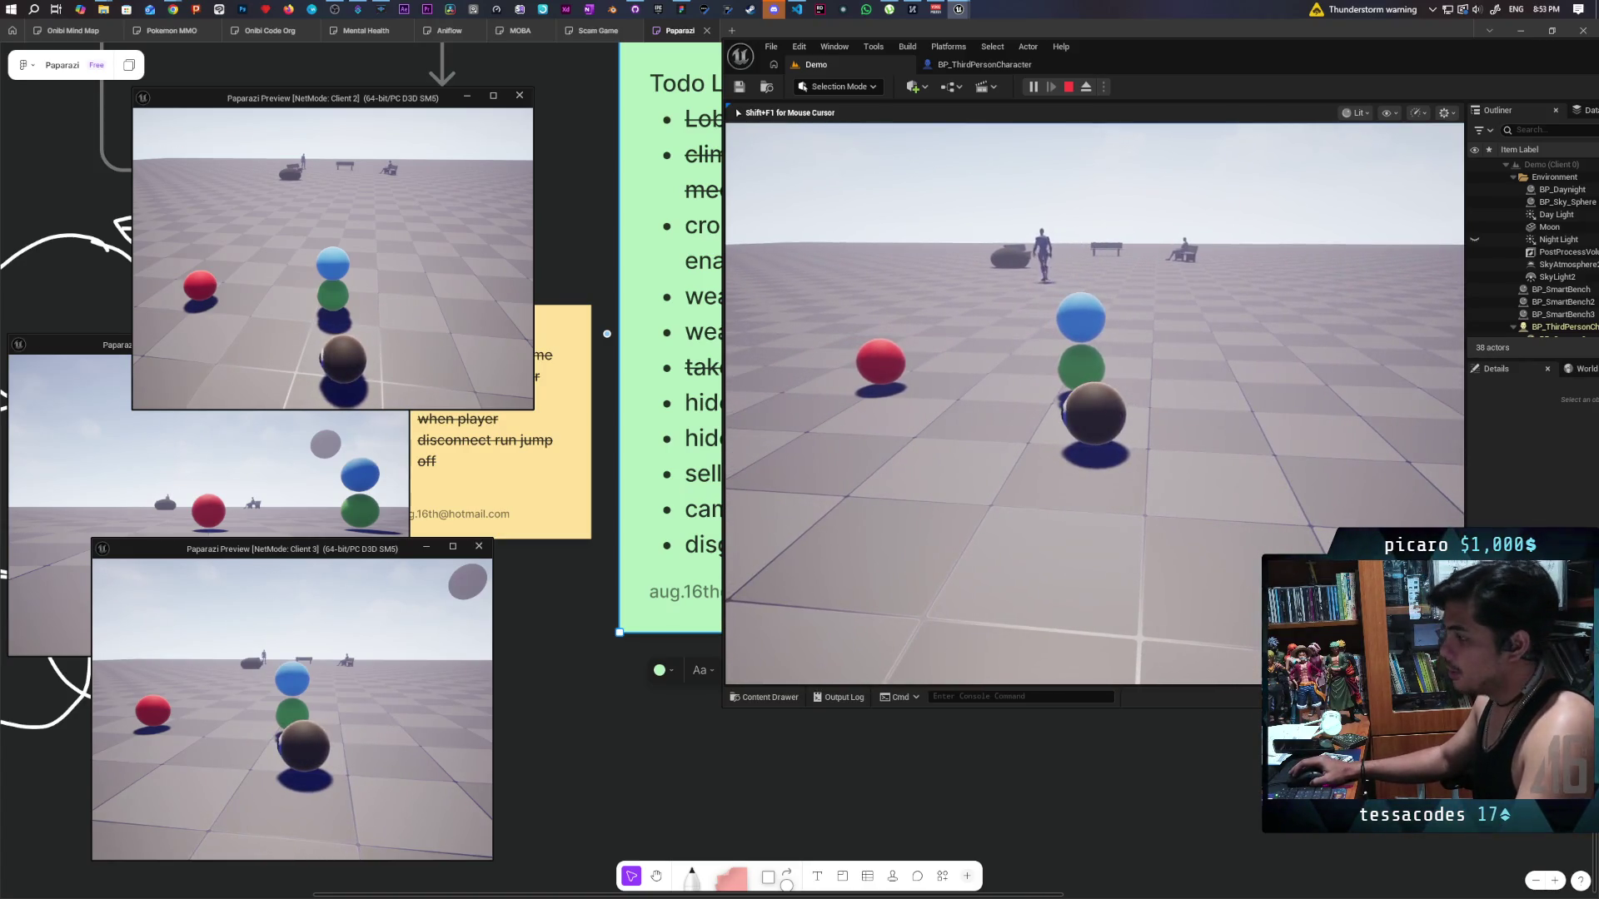
key("space")
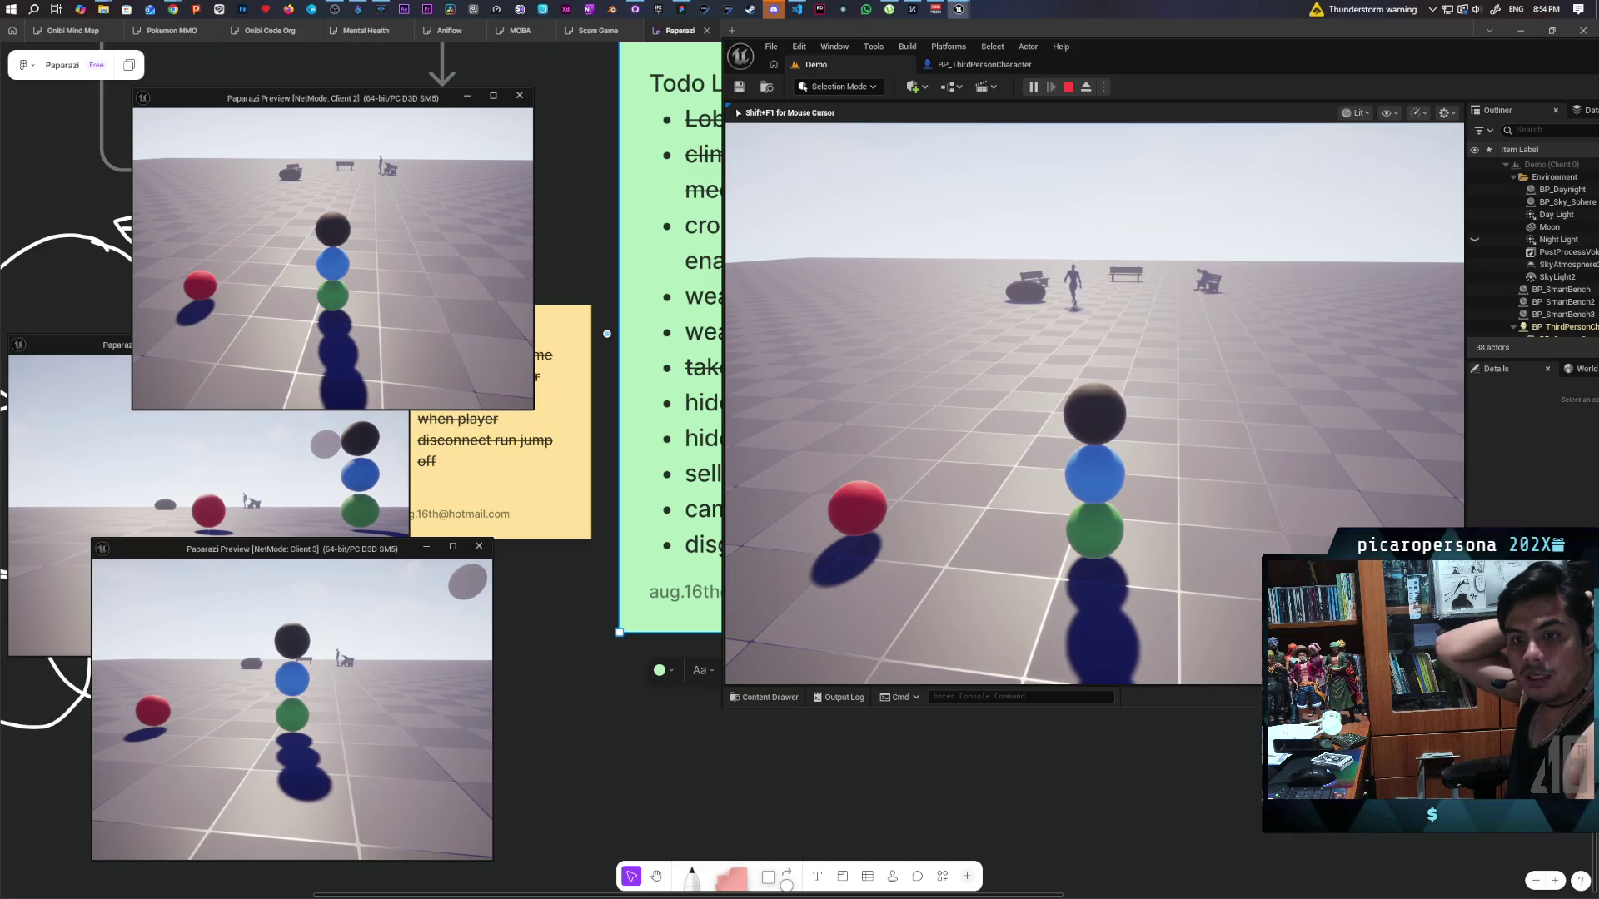
key("e")
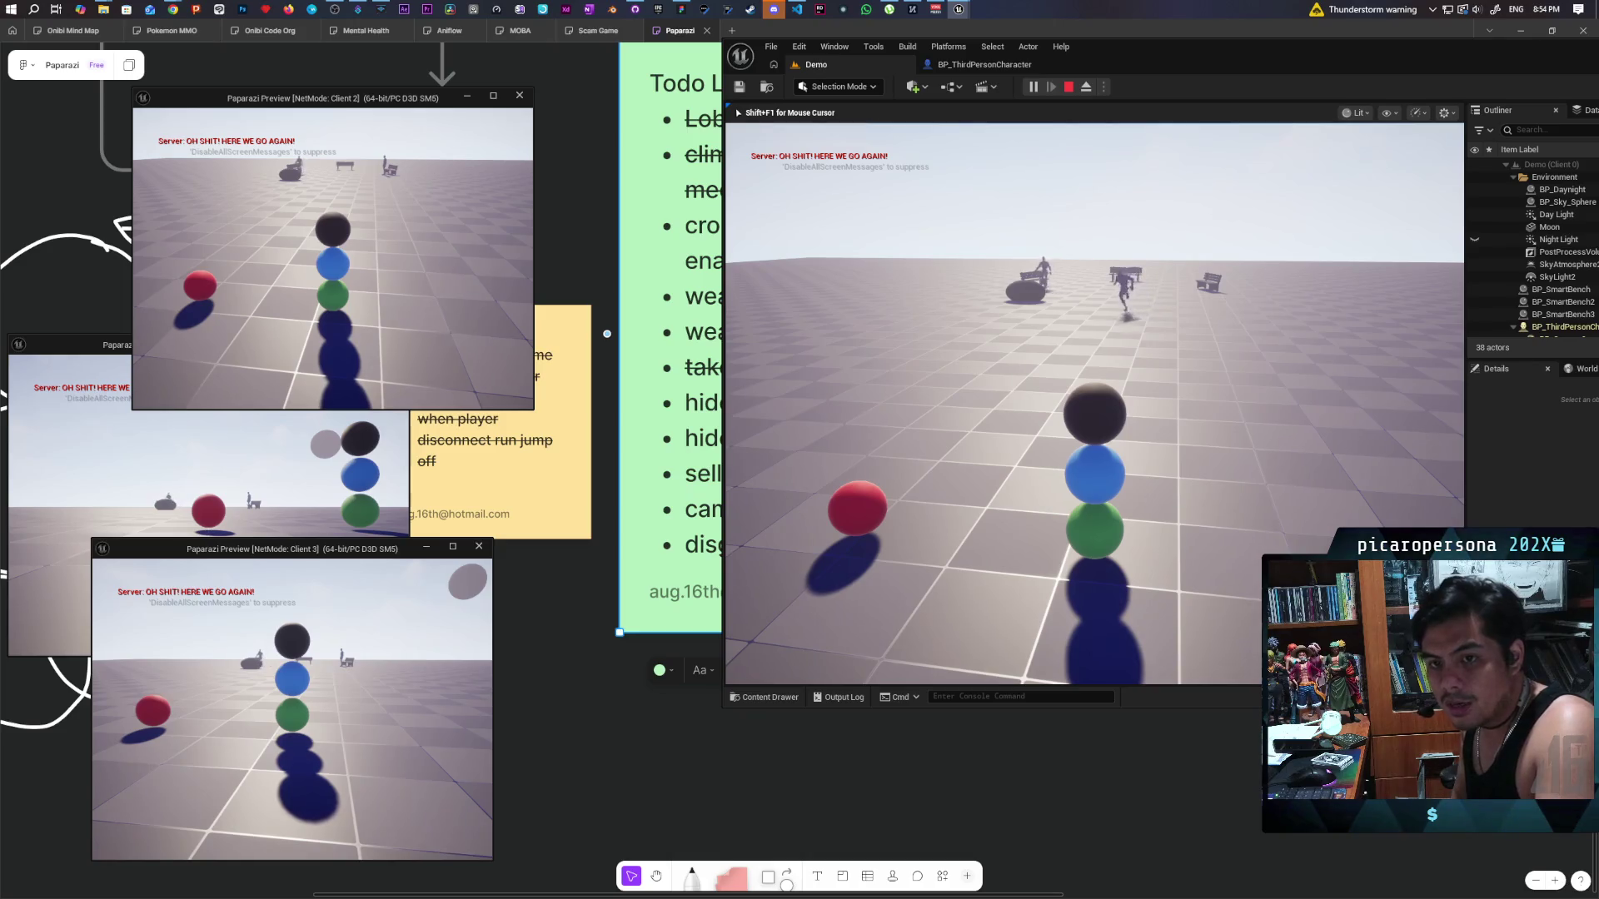
key("s")
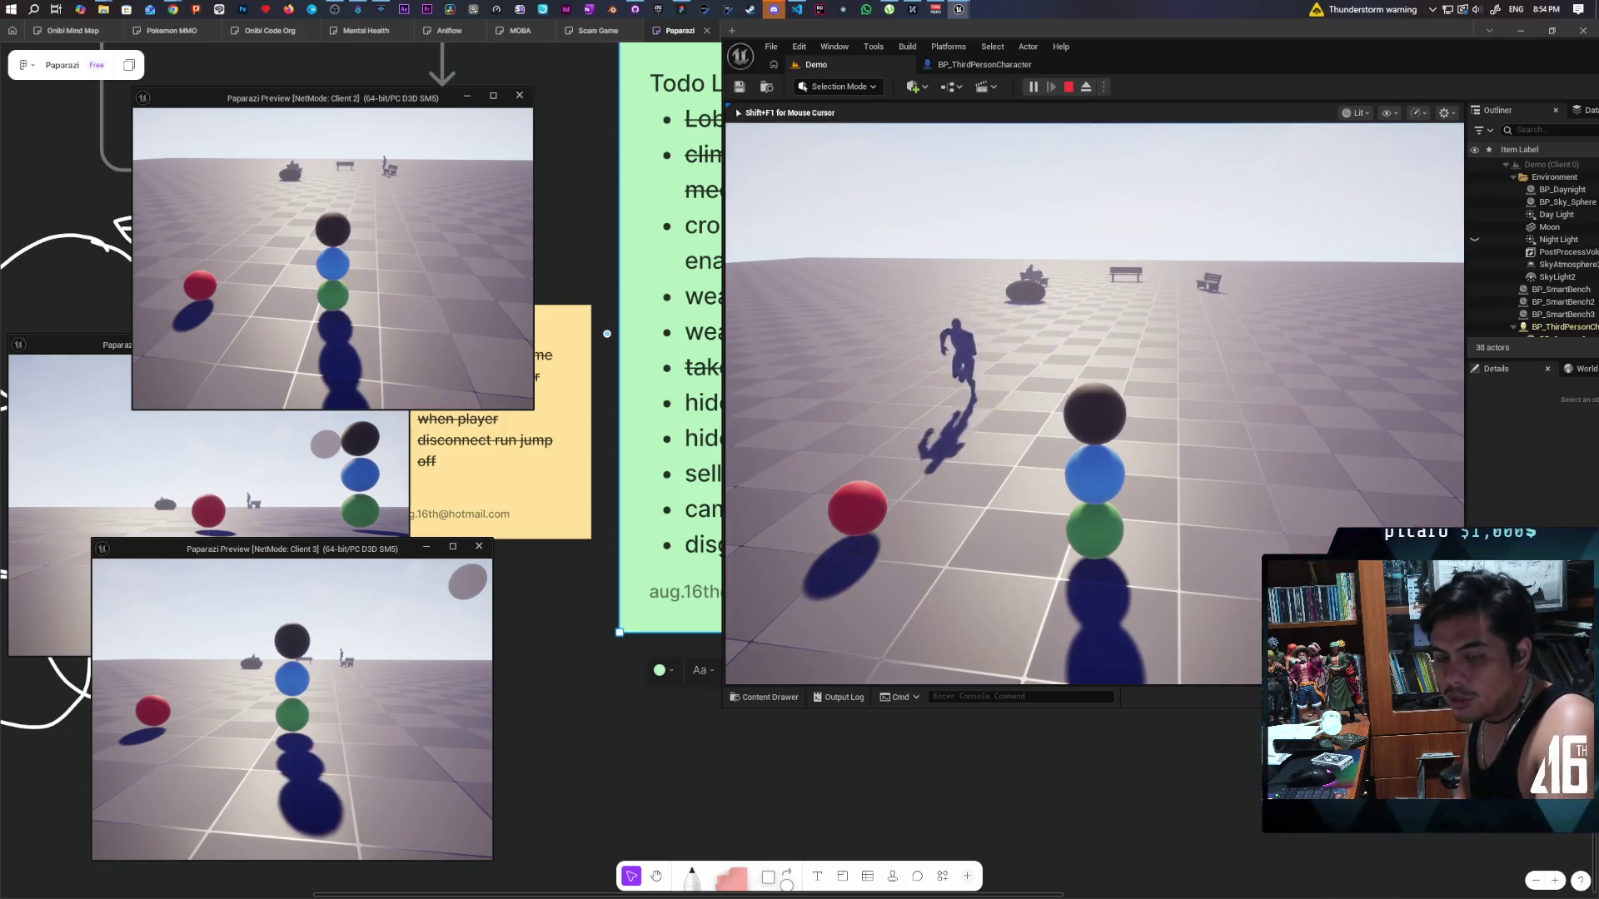
key("w")
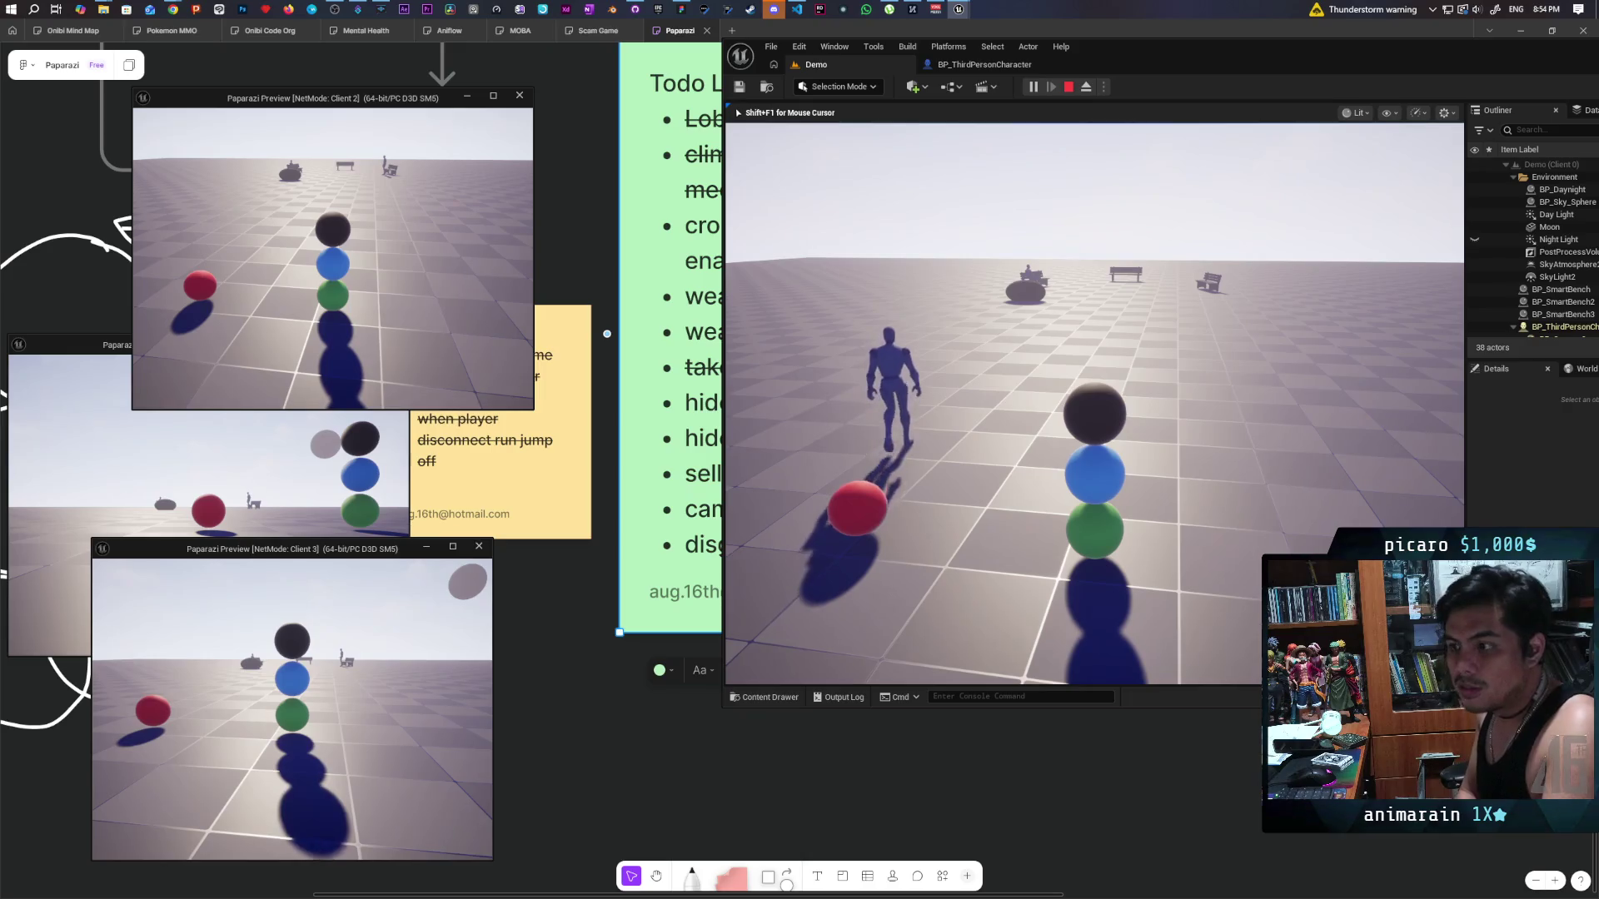
key("w")
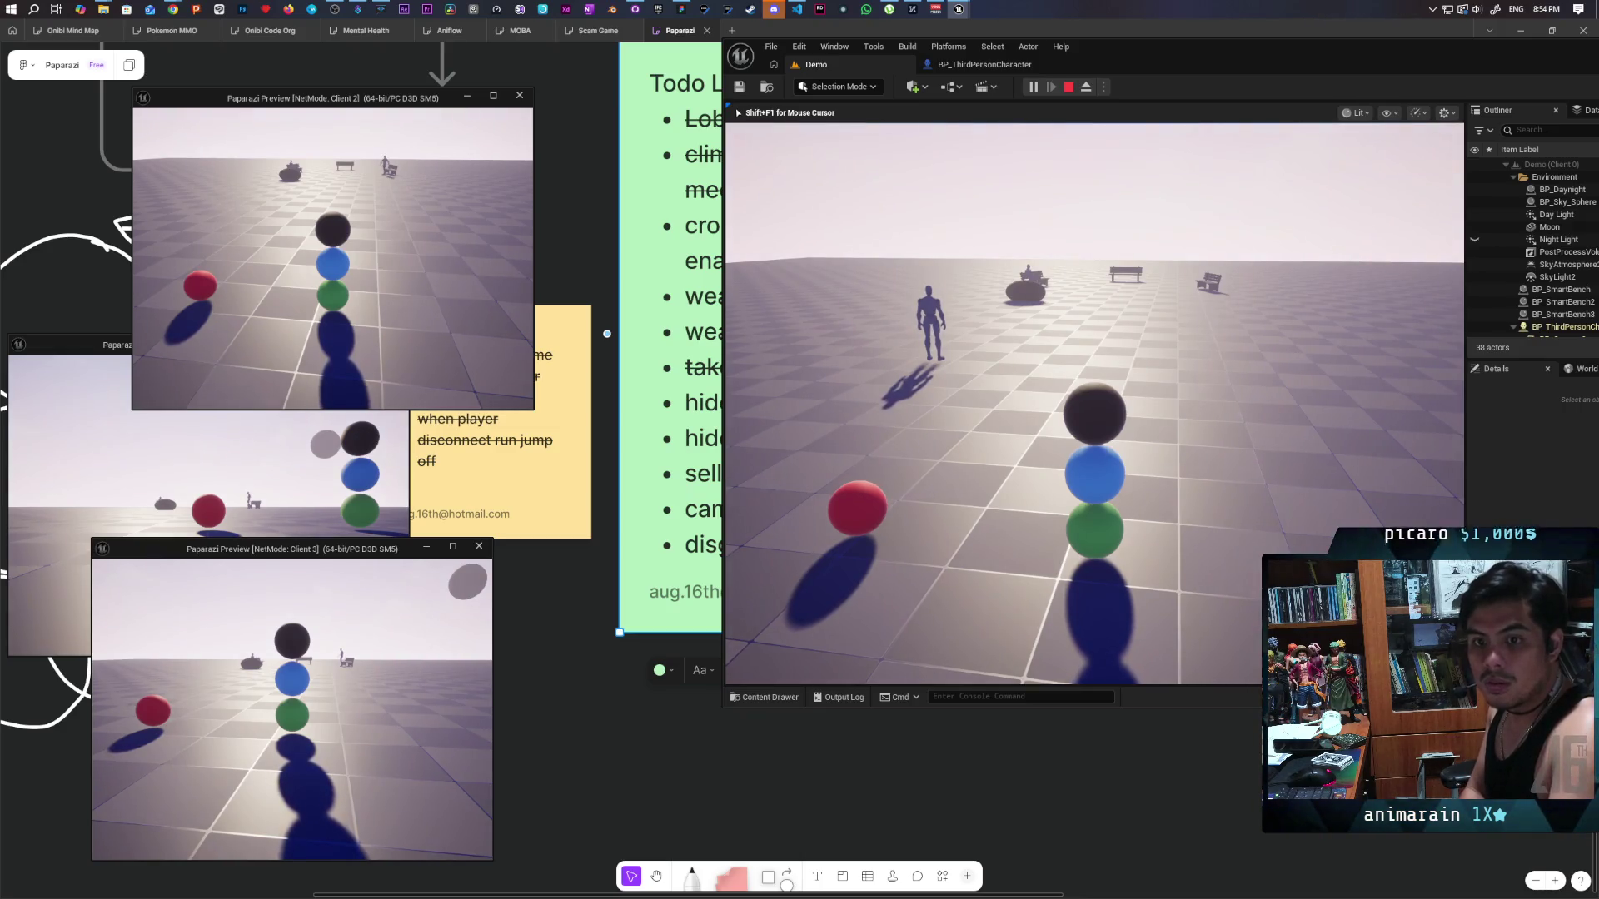
key("w")
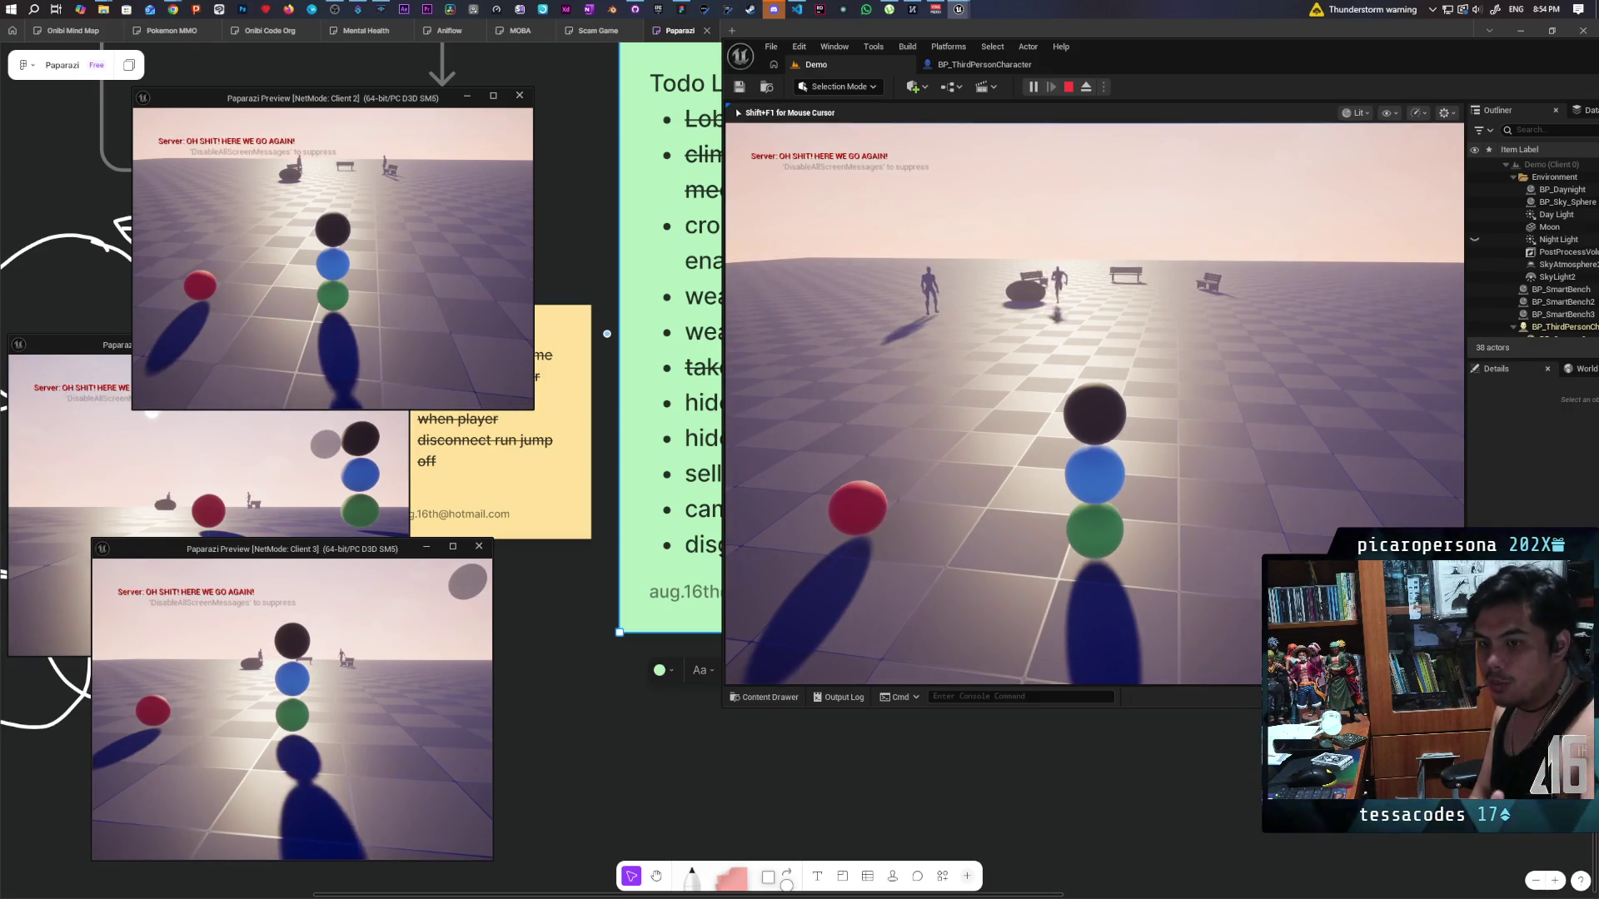
Walk toward the benches, toggle the in-game camera viewfinder, and free the mouse with Shift+F1.
key("s")
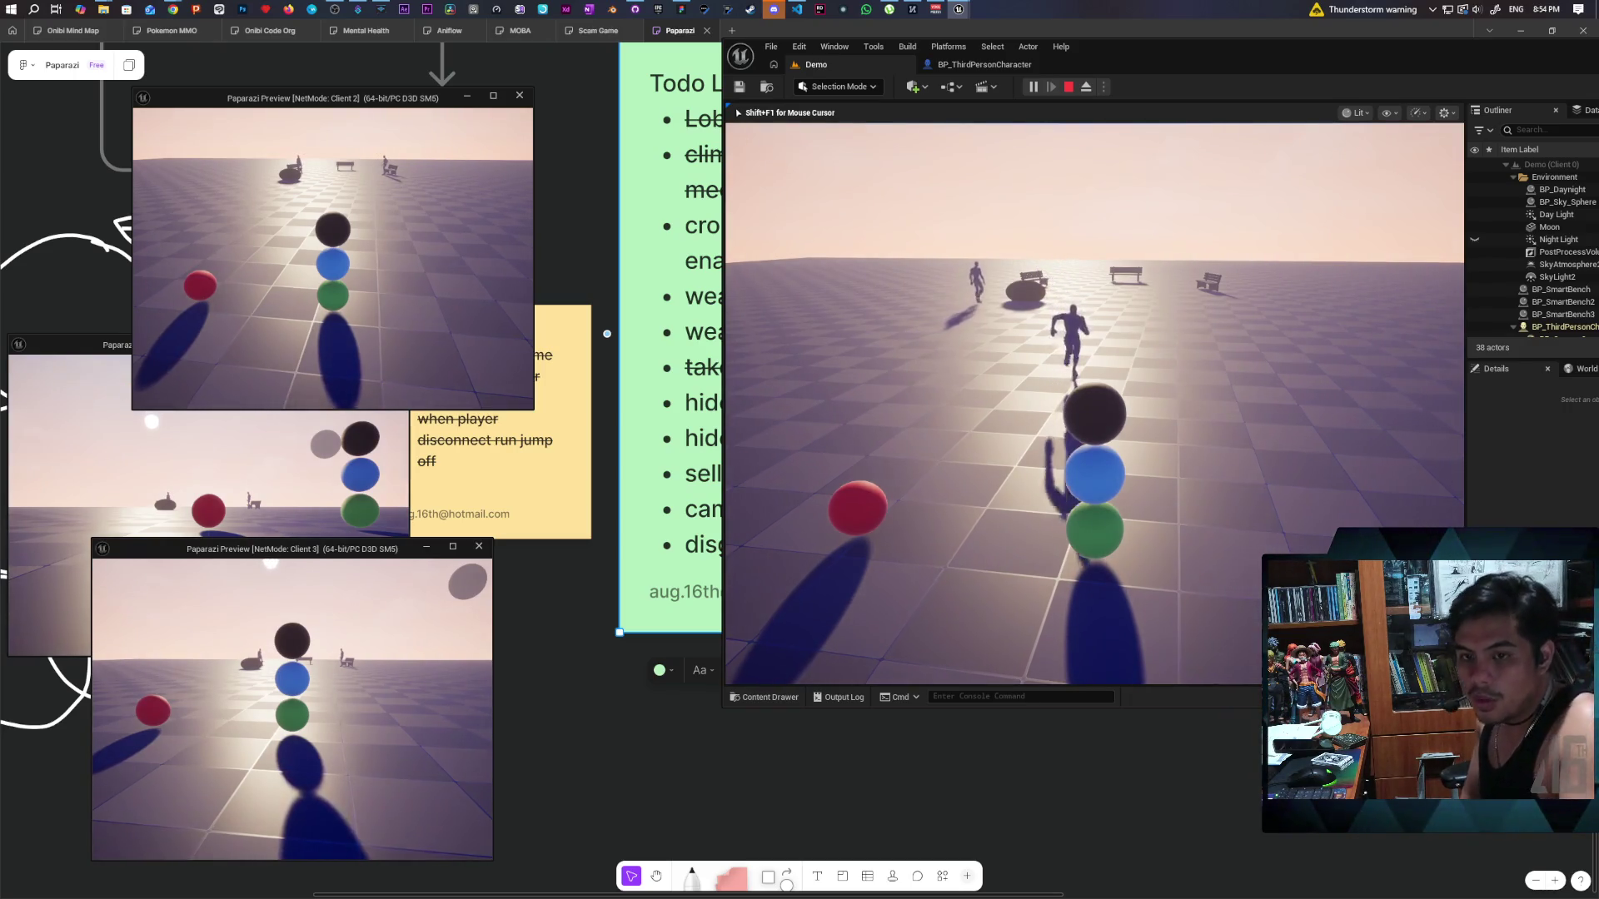
key("w")
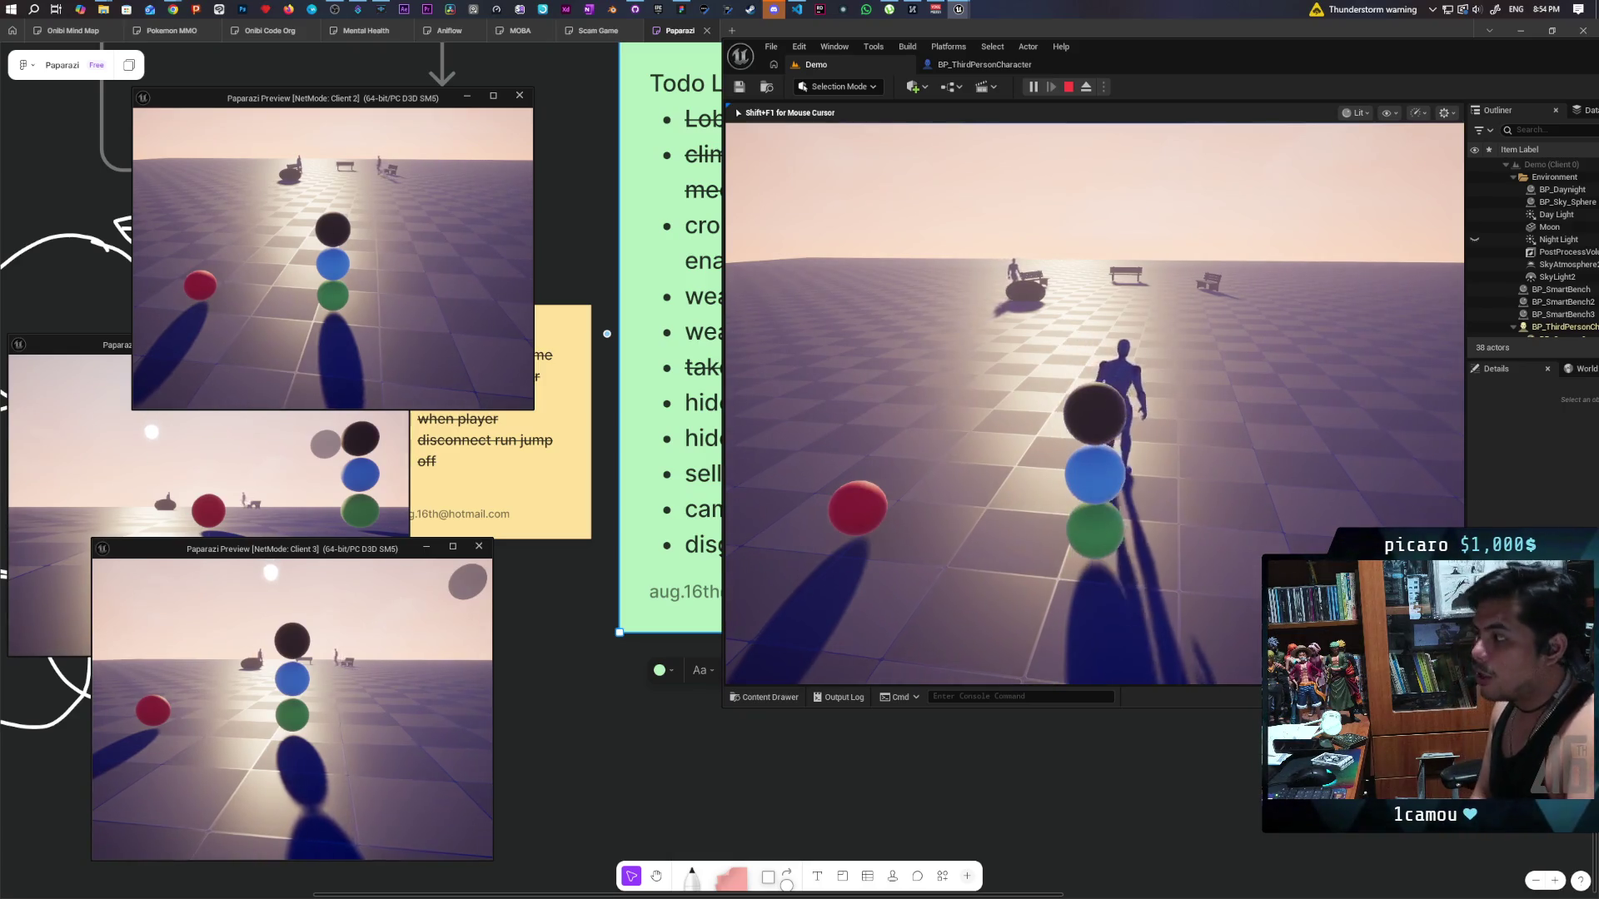
key("w")
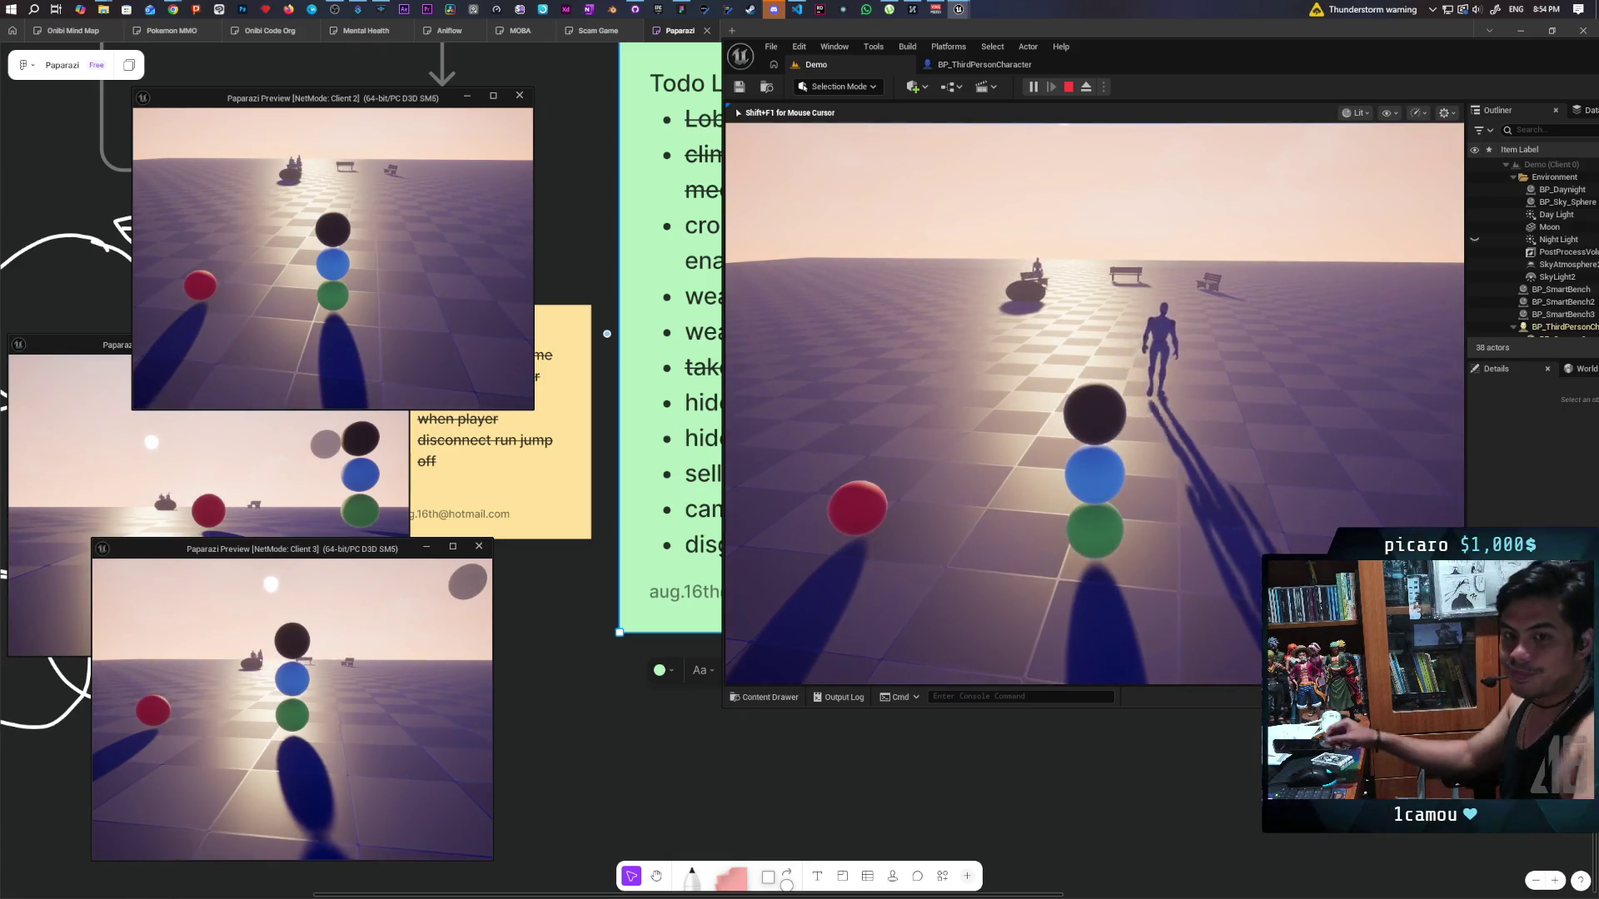
key("e")
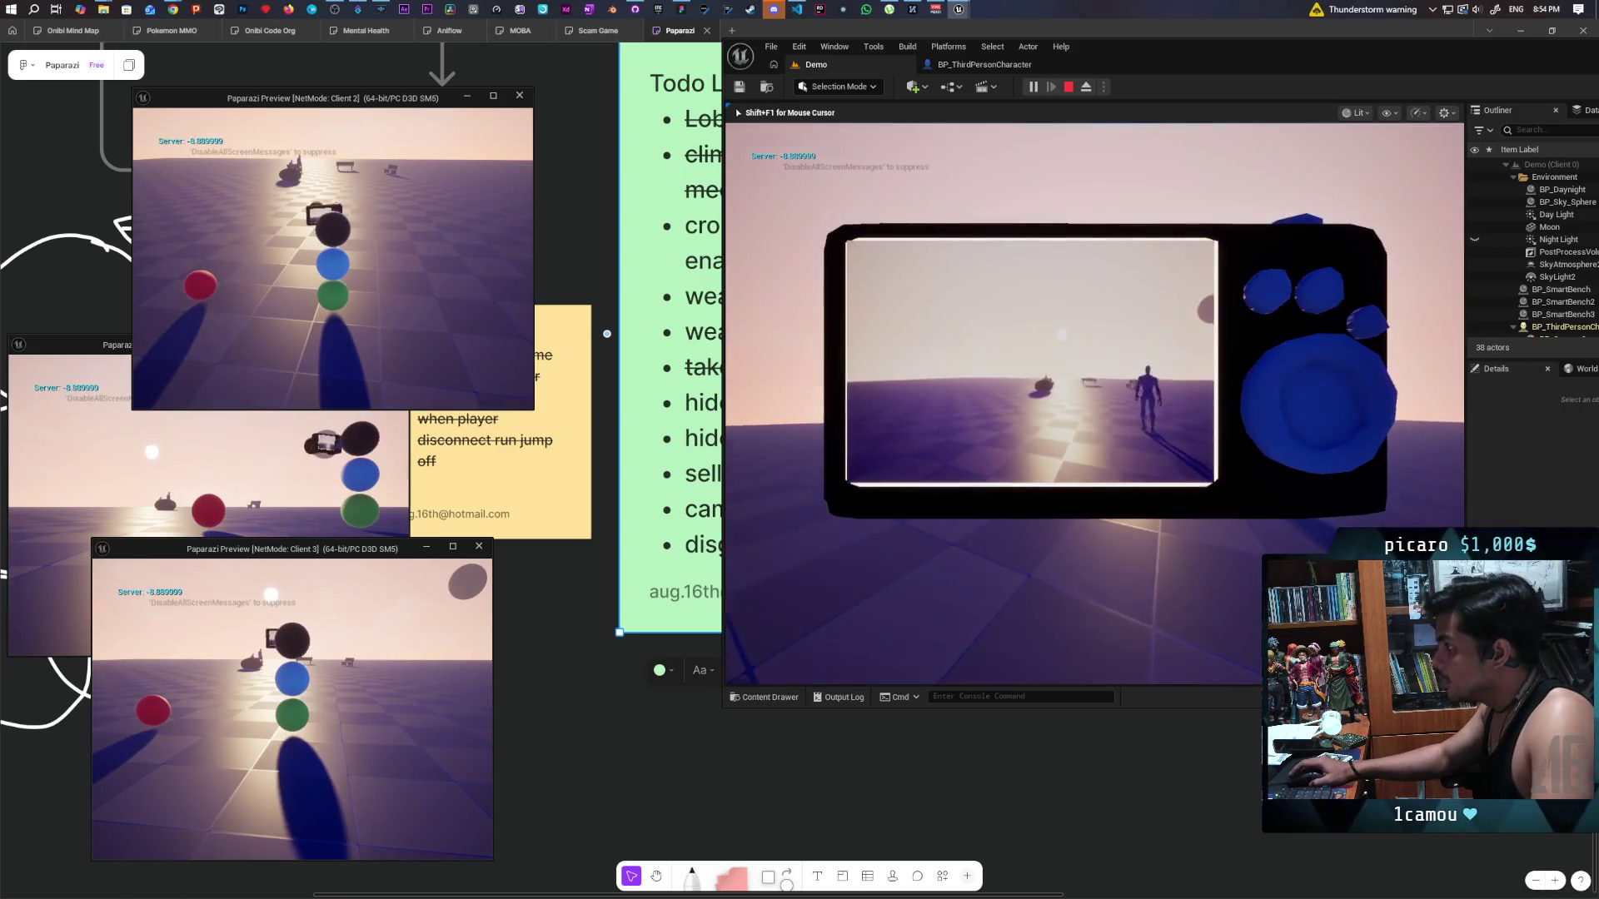
key("e")
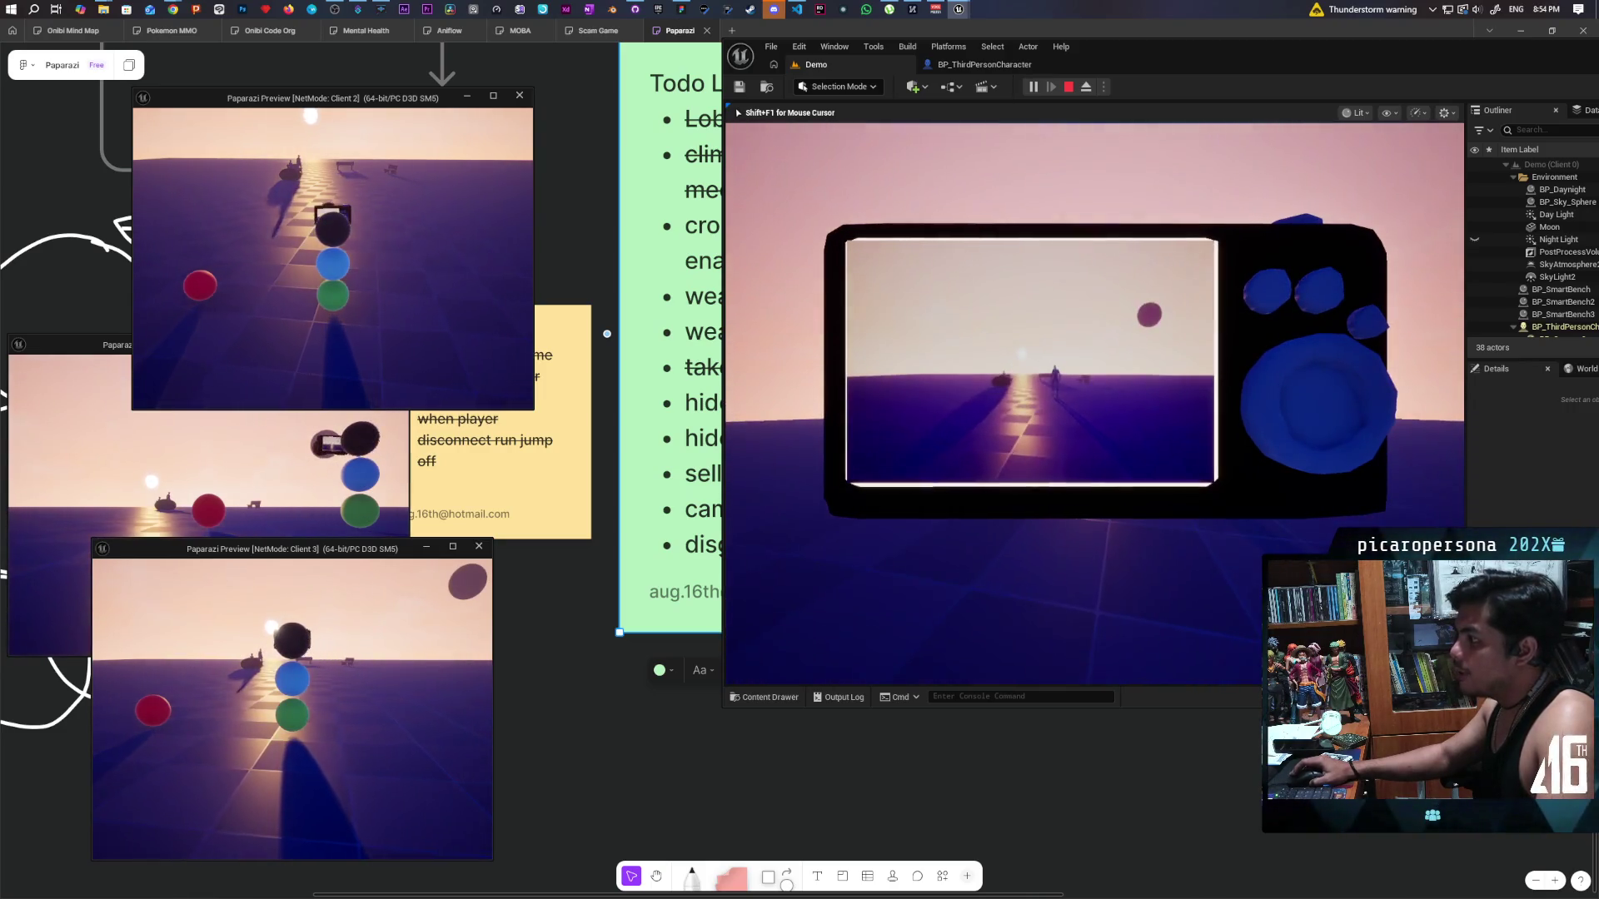
key("e")
key("e")
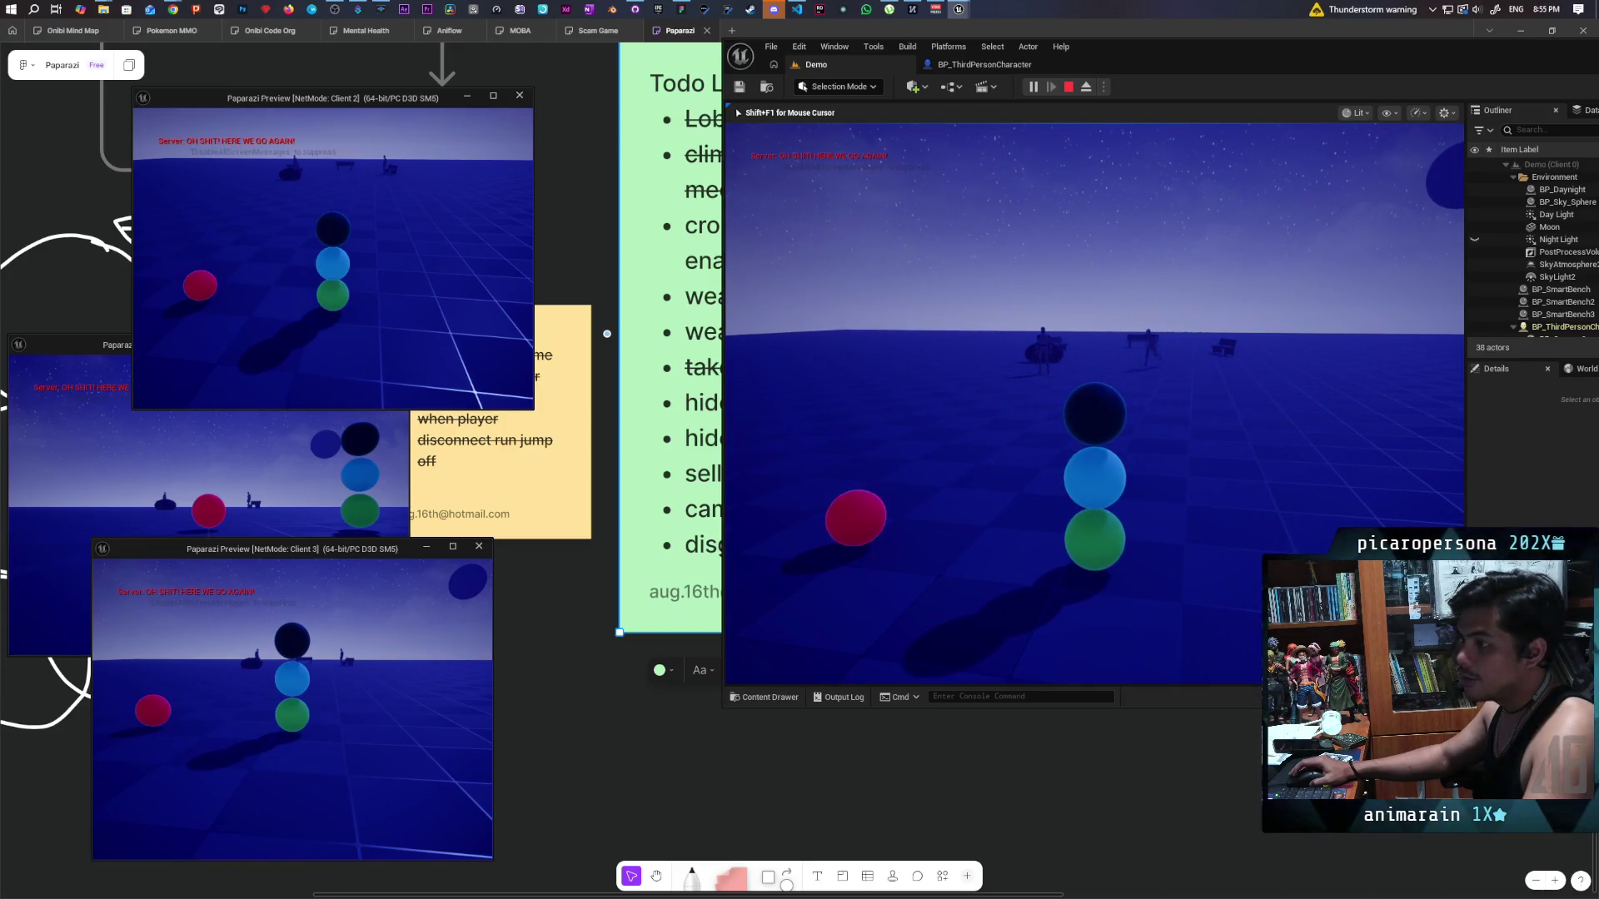
key("shift+F1")
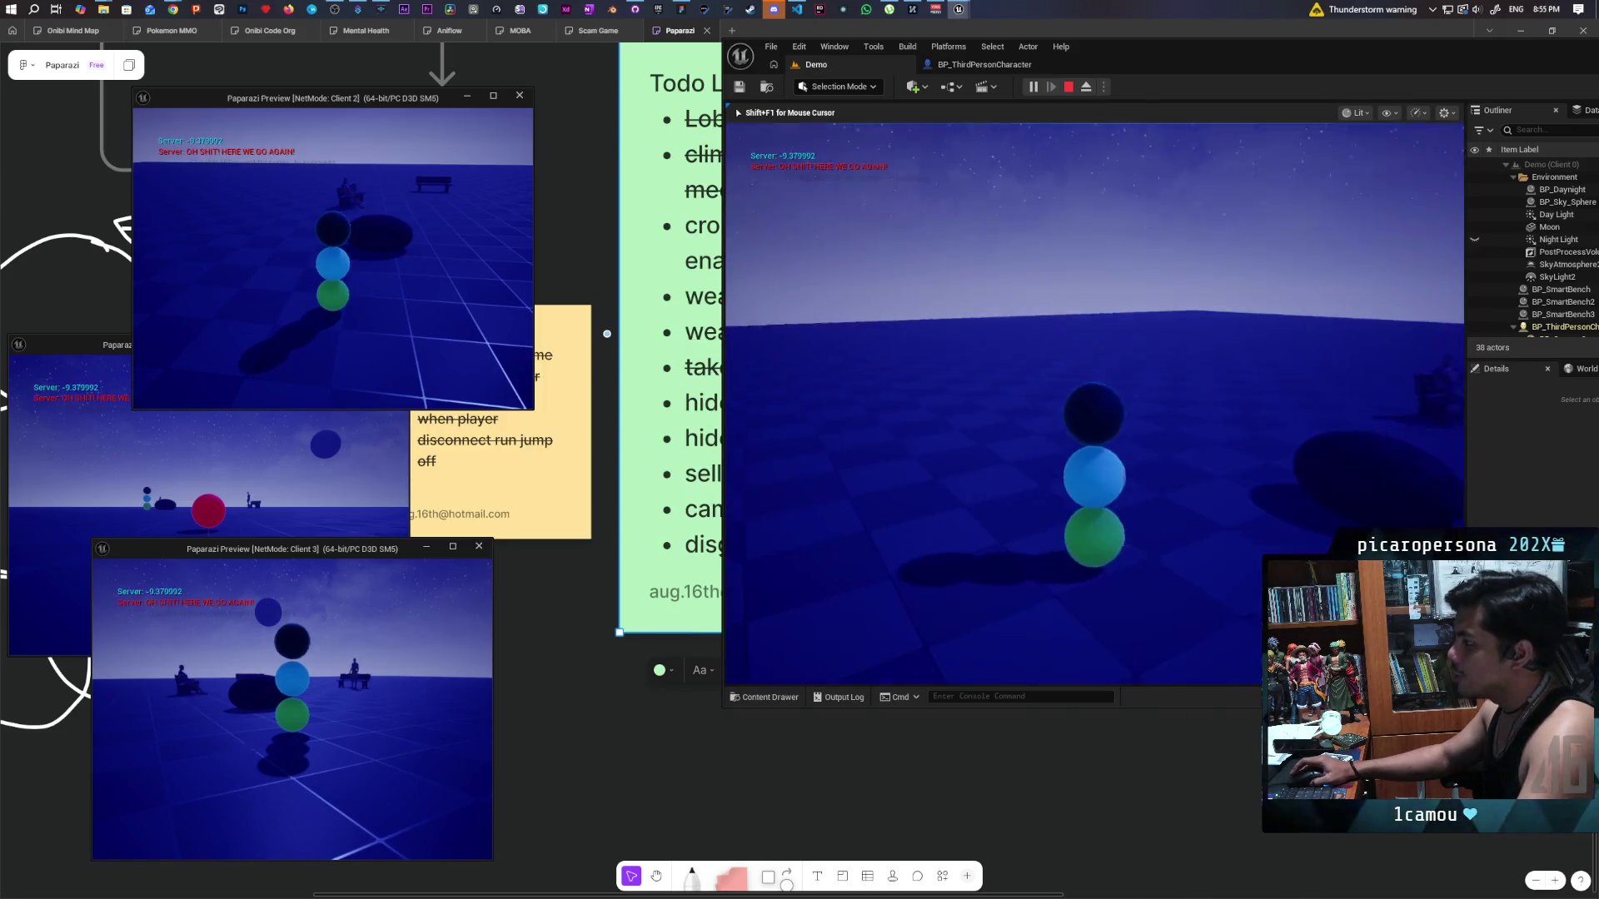
right_click(1094, 402)
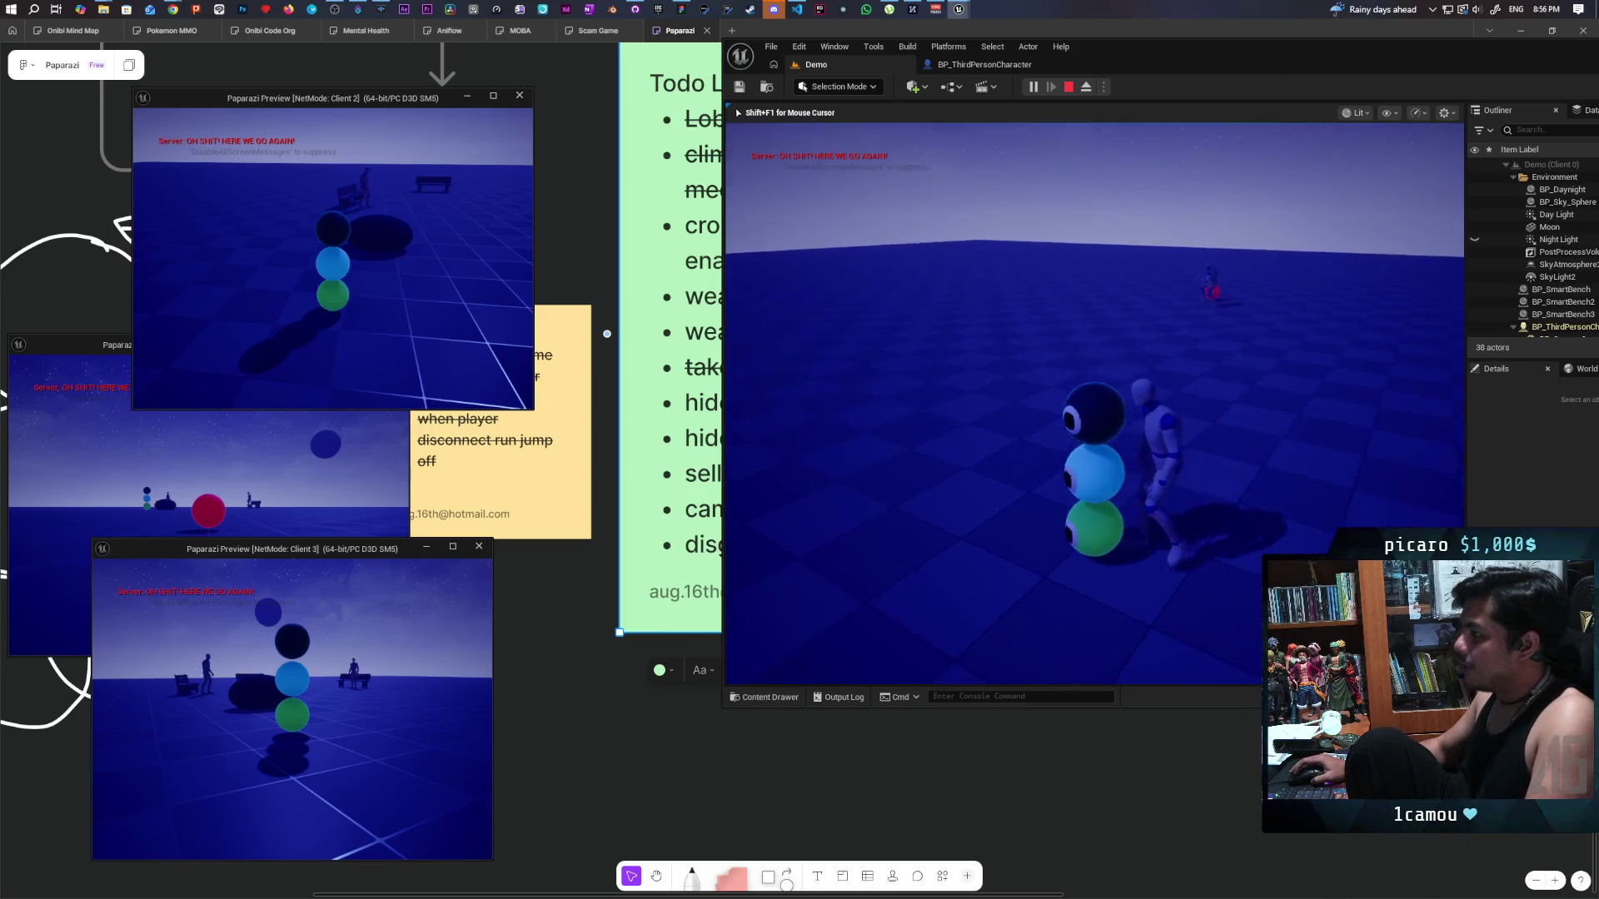
key("e")
key("e")
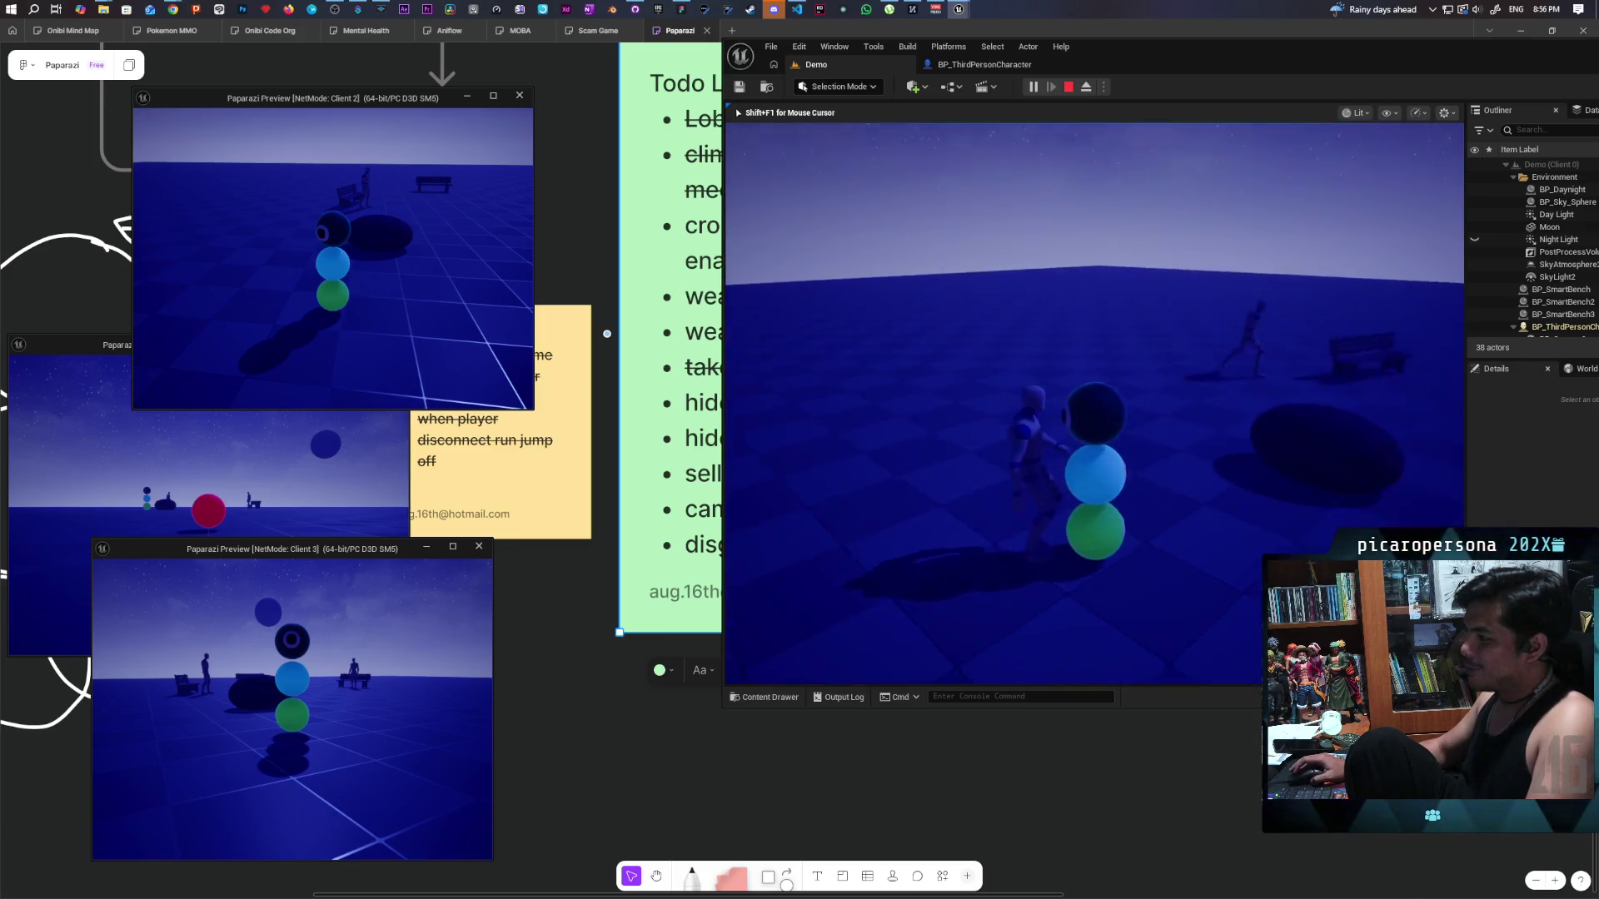
right_click(1094, 403)
right_click(1094, 404)
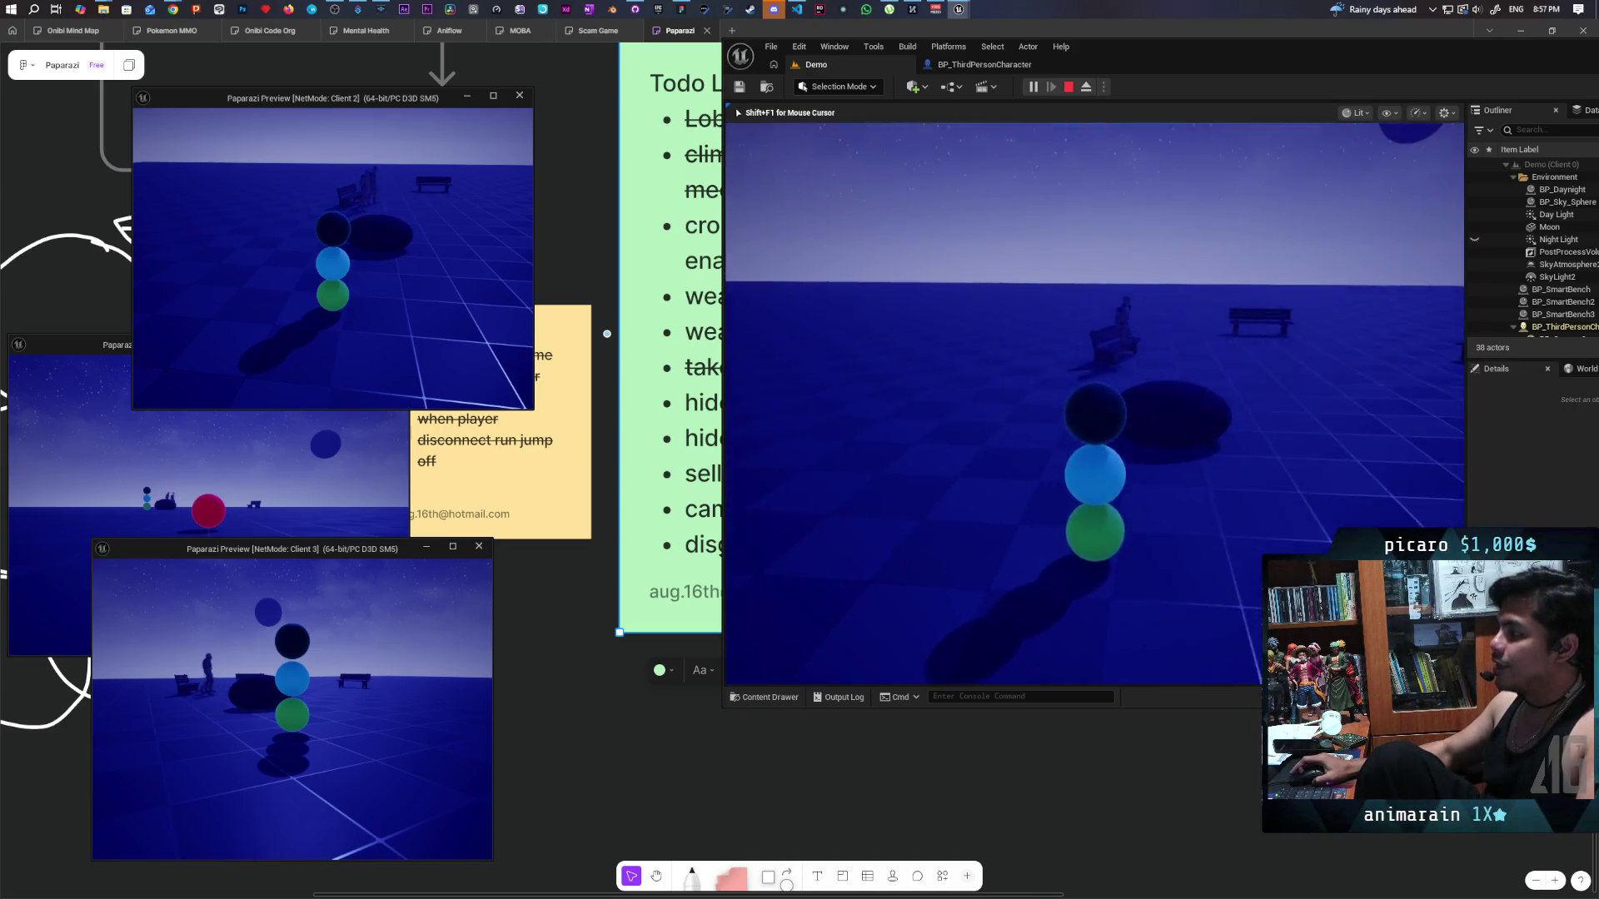
Raise and lower the handheld camera, photograph the seated character, and dismiss the preview.
right_click(1094, 404)
right_click(1094, 404)
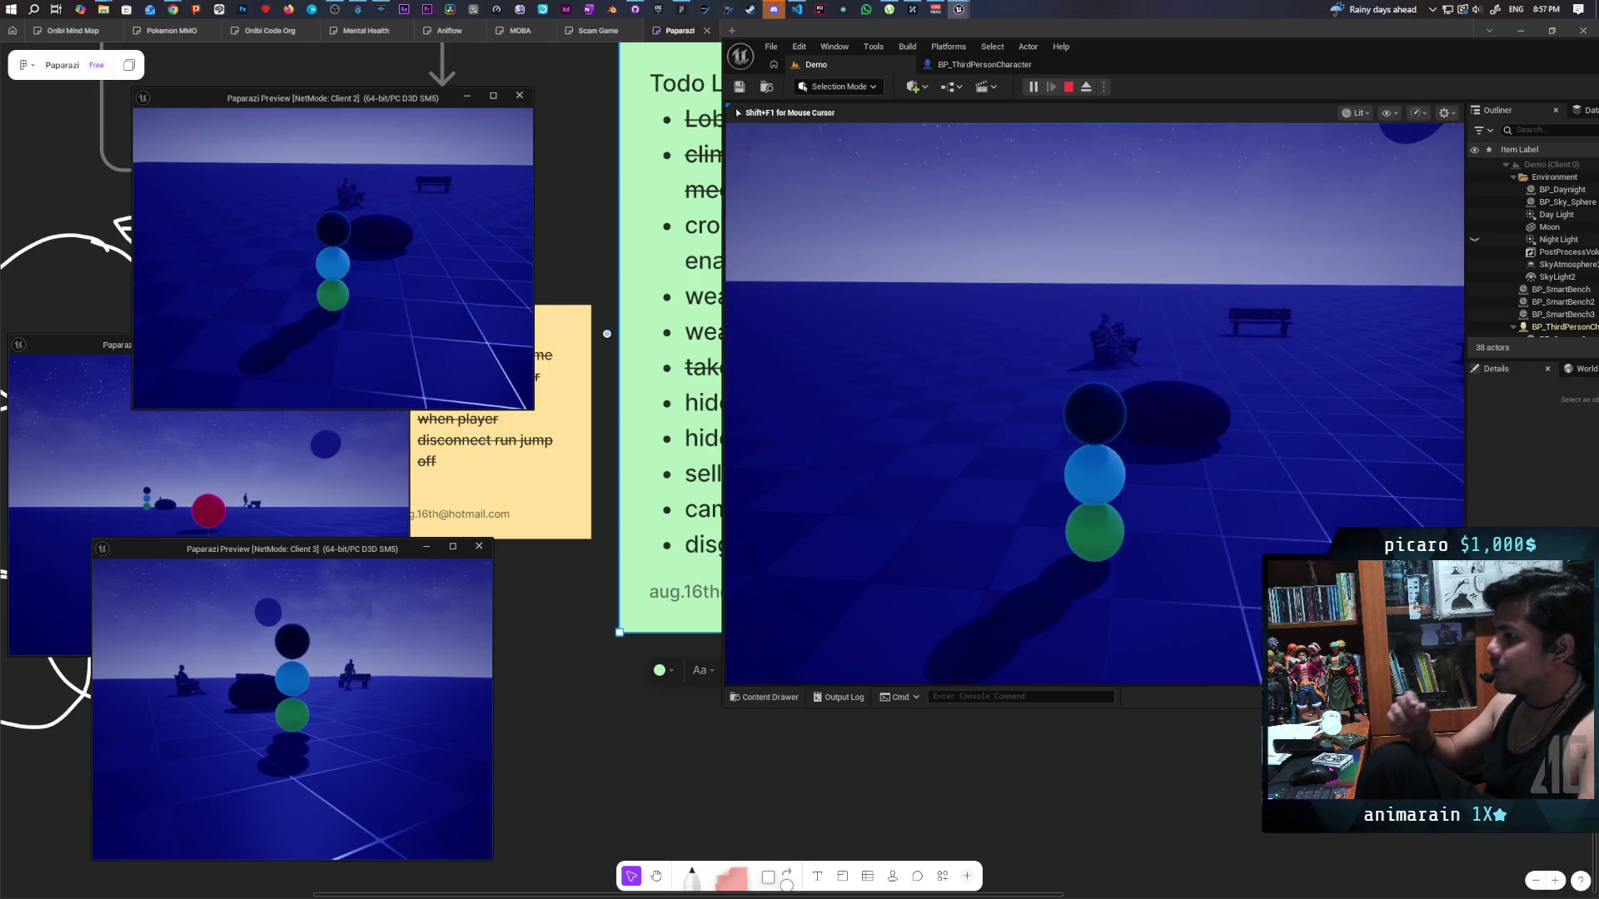
right_click(1094, 404)
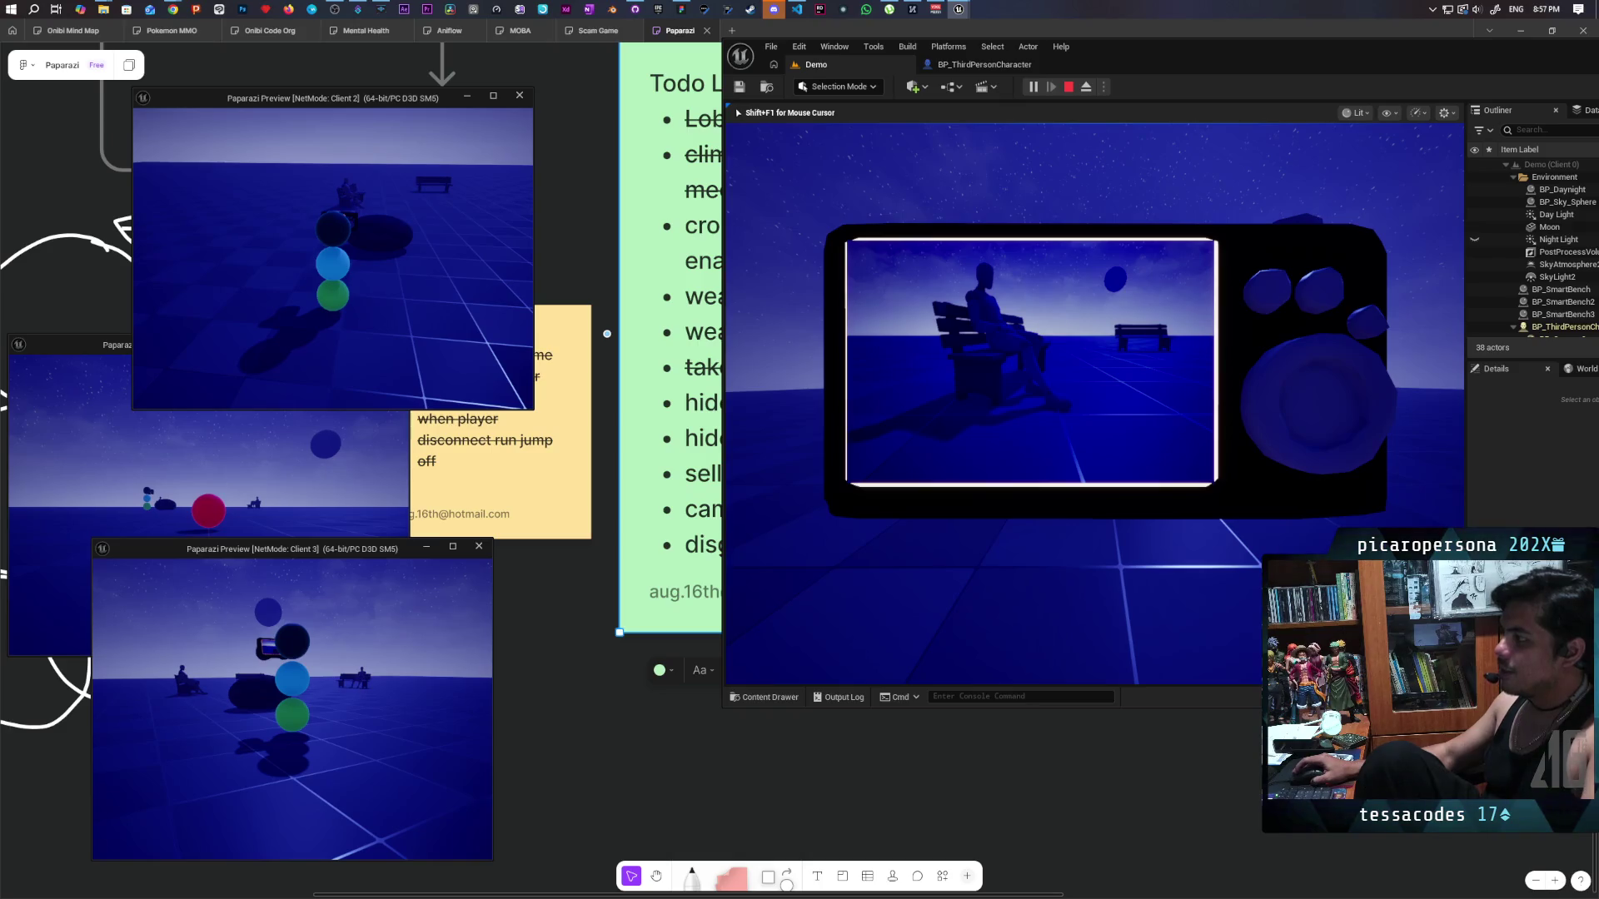
right_click(1094, 404)
key("Tab")
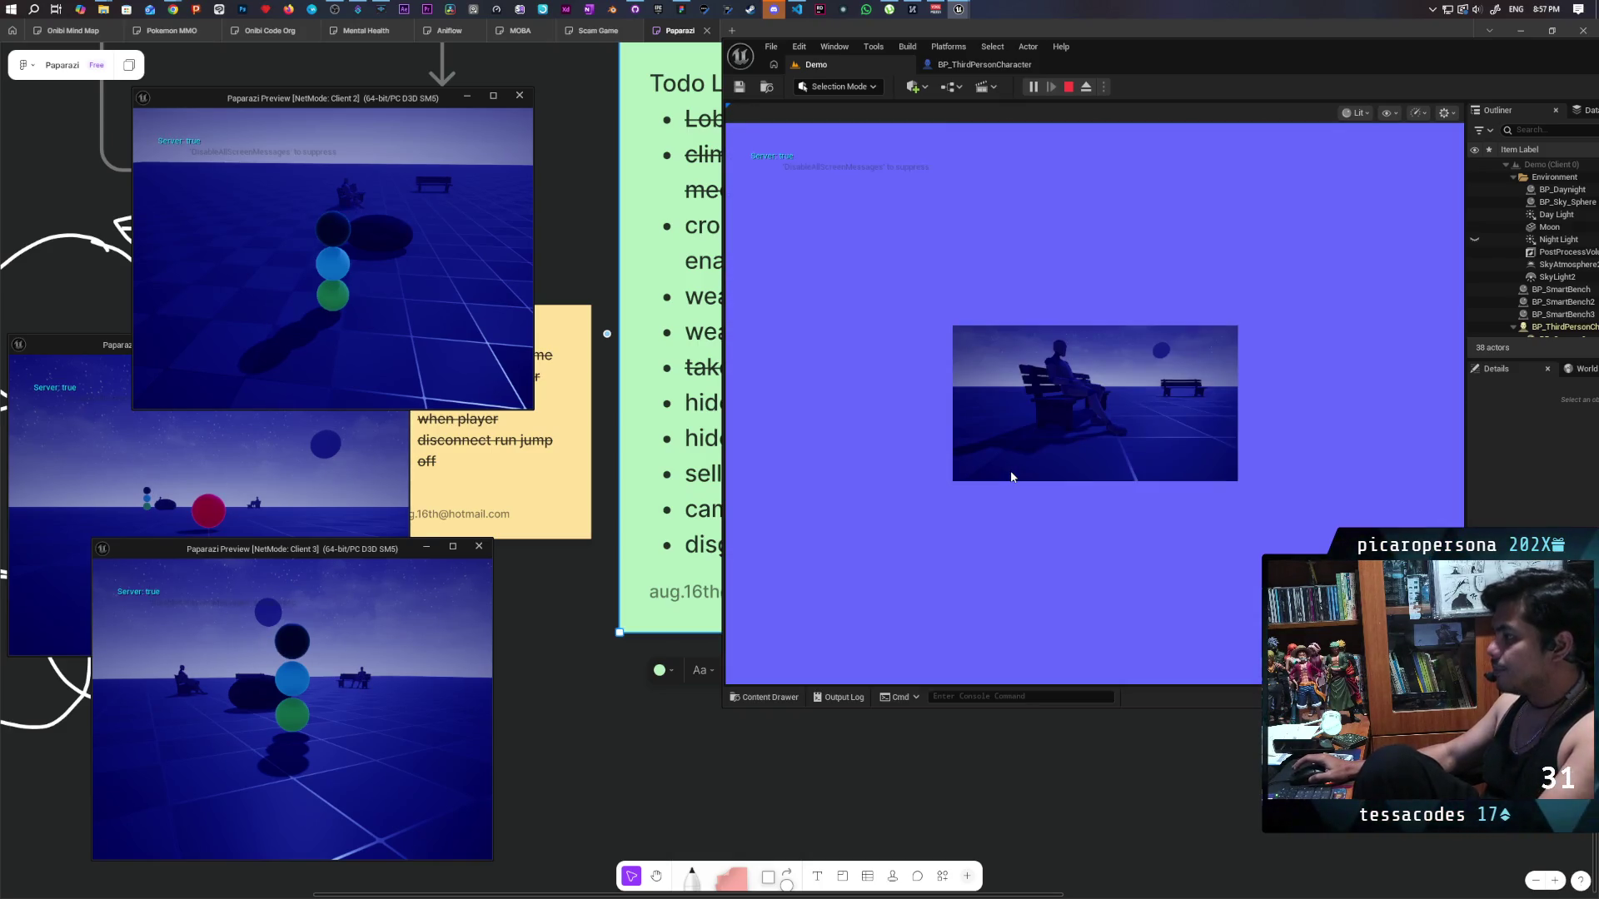
left_click(1012, 476)
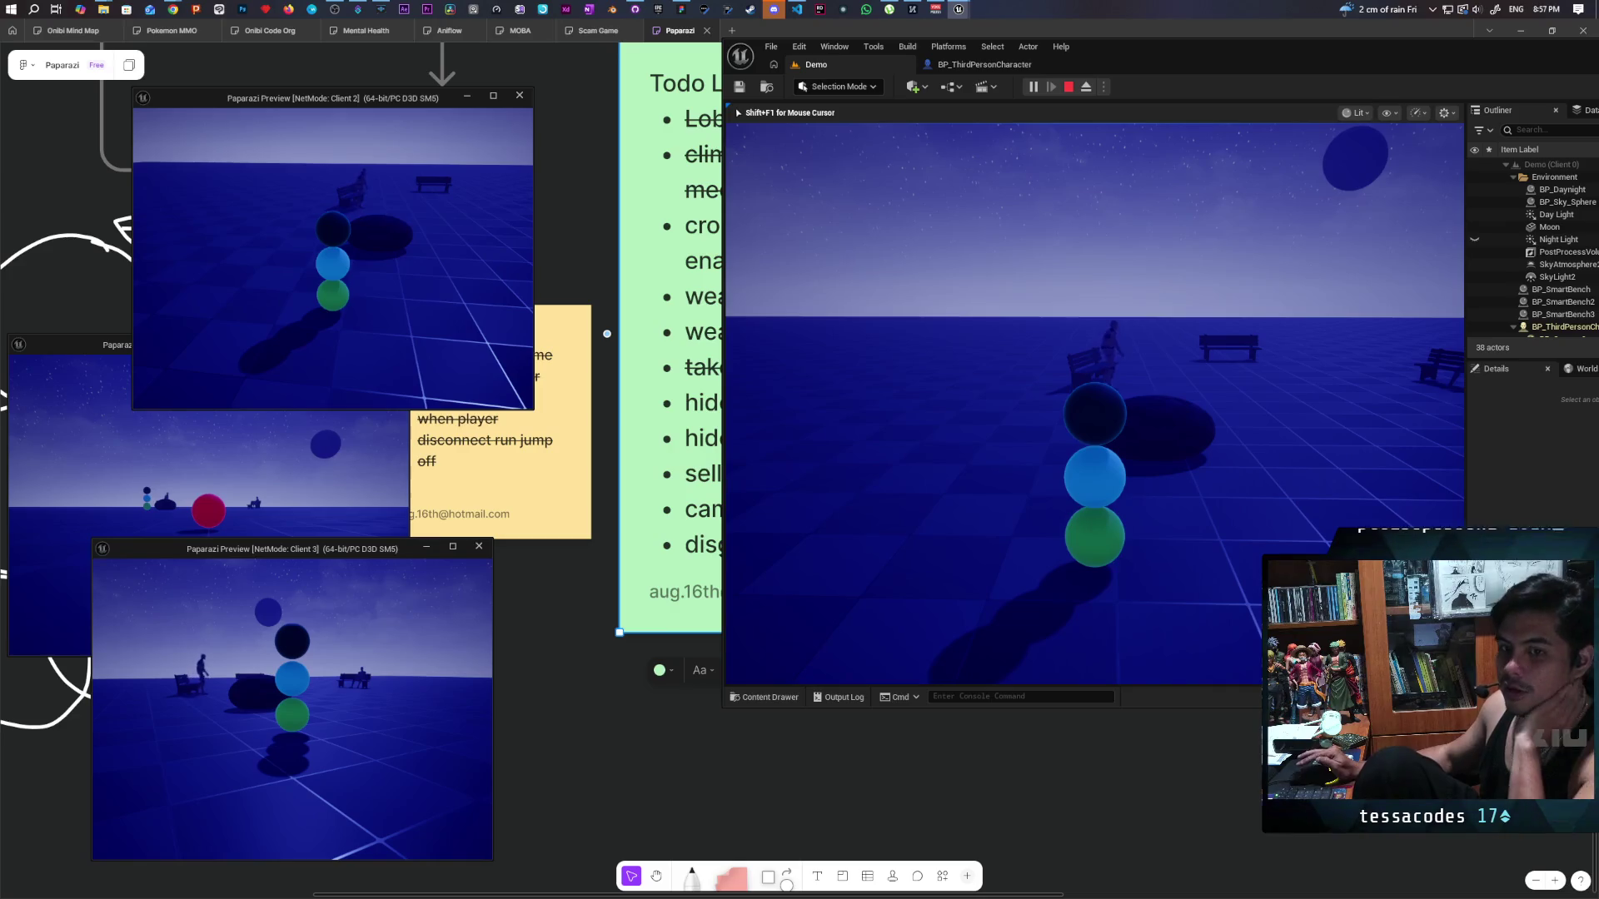
Aim the camera viewfinder at the horizon, then stop the multiplayer session and open the Epic Games Launcher.
key("e")
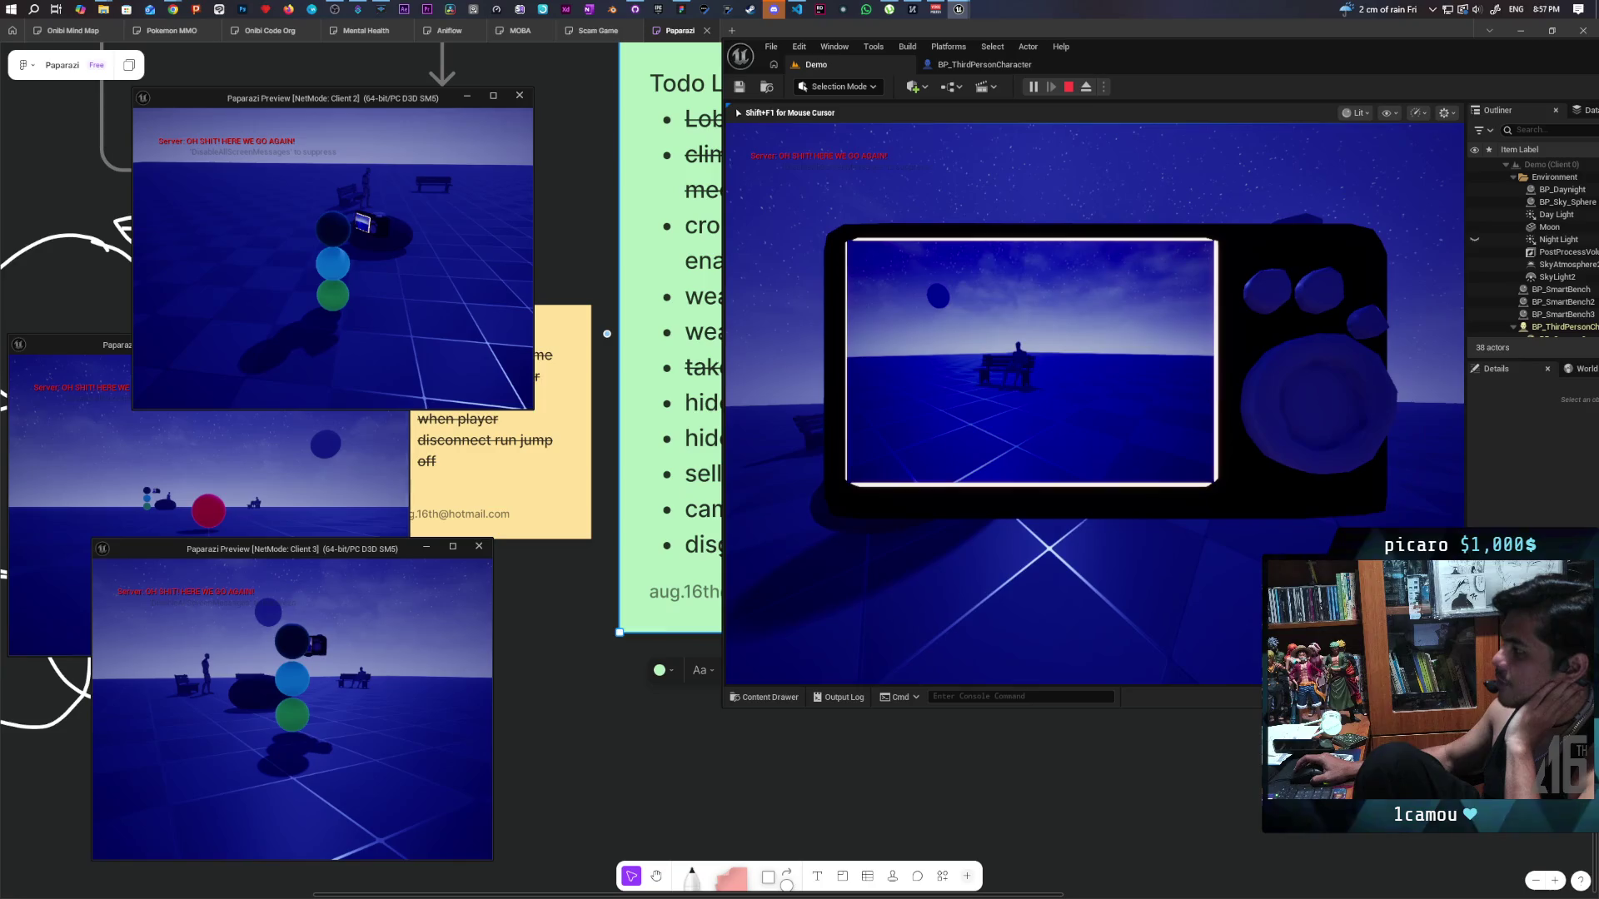
key("e")
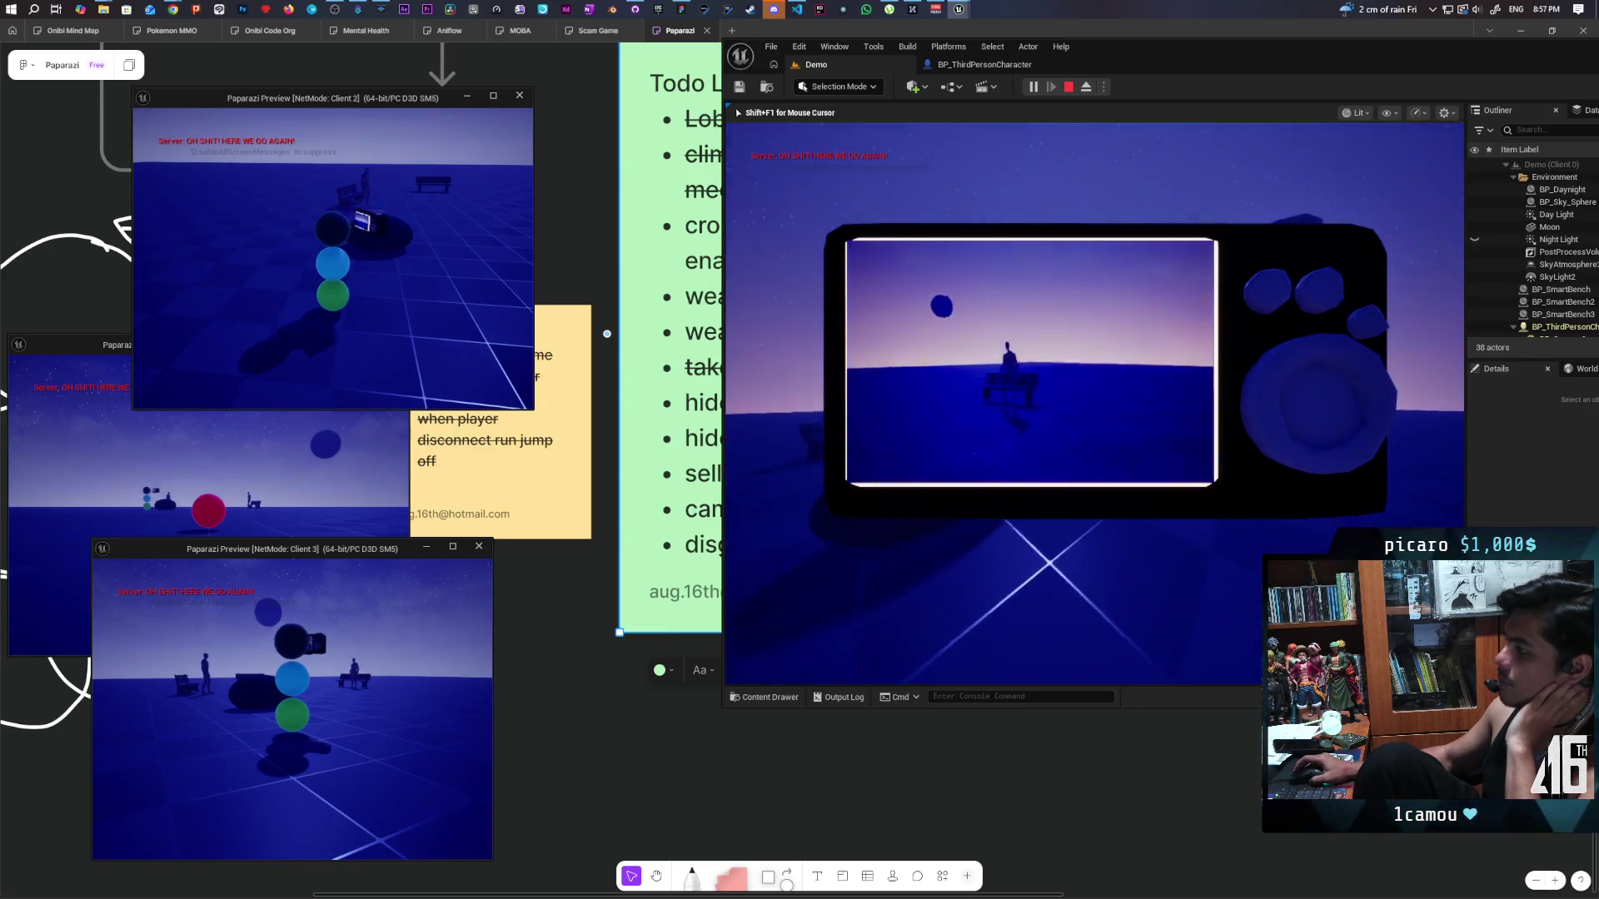
key("e")
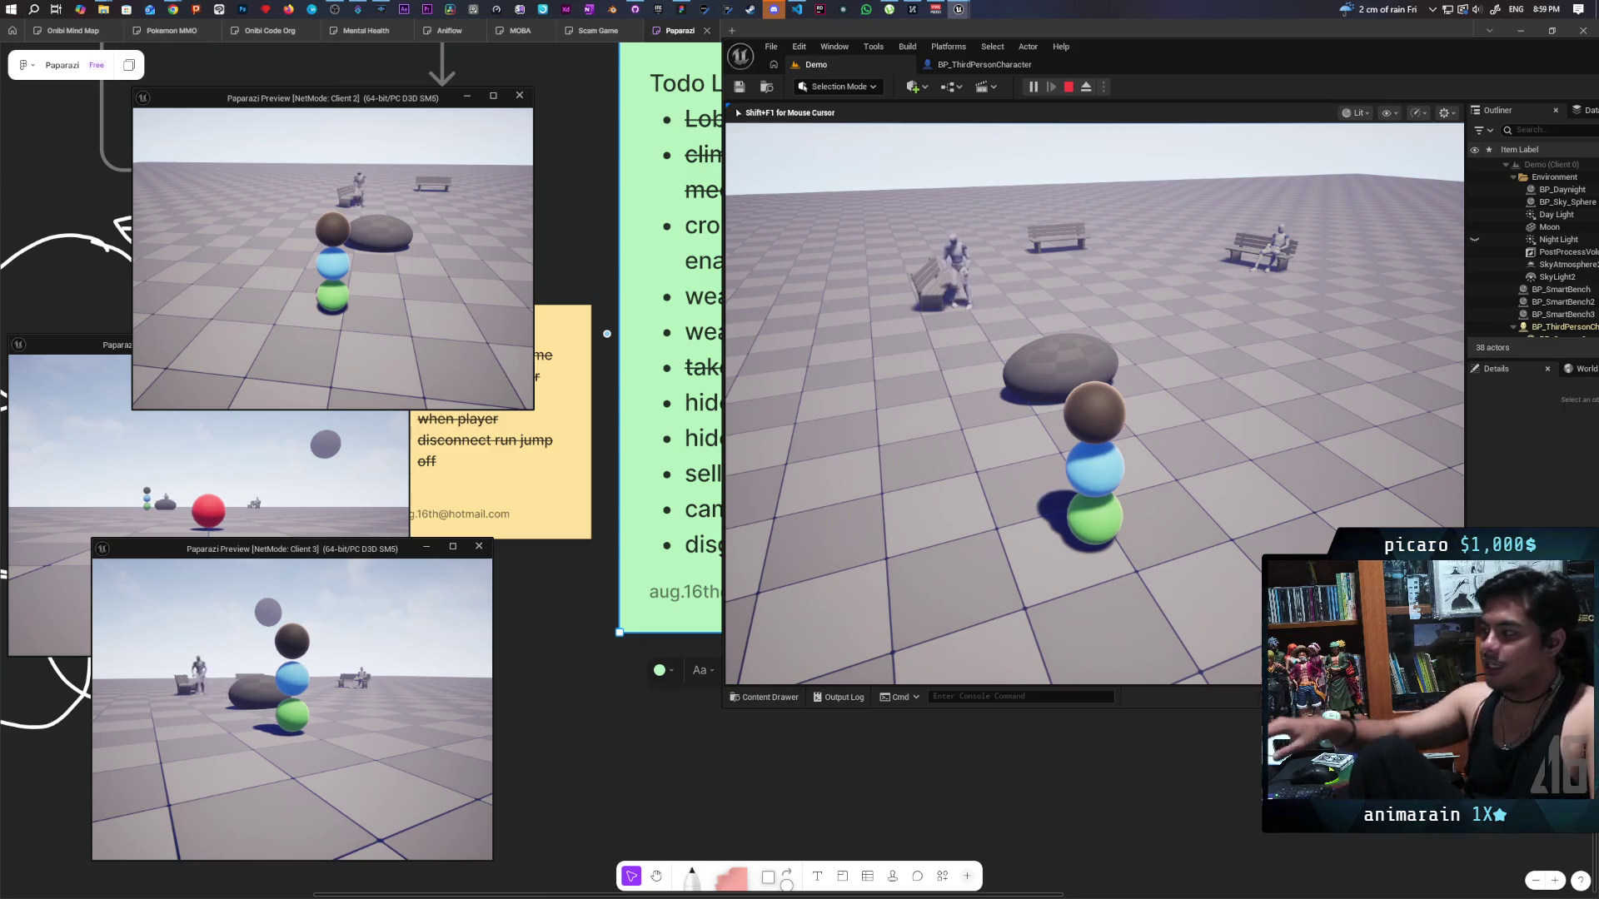
mouse_move(1094, 400)
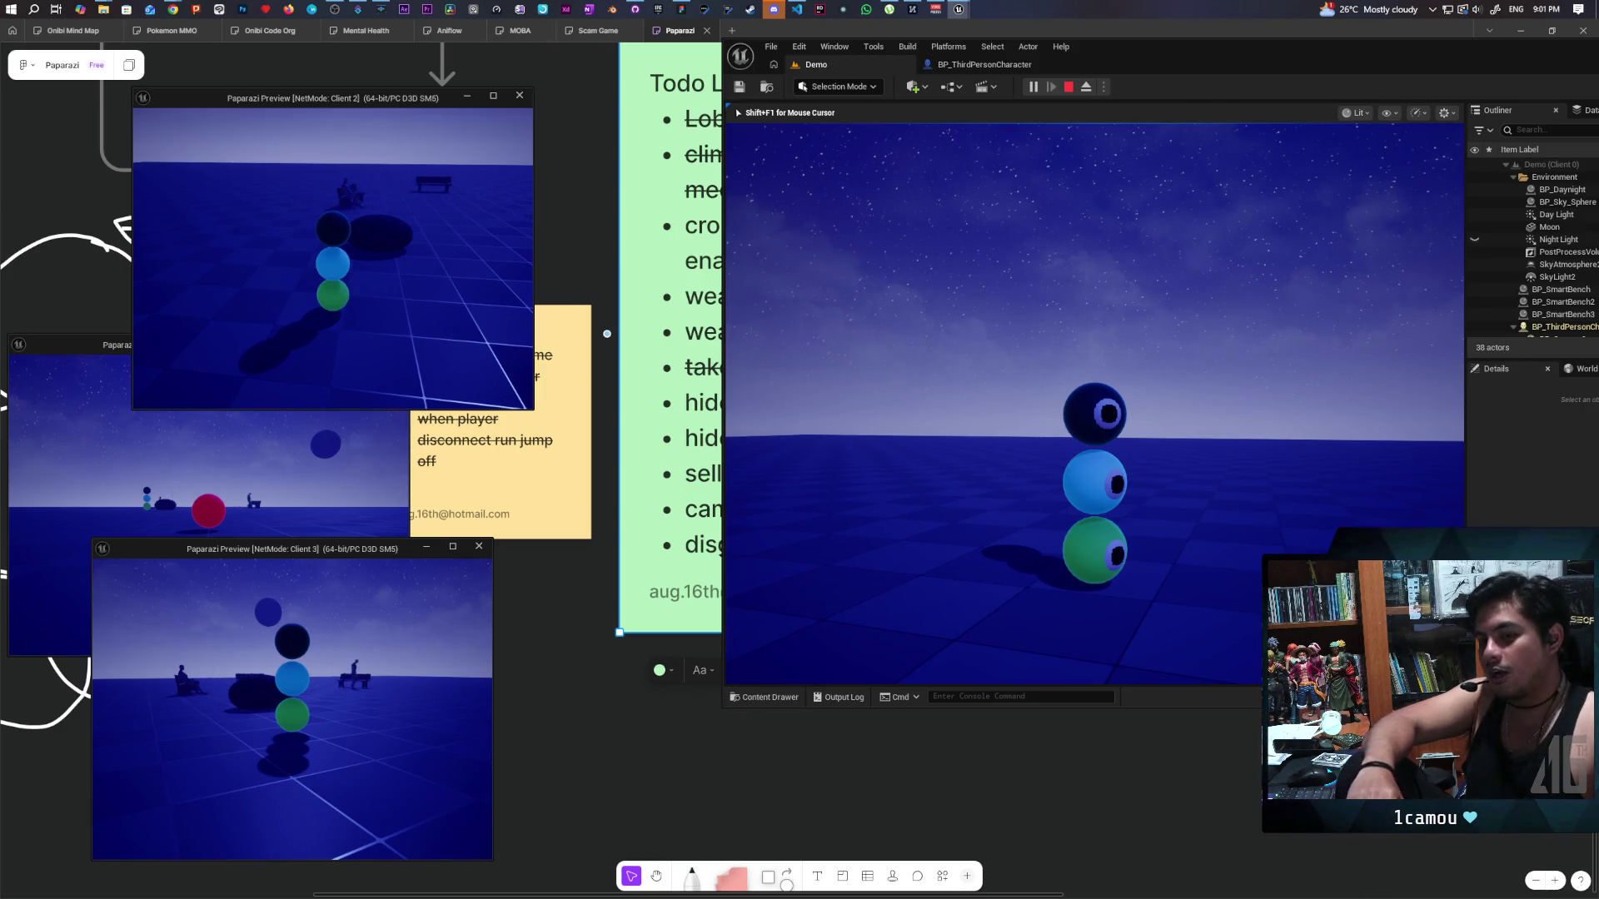
mouse_move(1094, 403)
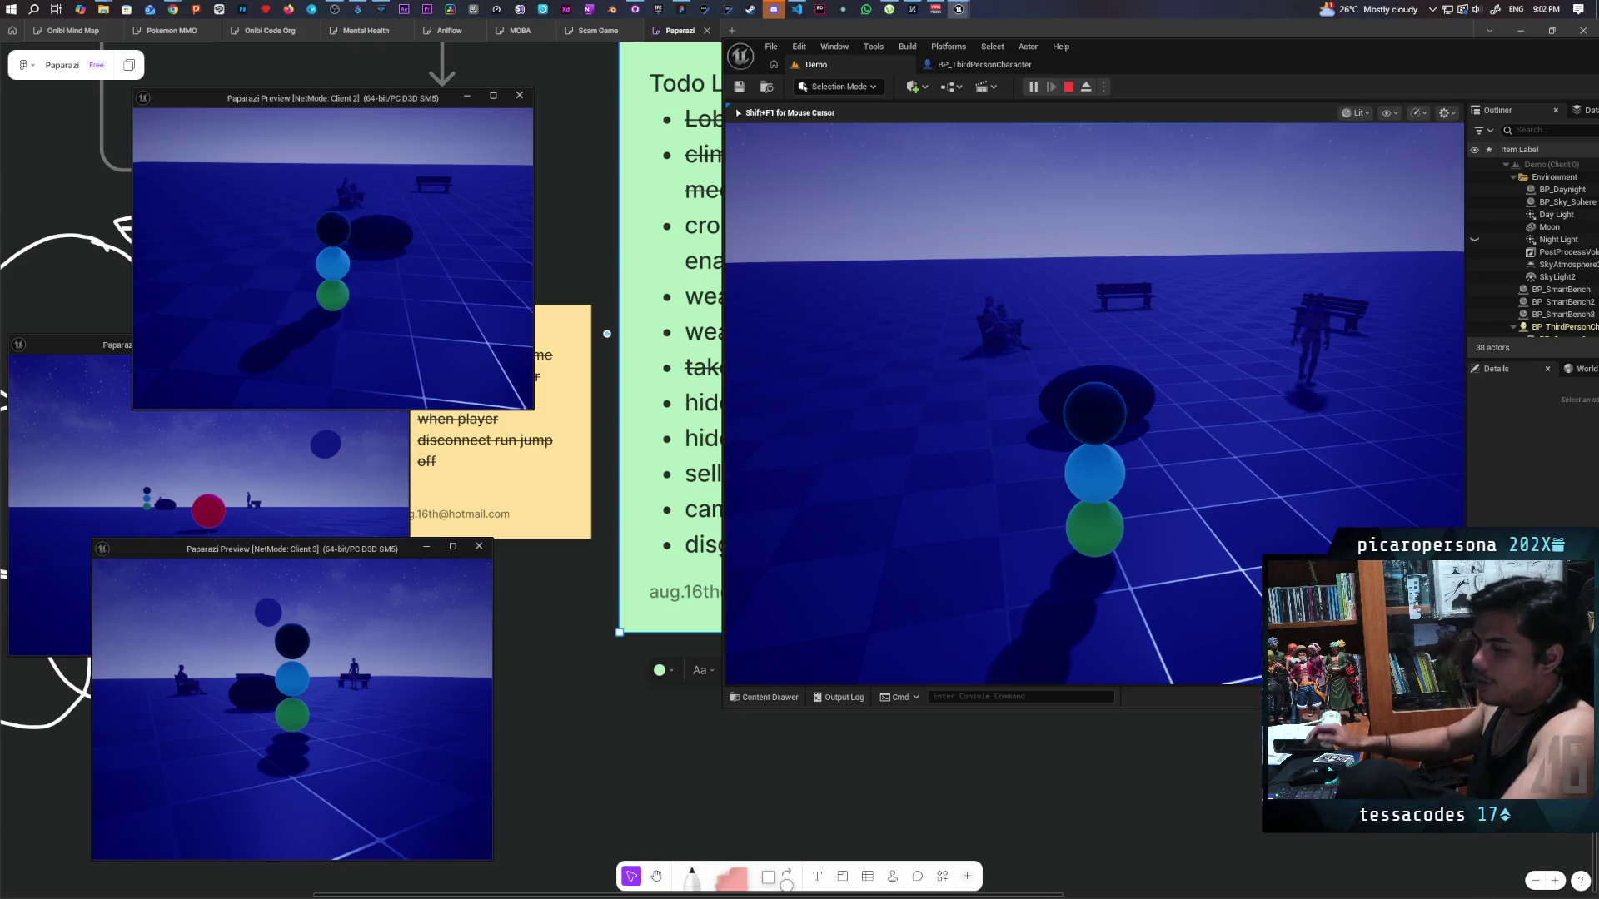
key("Escape")
left_click(658, 9)
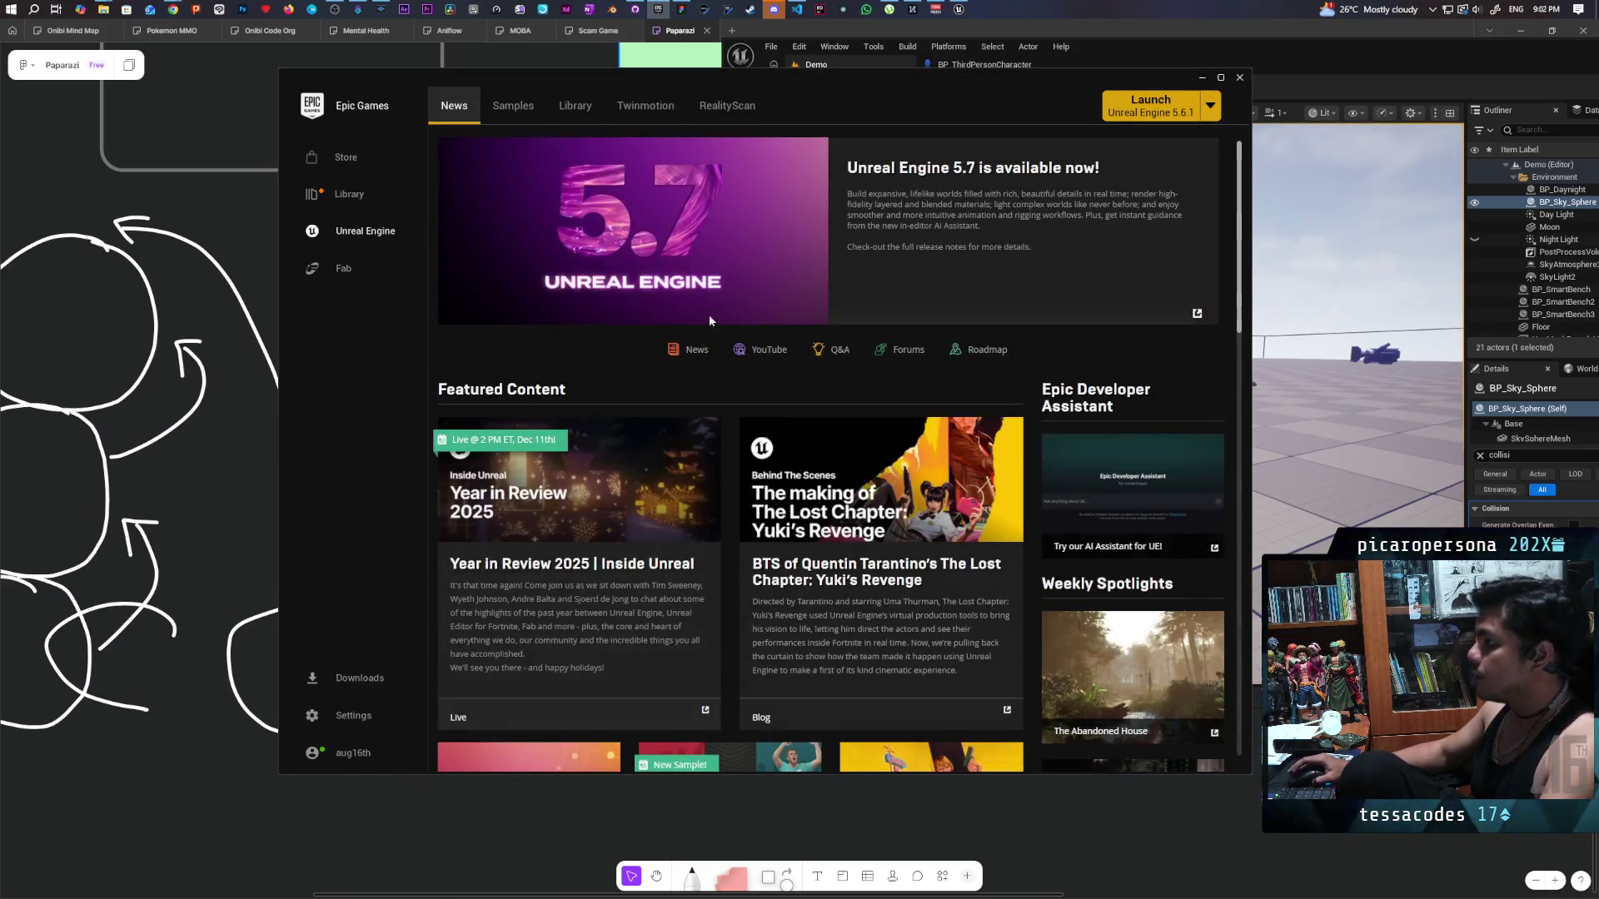
Find the Onibi project under the Library's My Projects and open it.
left_click(580, 113)
scroll(957, 583, "down", 3)
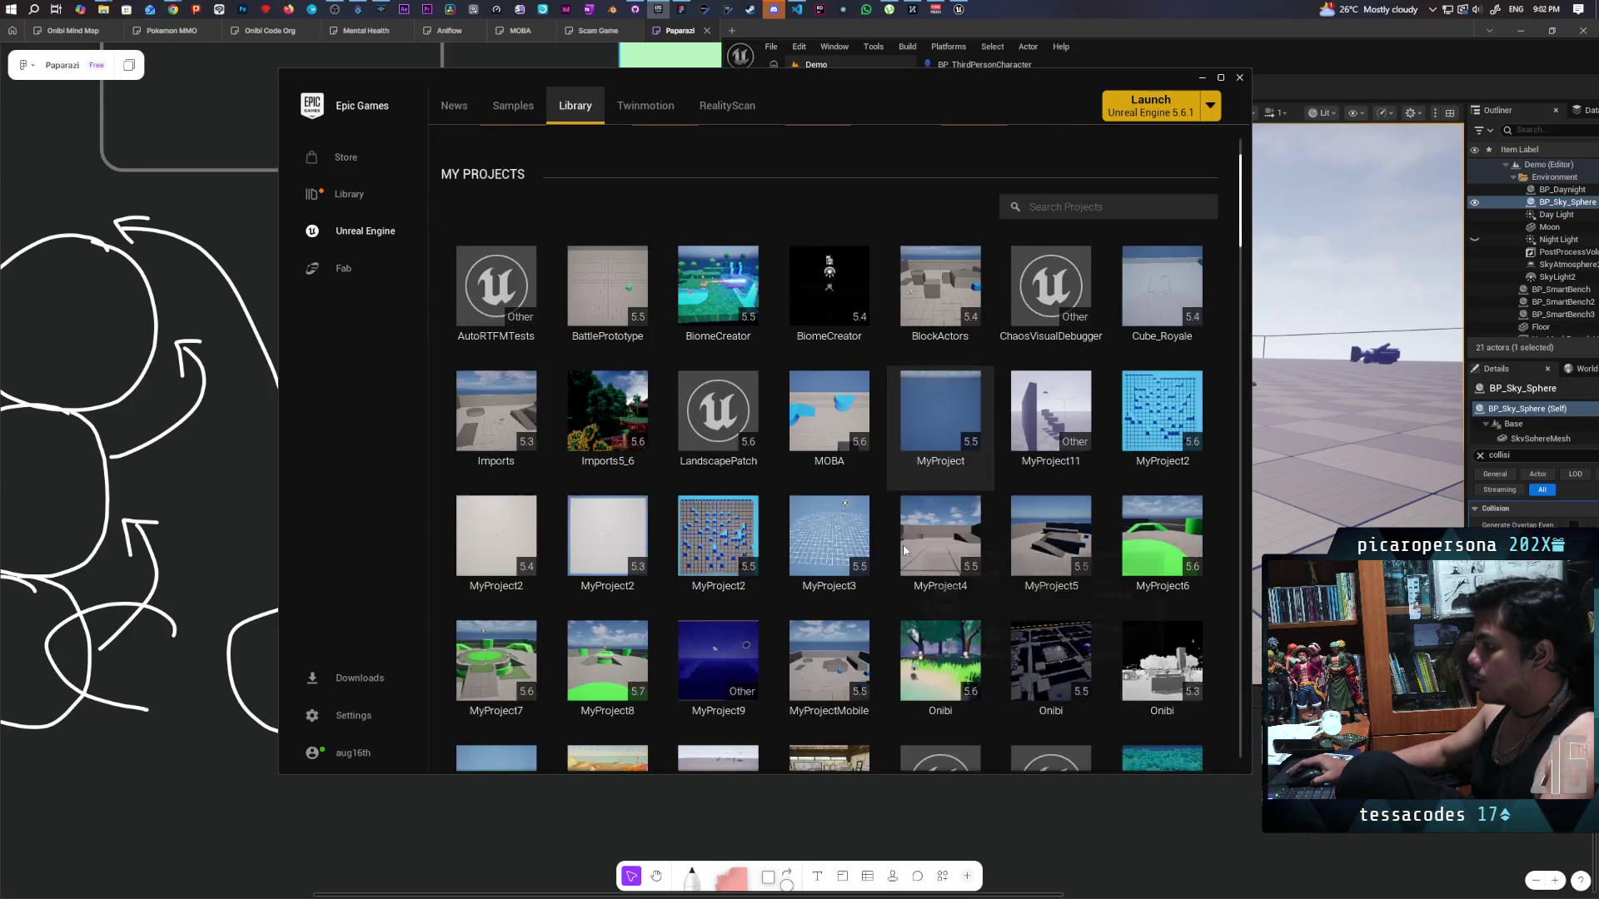
double_click(961, 550)
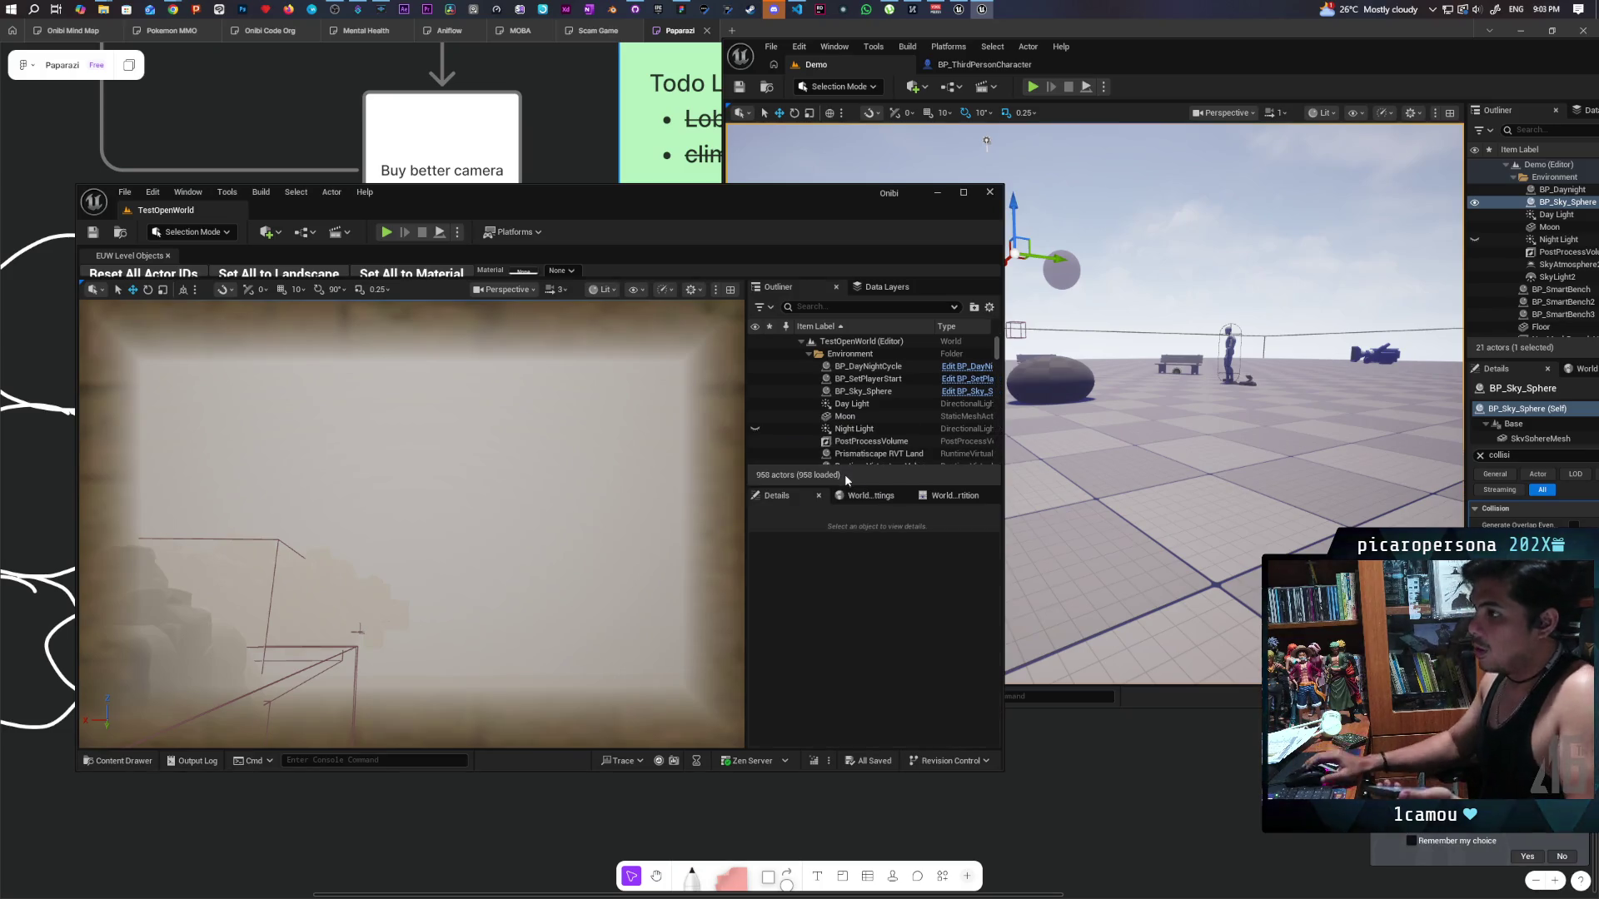
Open the TestLevel map from Content > Levels and select BP_SetPlayerStart in the Outliner.
key("ctrl+space")
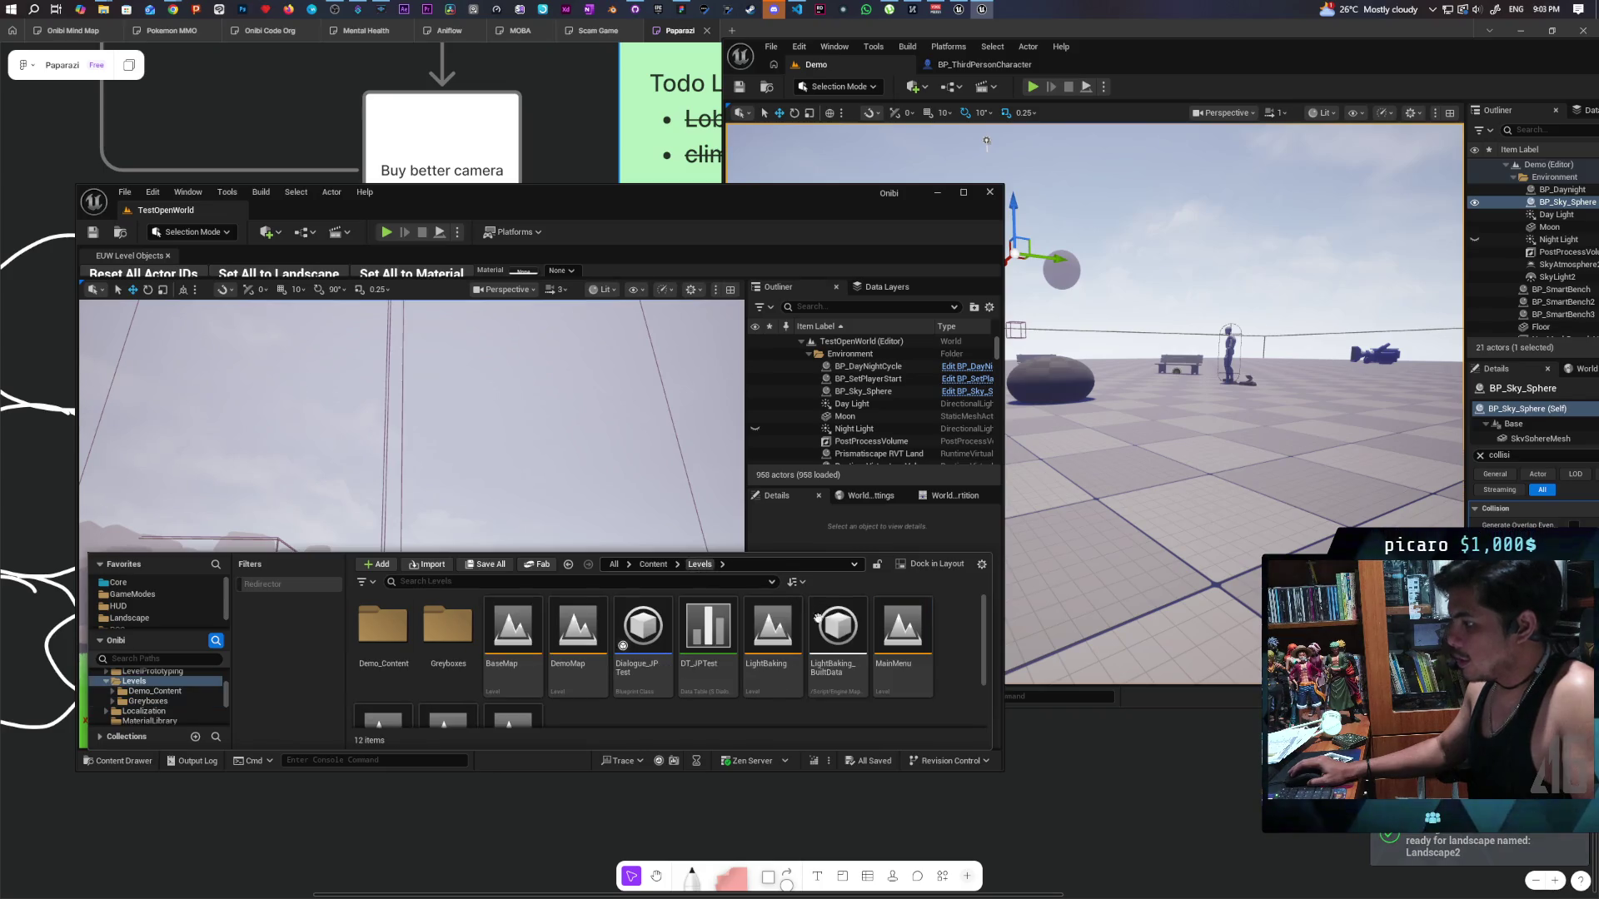
left_click(699, 565)
scroll(564, 698, "down", 2)
double_click(526, 673)
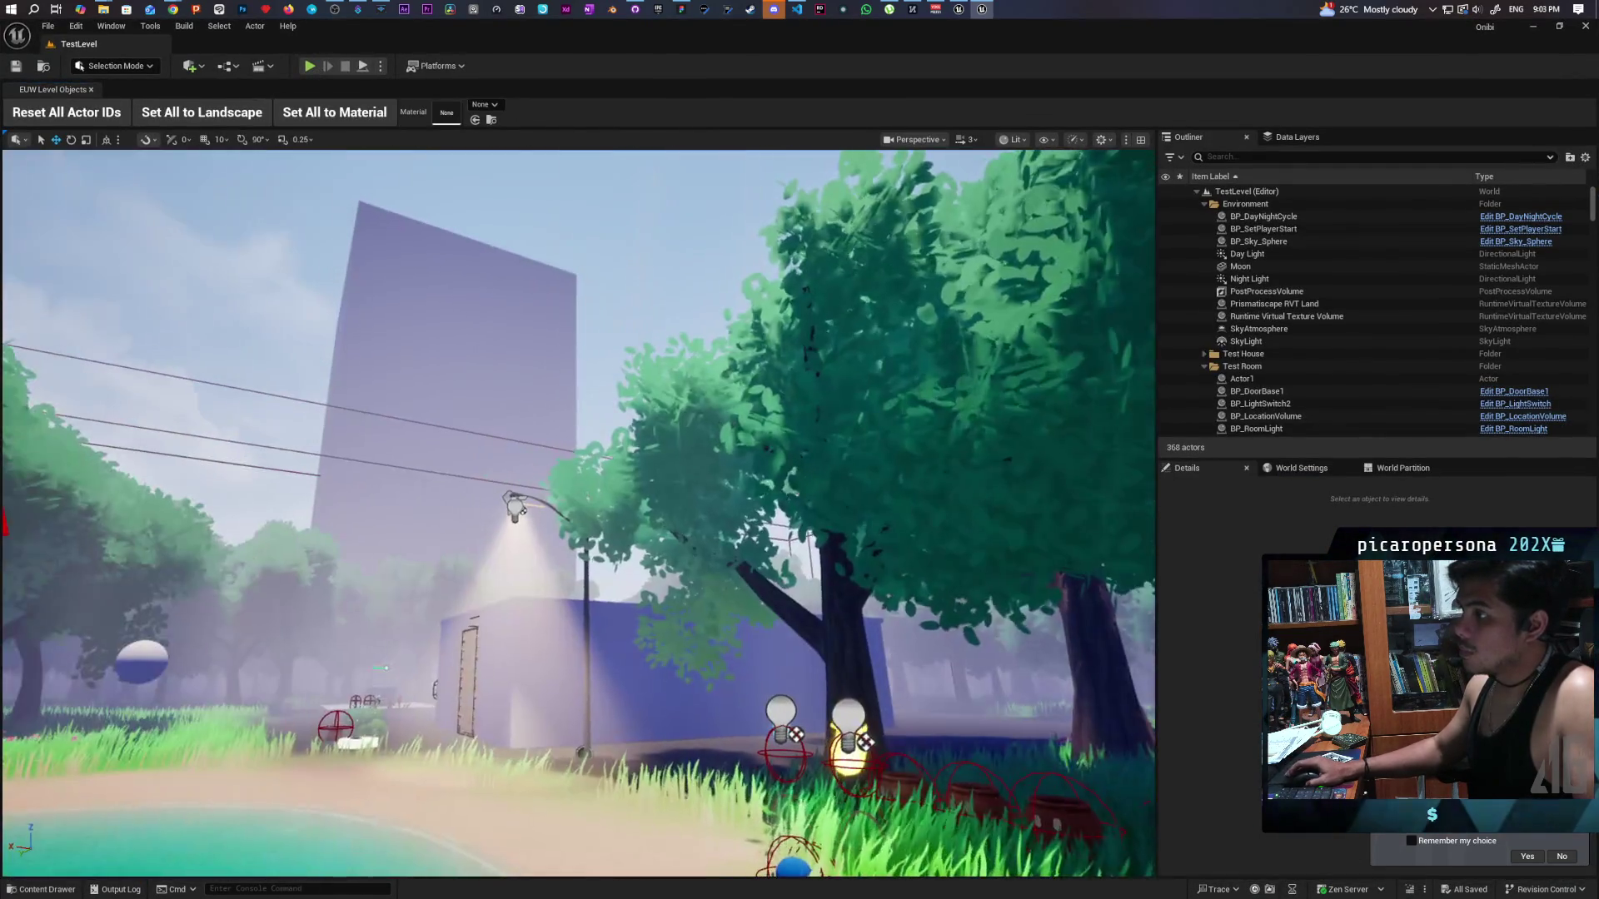
left_click(1282, 242)
left_click(1289, 229)
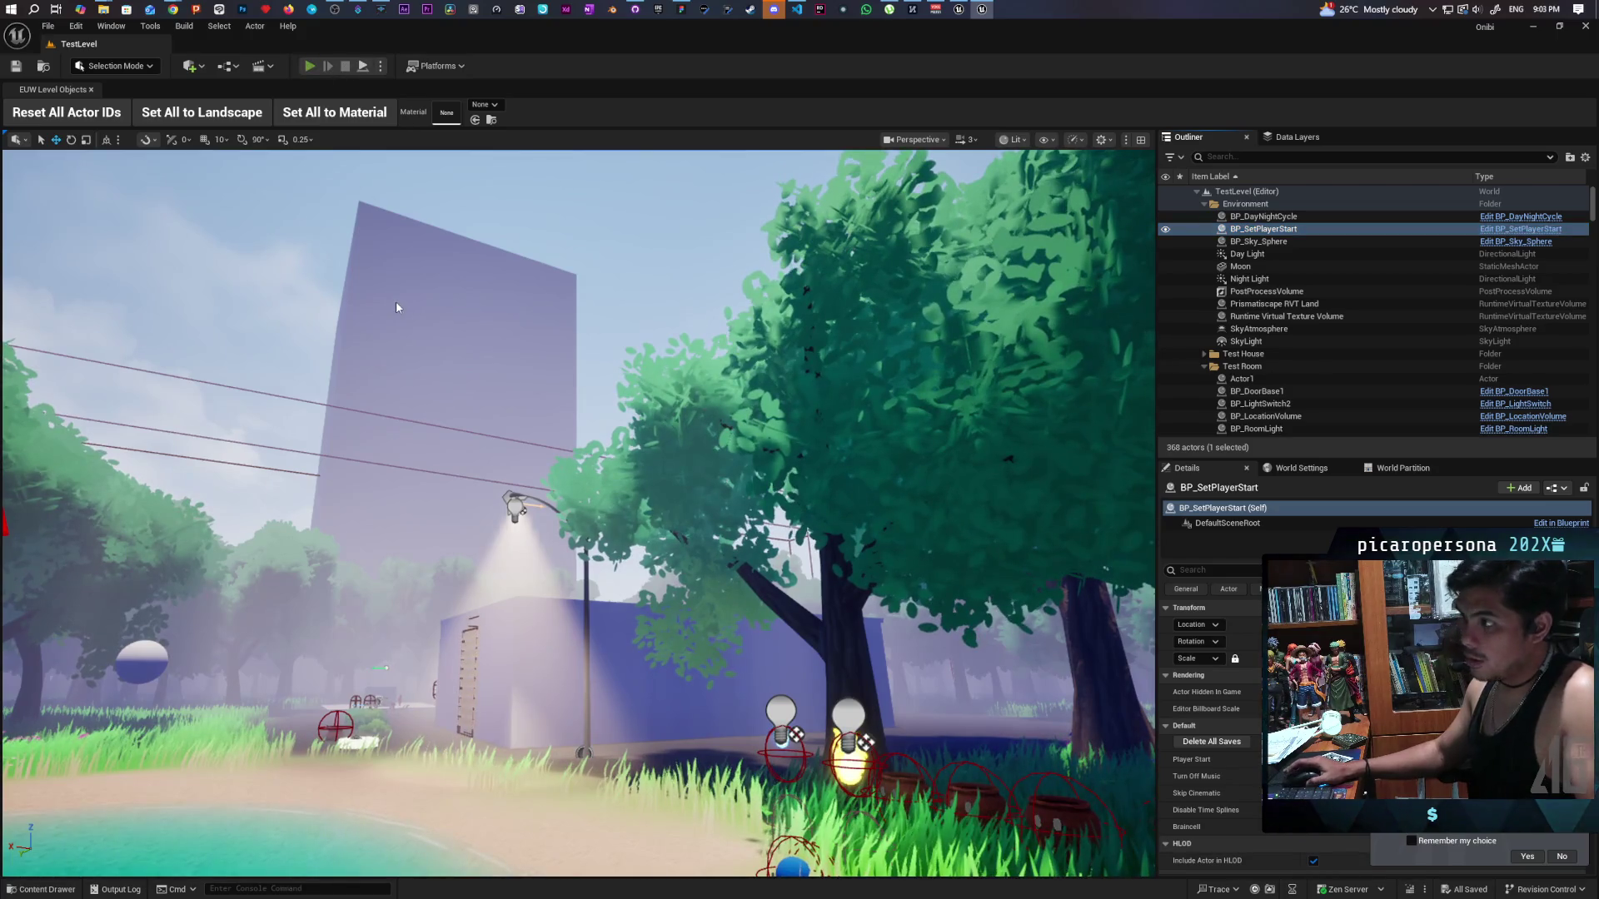
Start Play-In-Editor and walk the character past the blue house and pond along the dirt path.
key("alt+p")
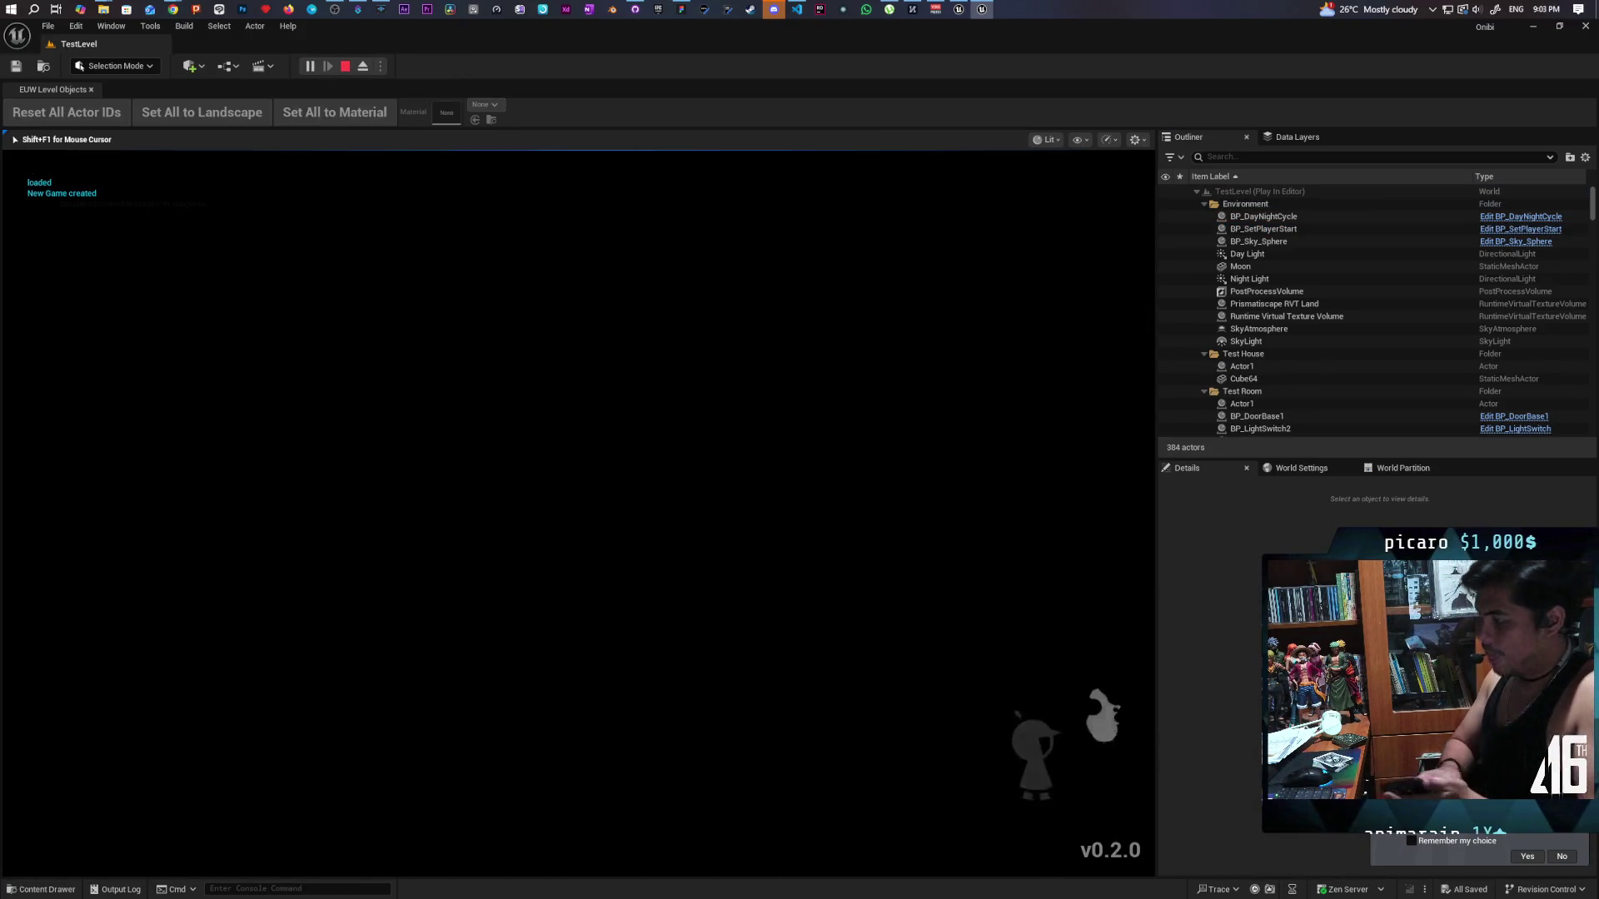
key("w")
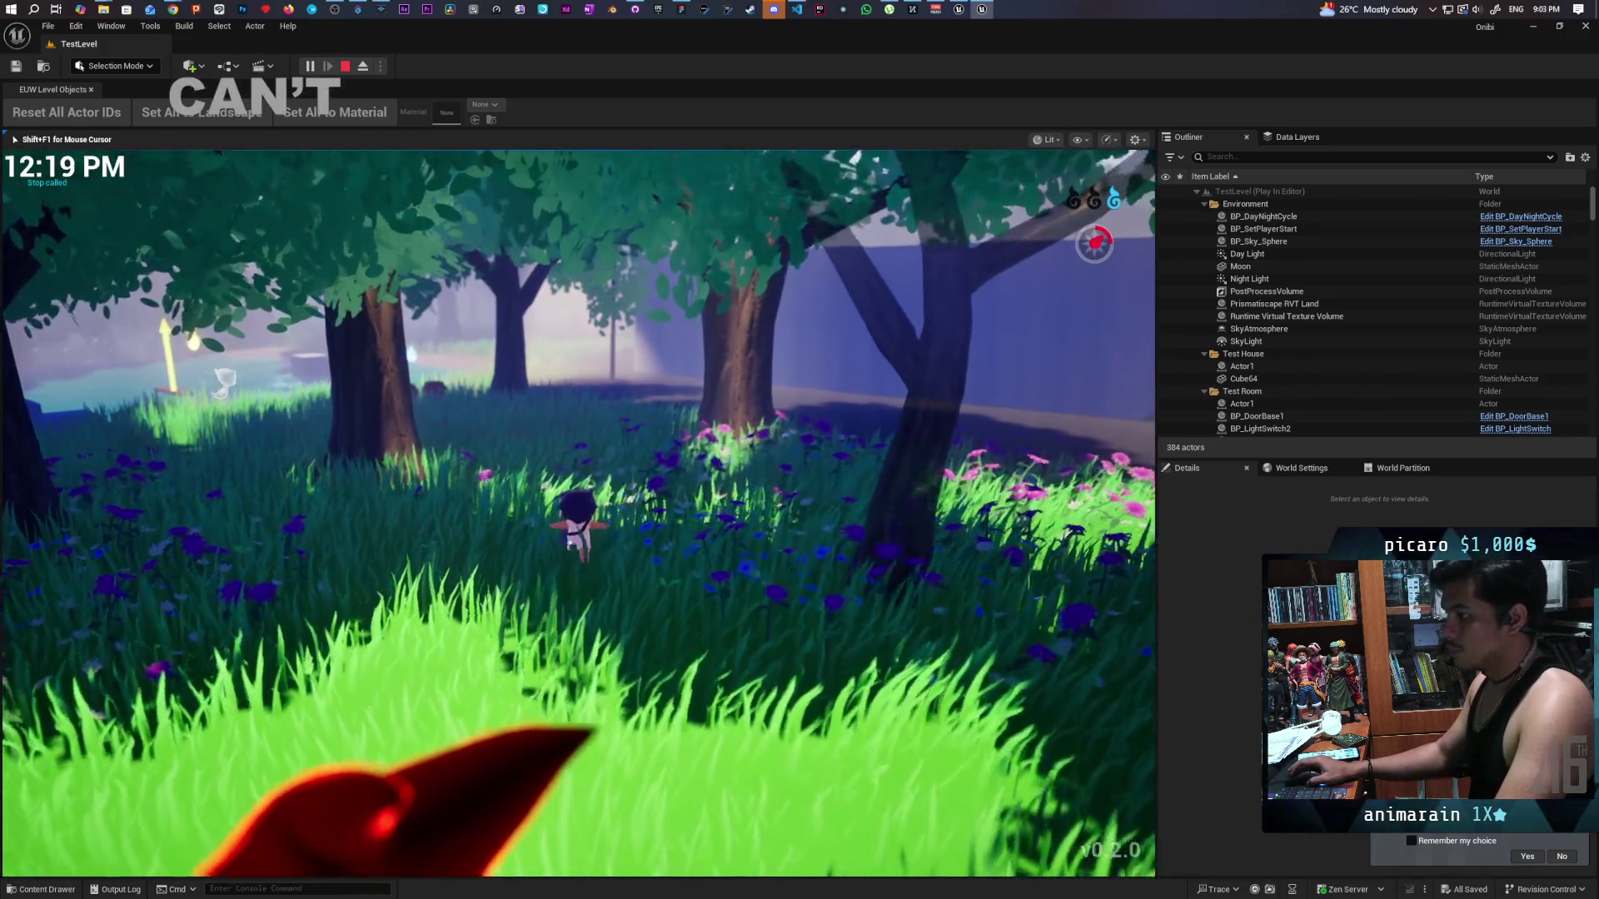
key("w")
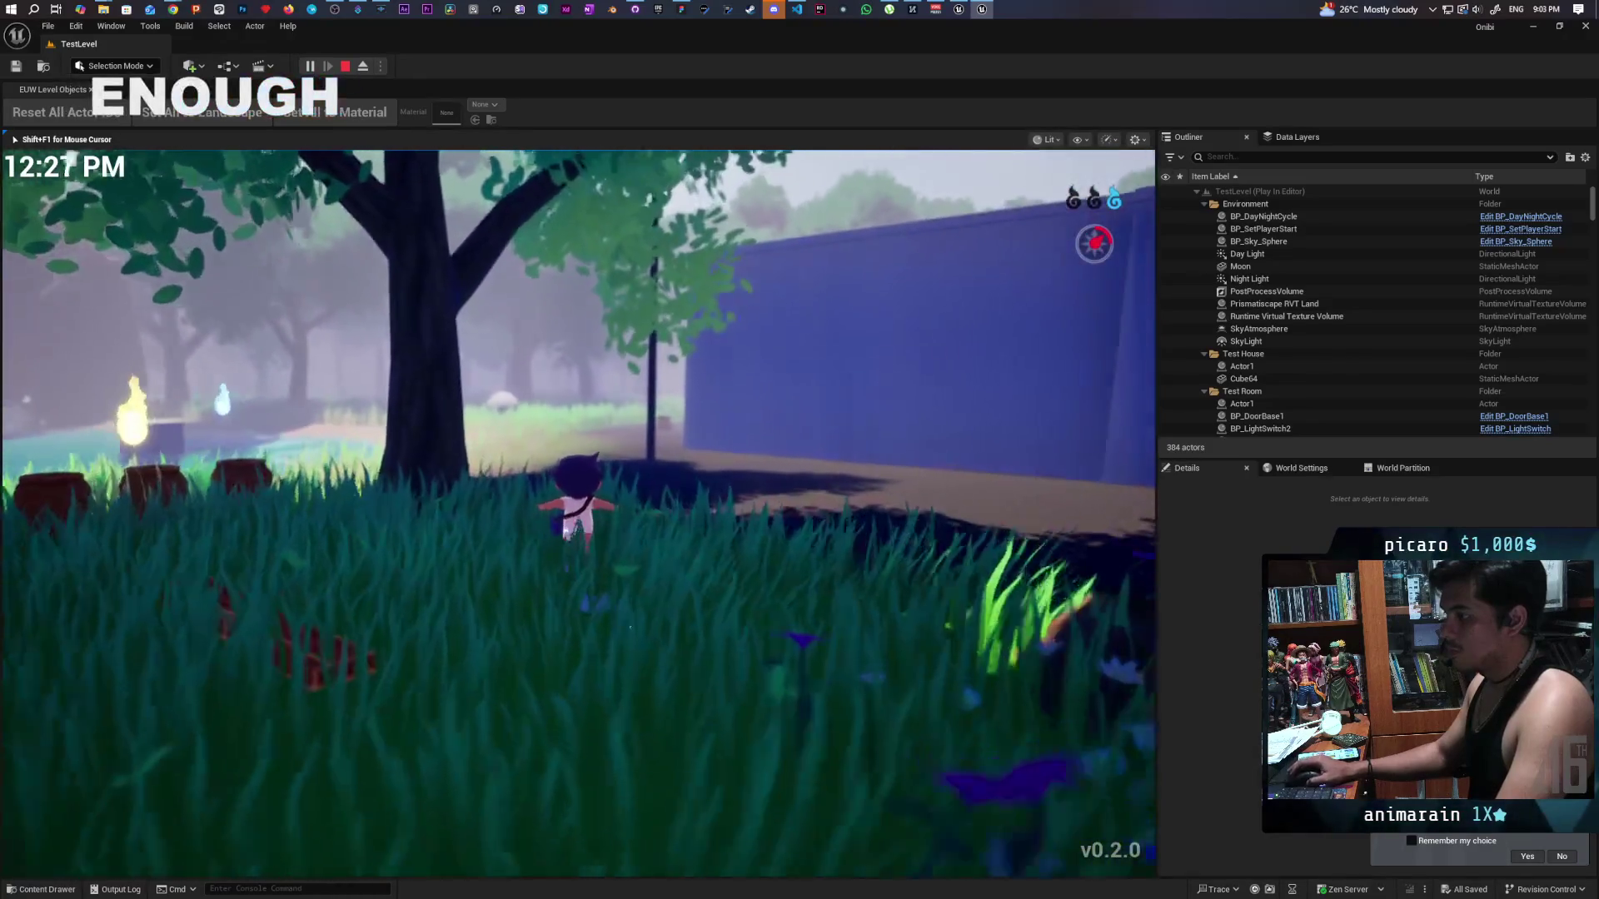
key("w")
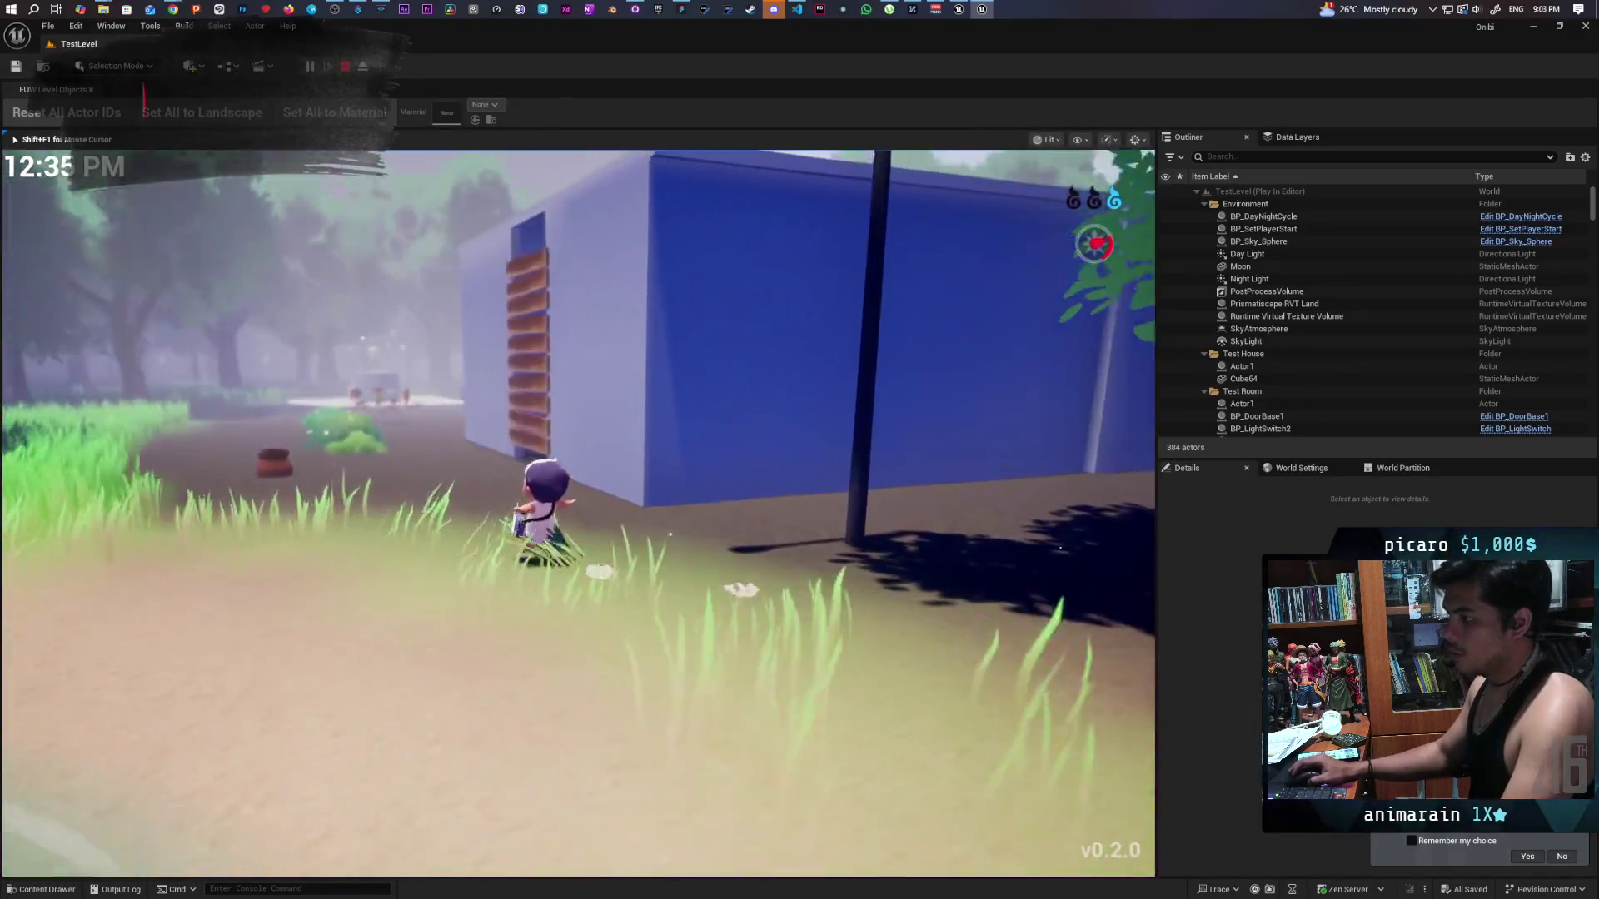
key("w")
key("w")
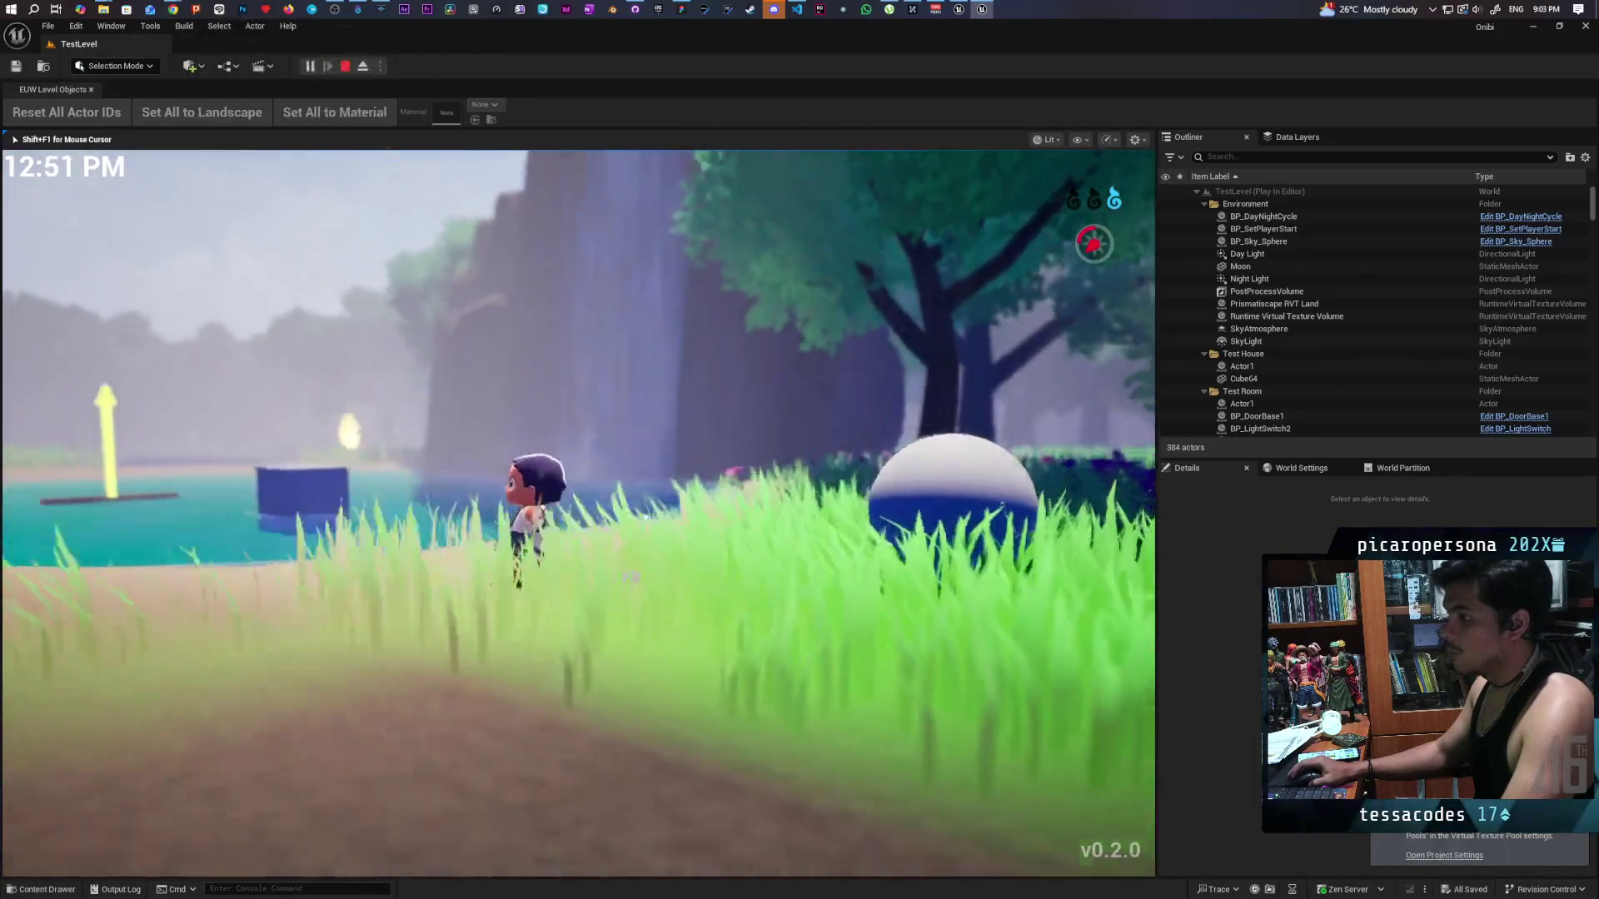
key("w")
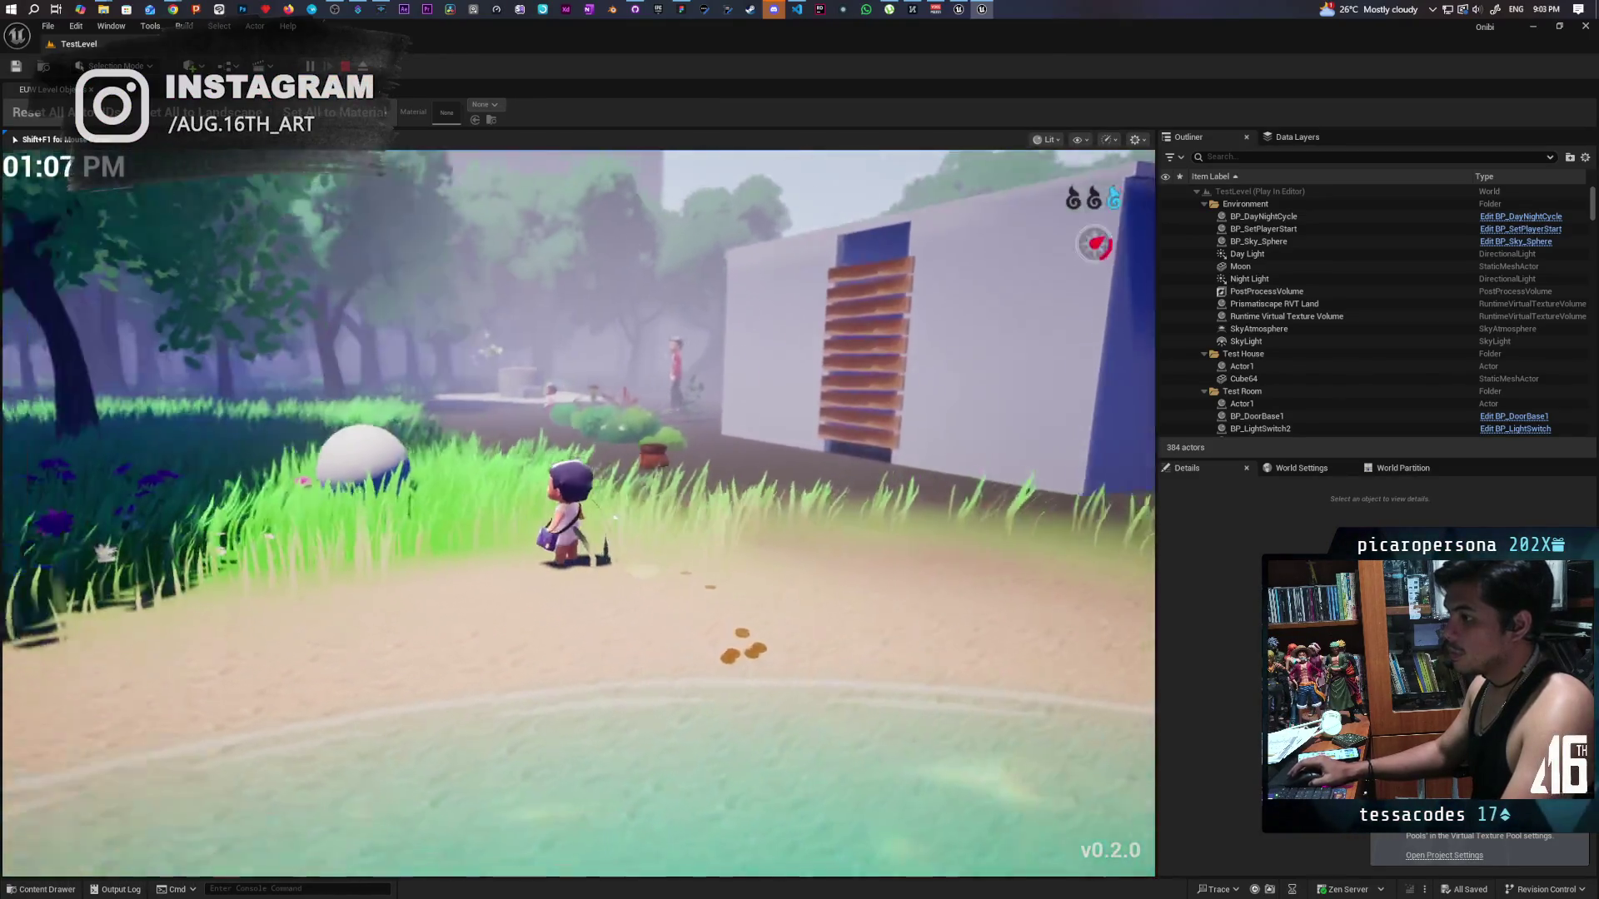
key("w")
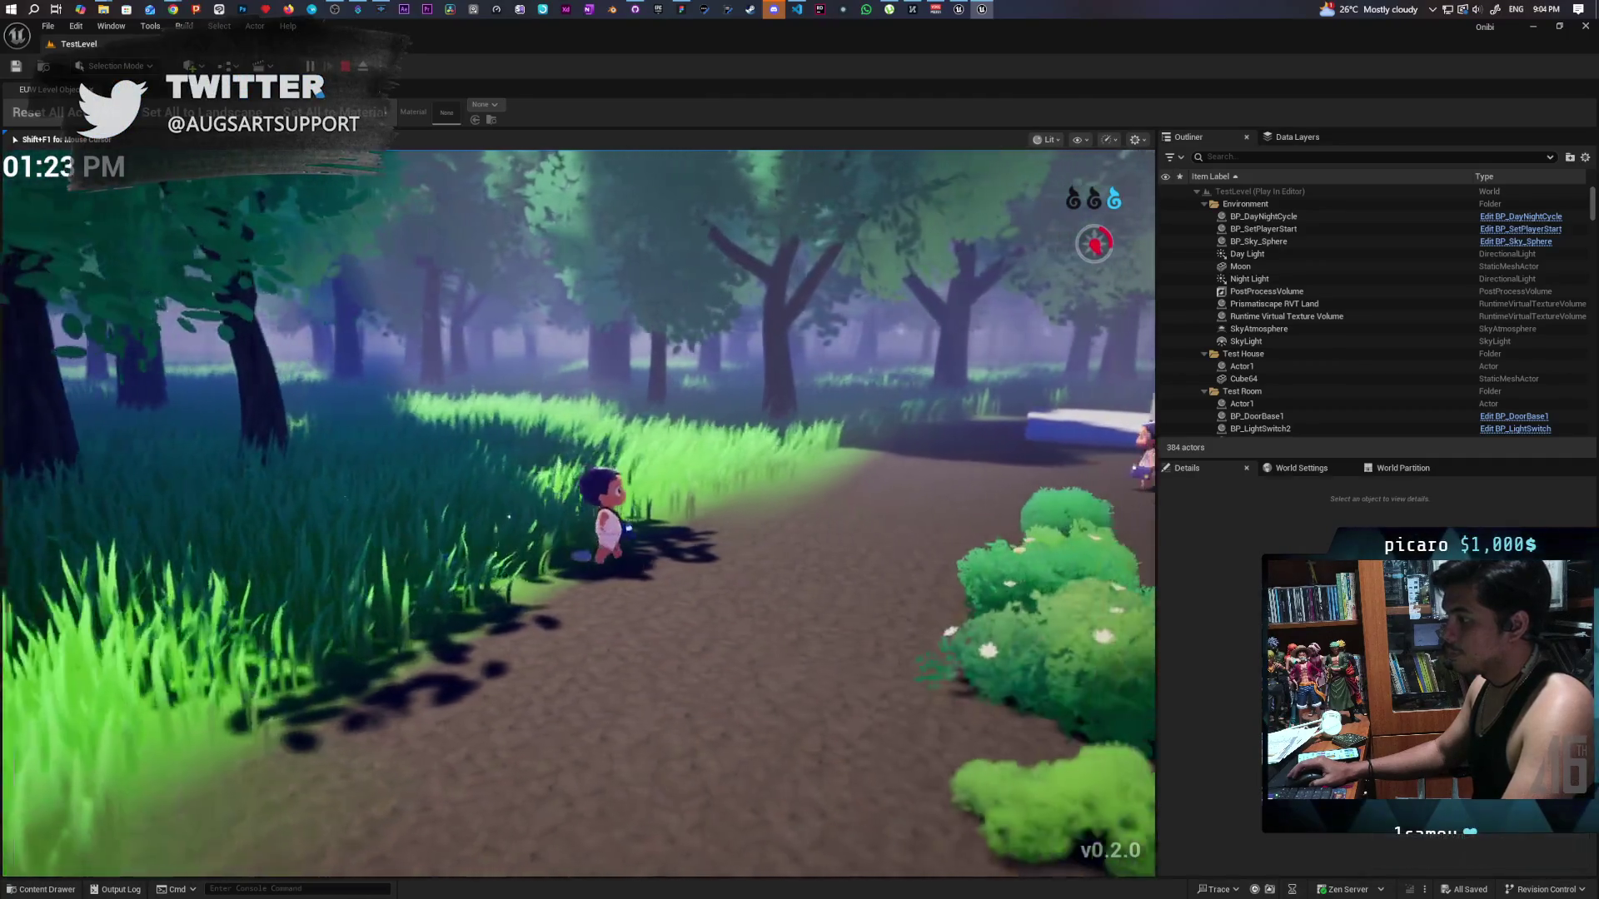
key("w")
key("w")
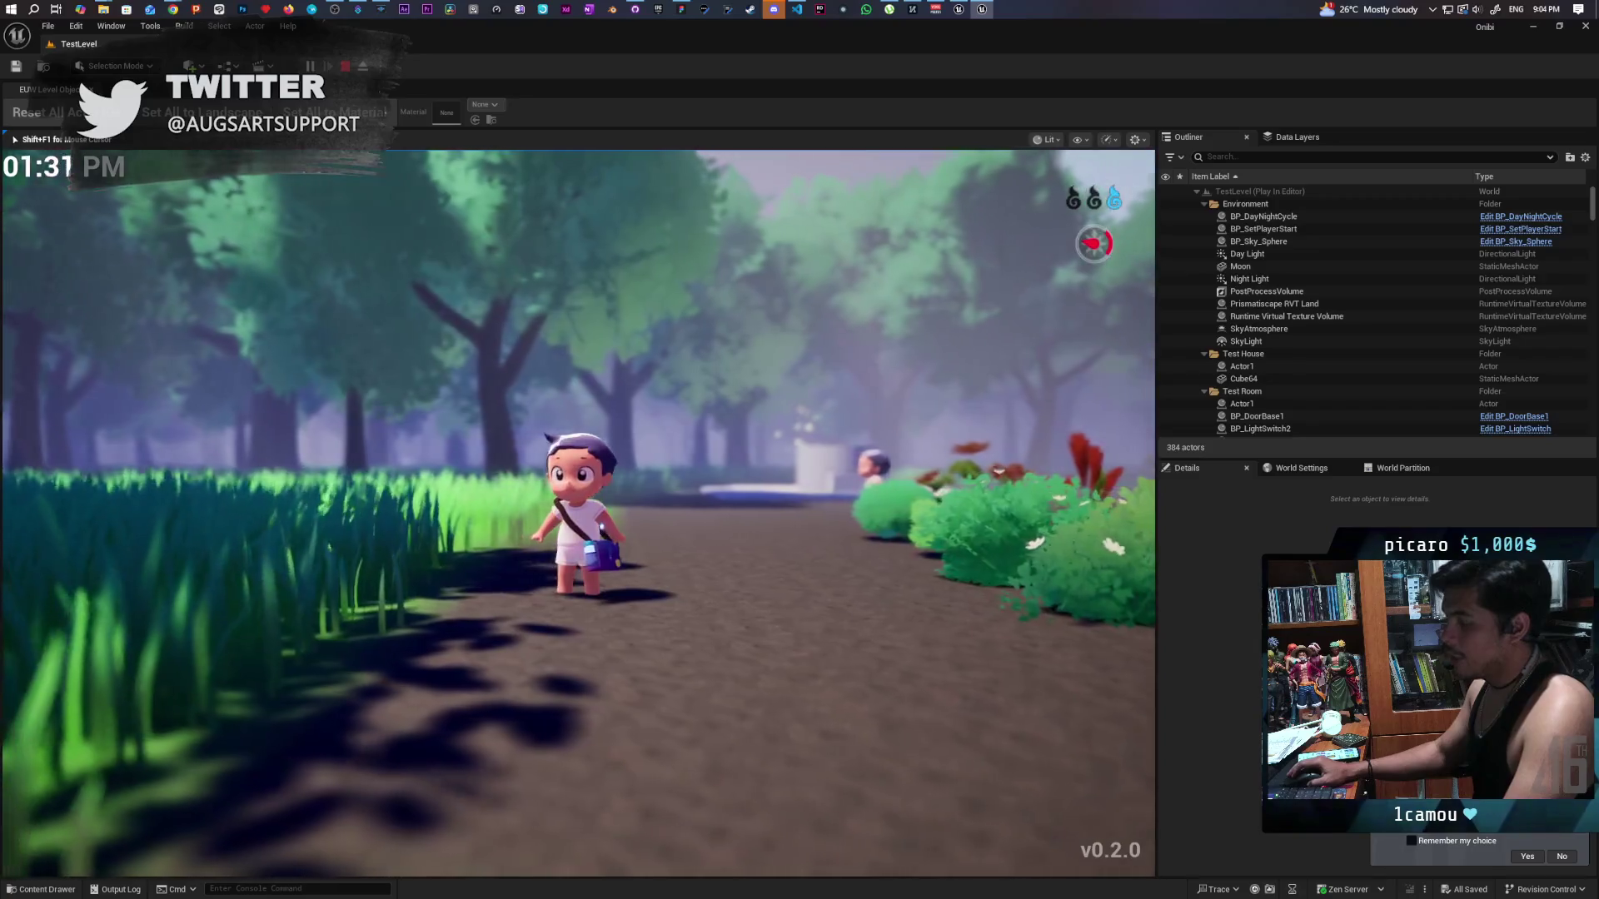
key("w")
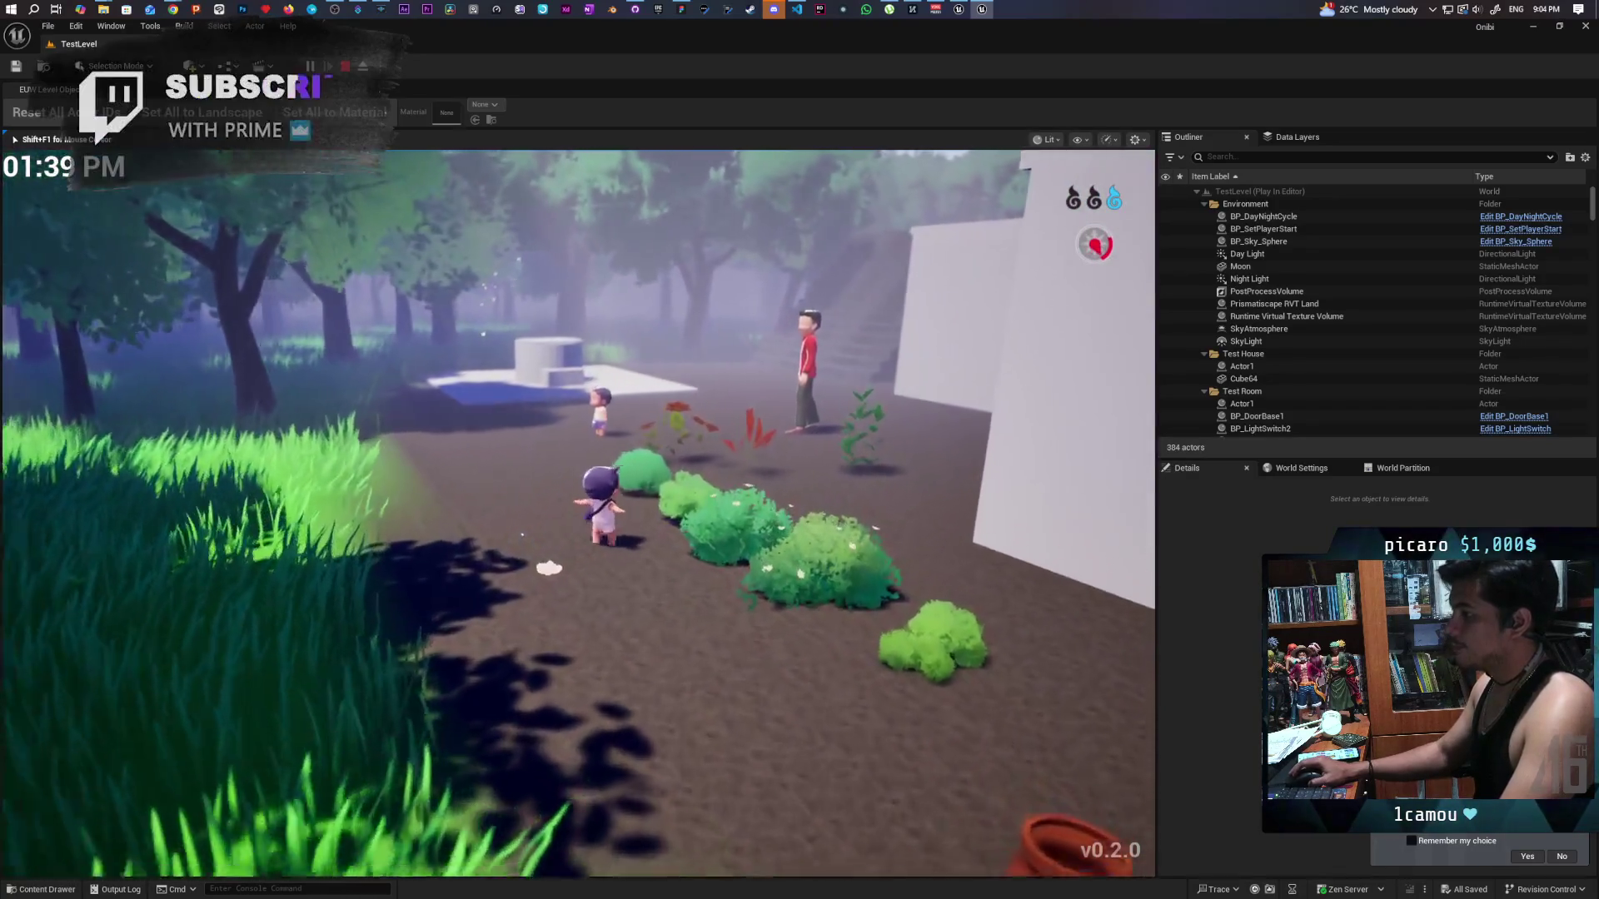
key("w")
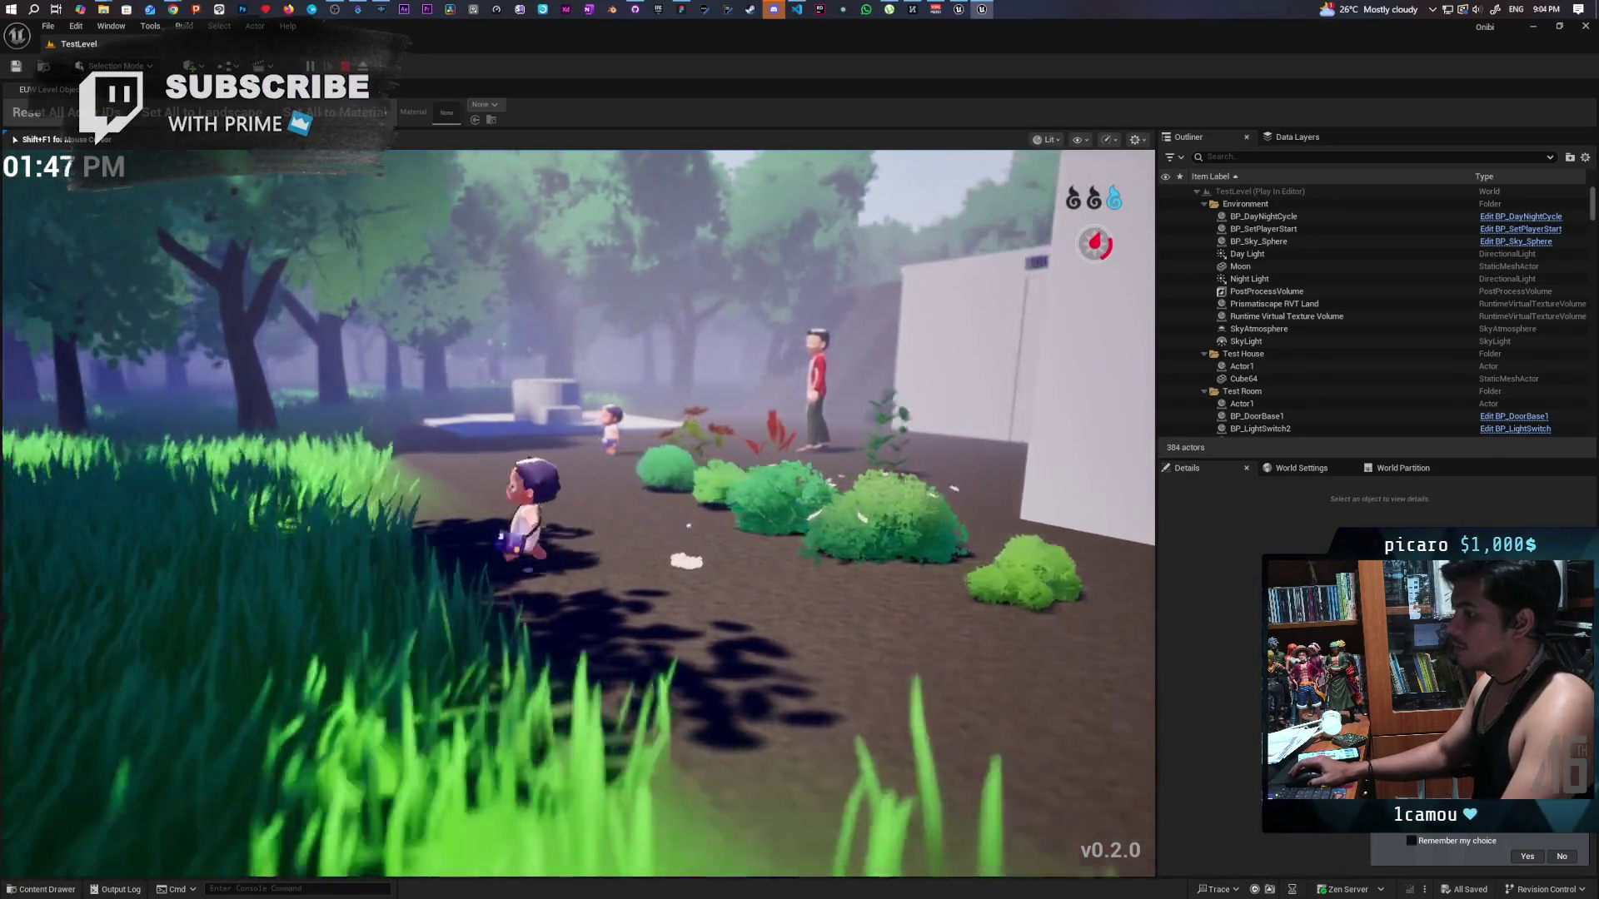
key("w")
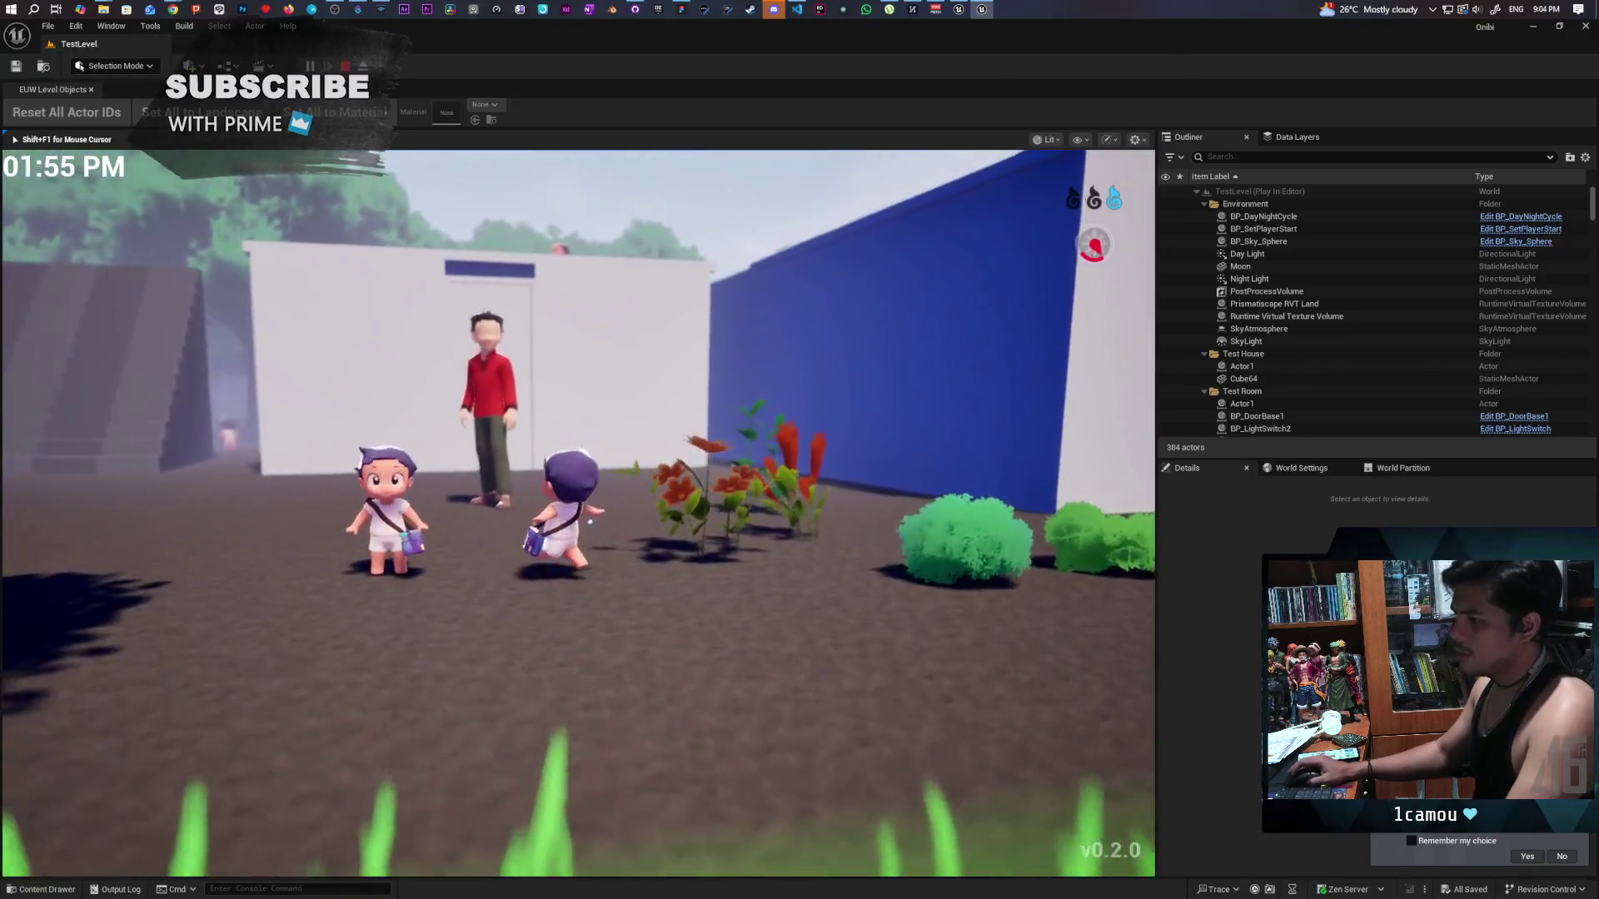
Walk the character past the flowers up to the house and into the blue doorway.
key("s")
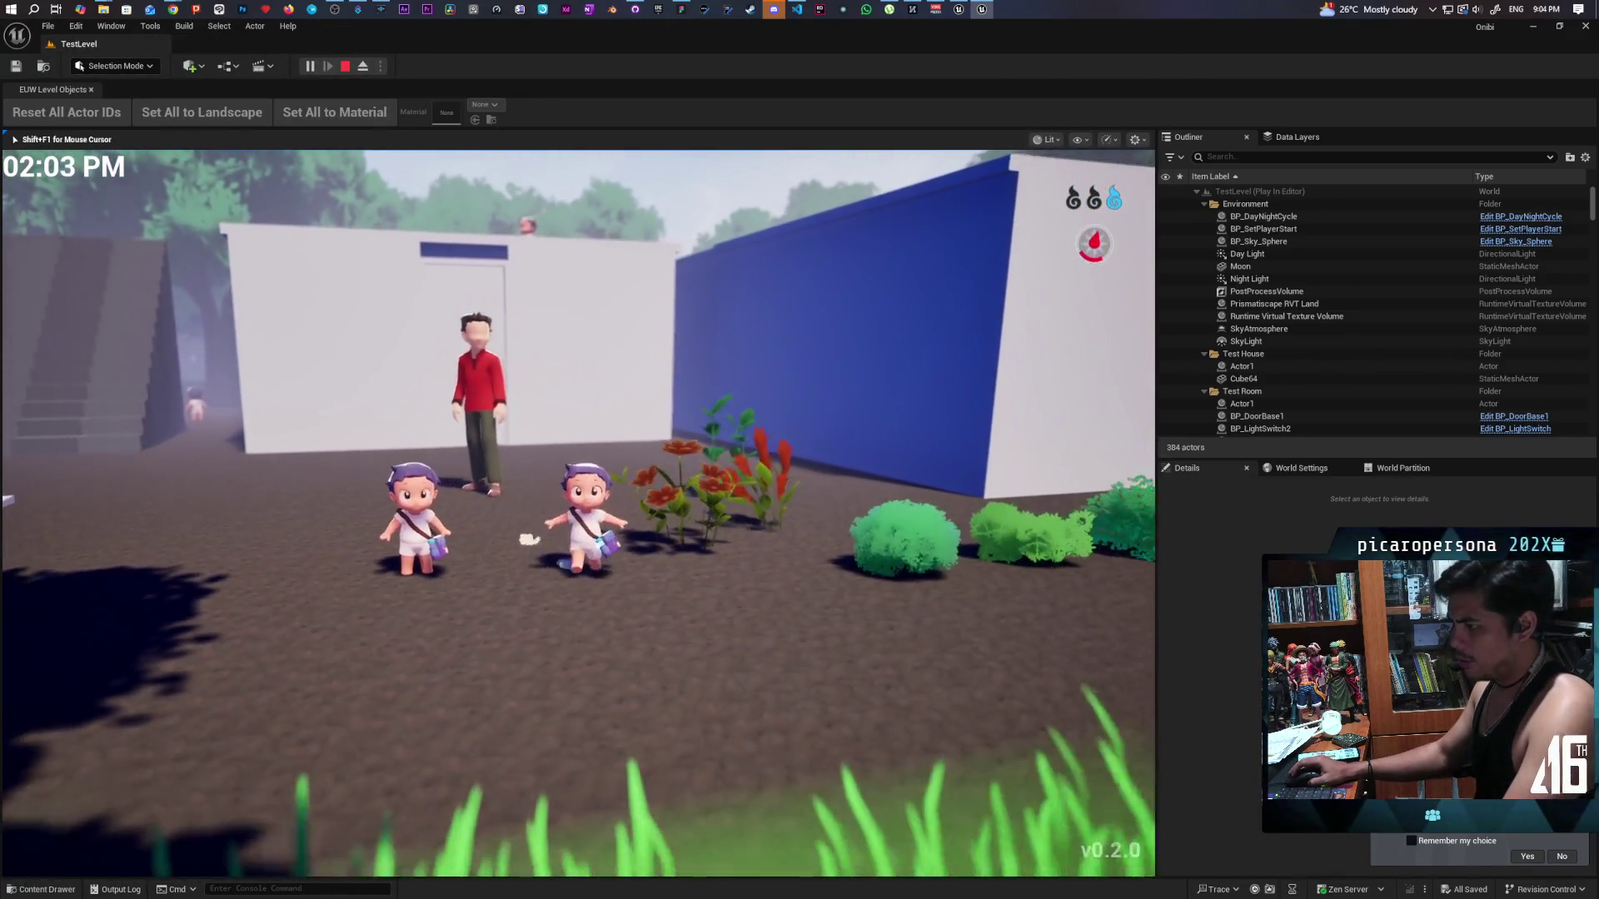
key("w")
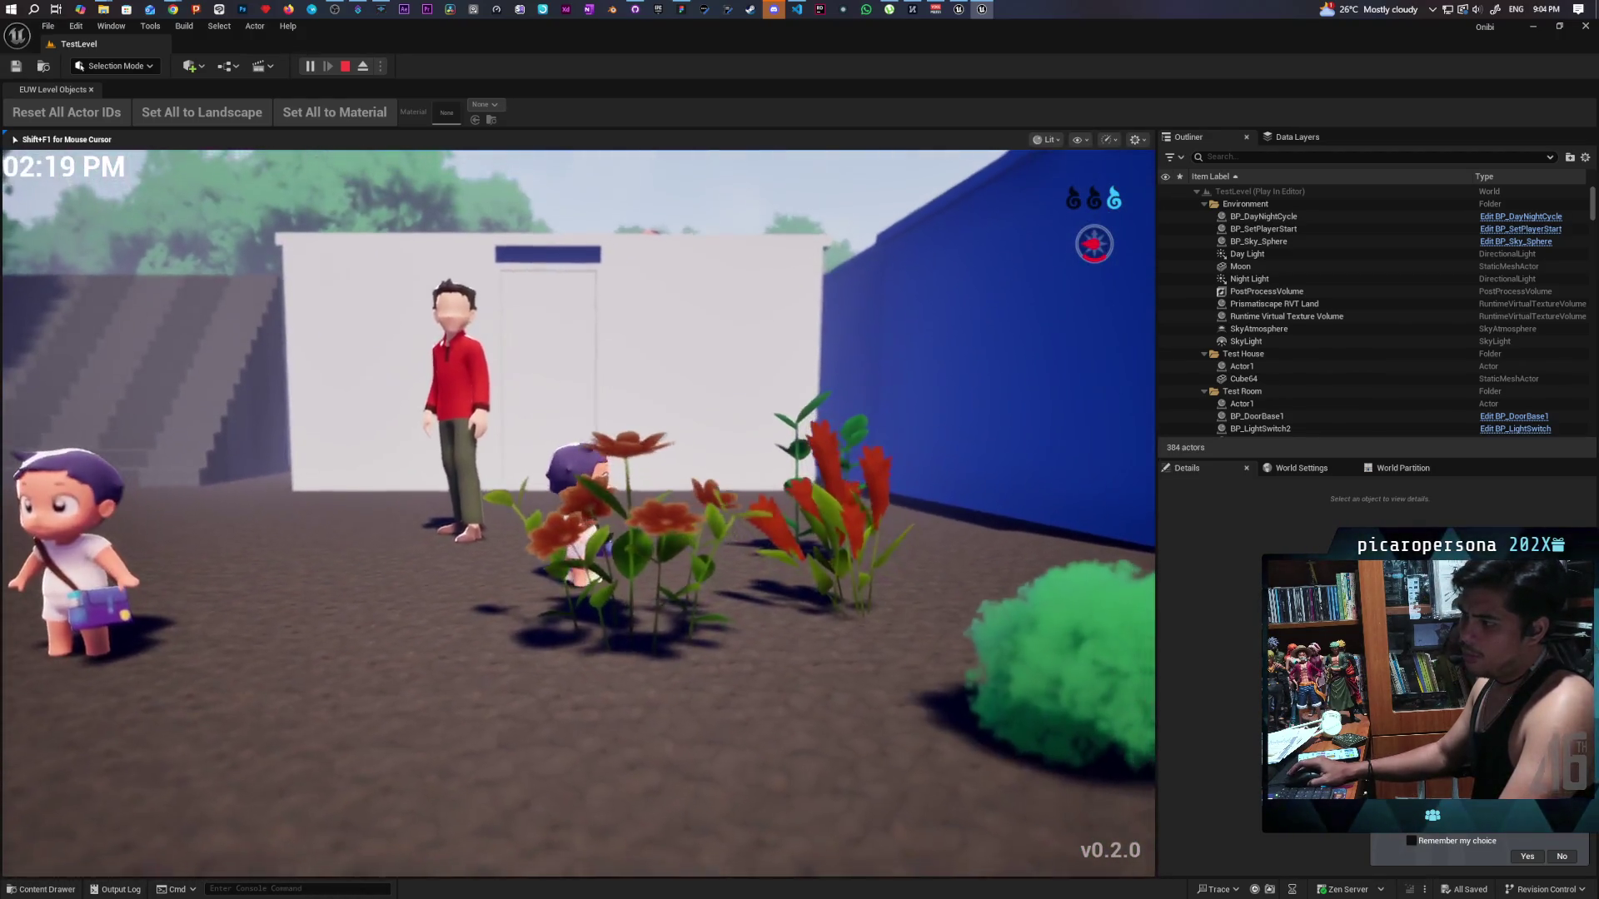
key("s")
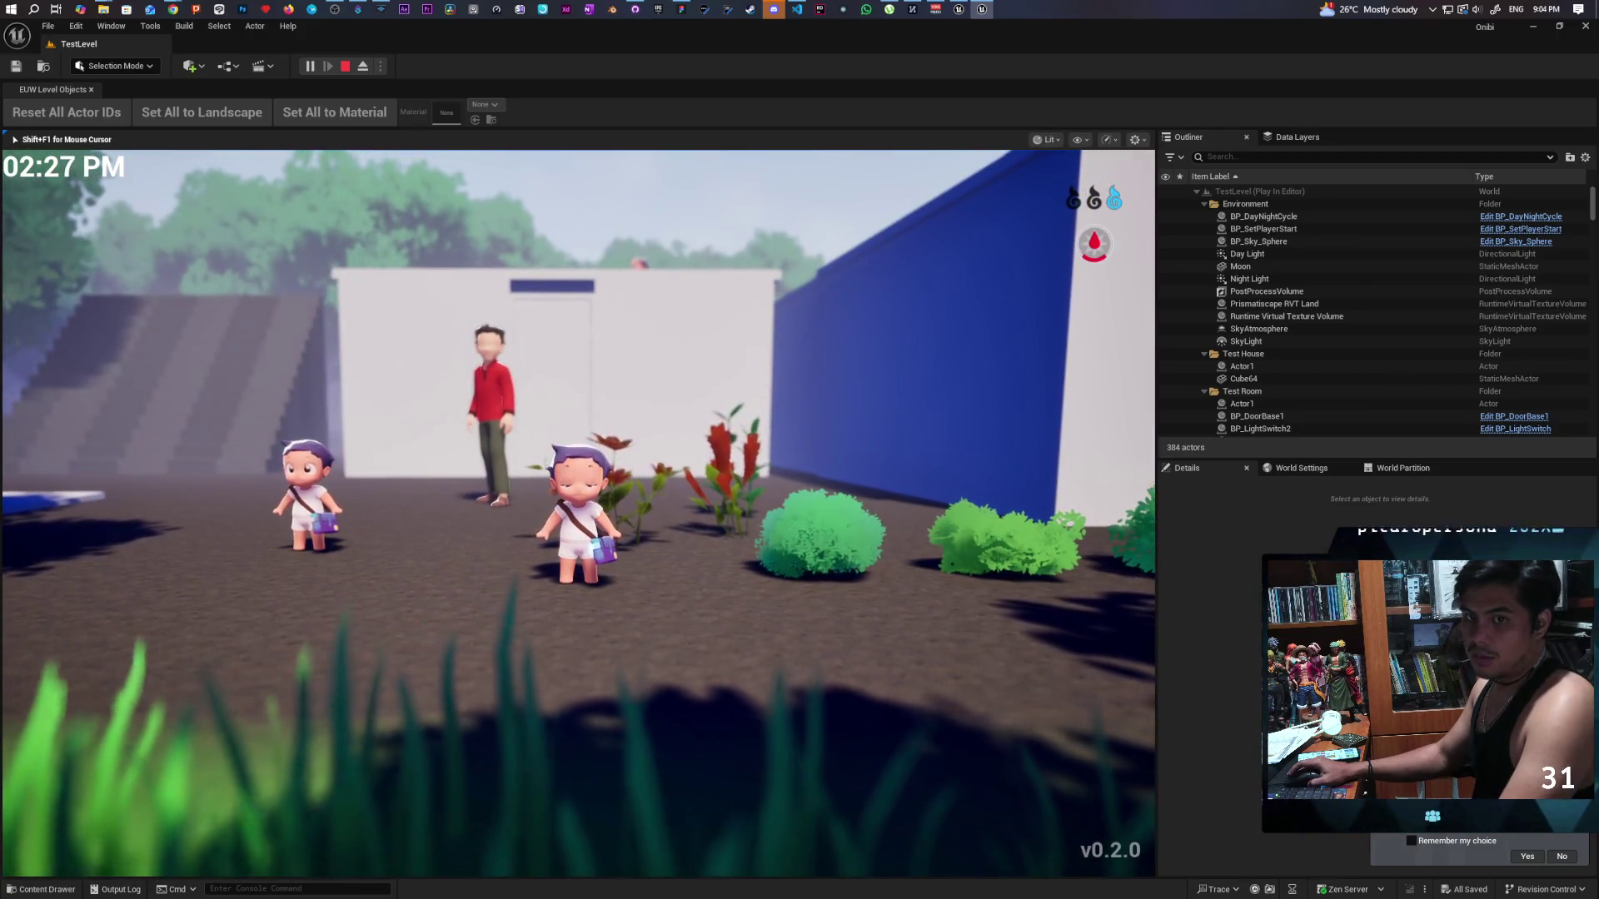
key("a")
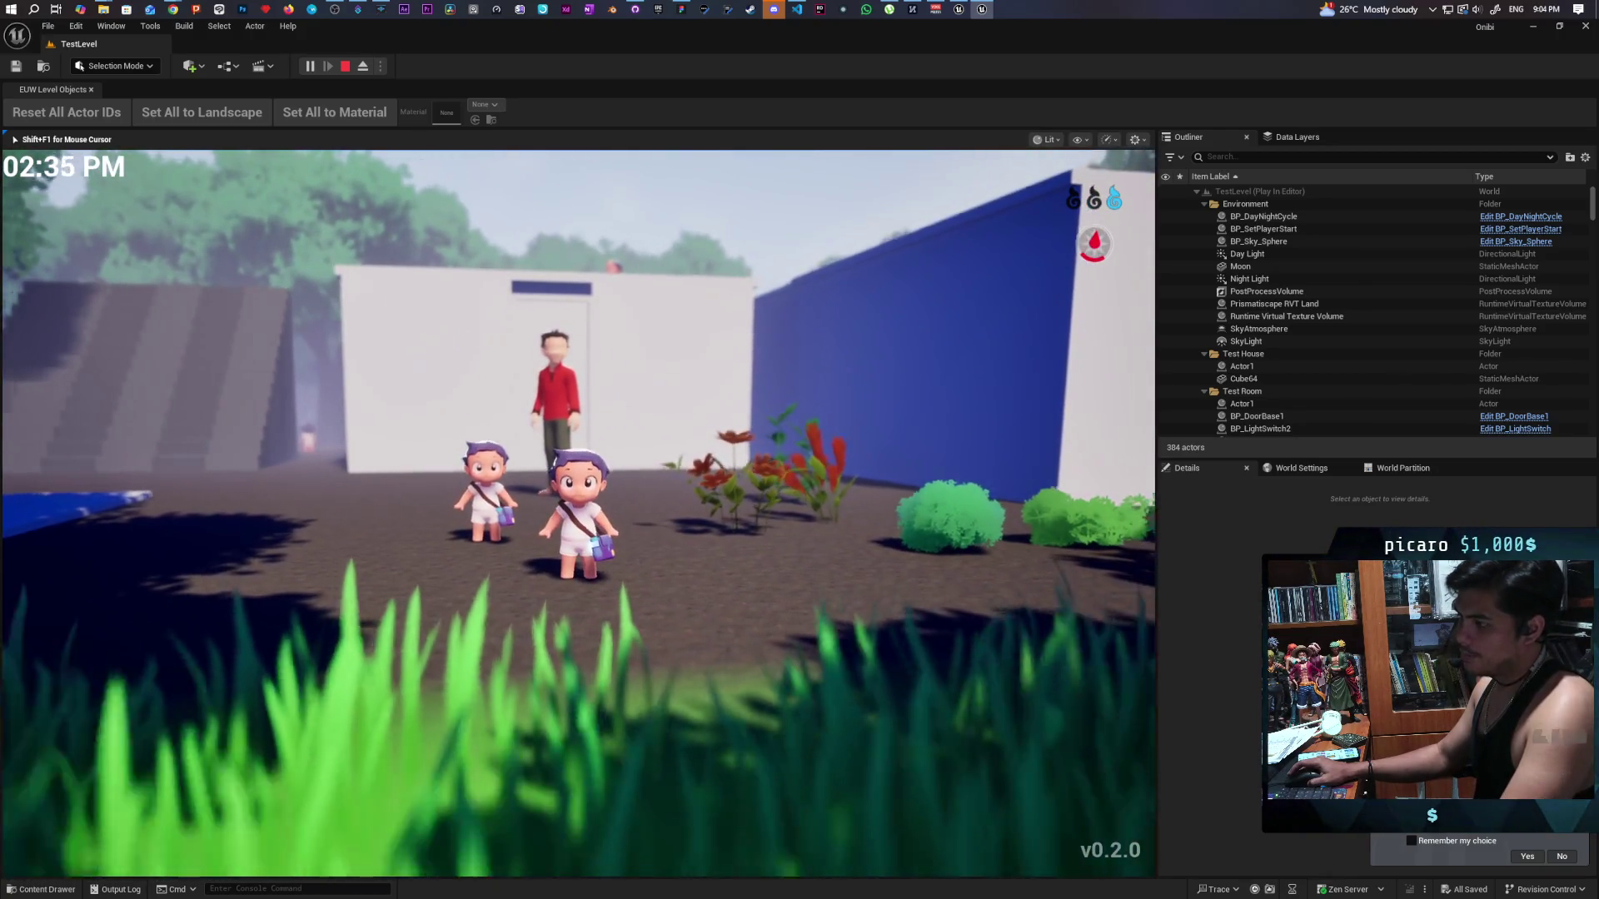
key("w")
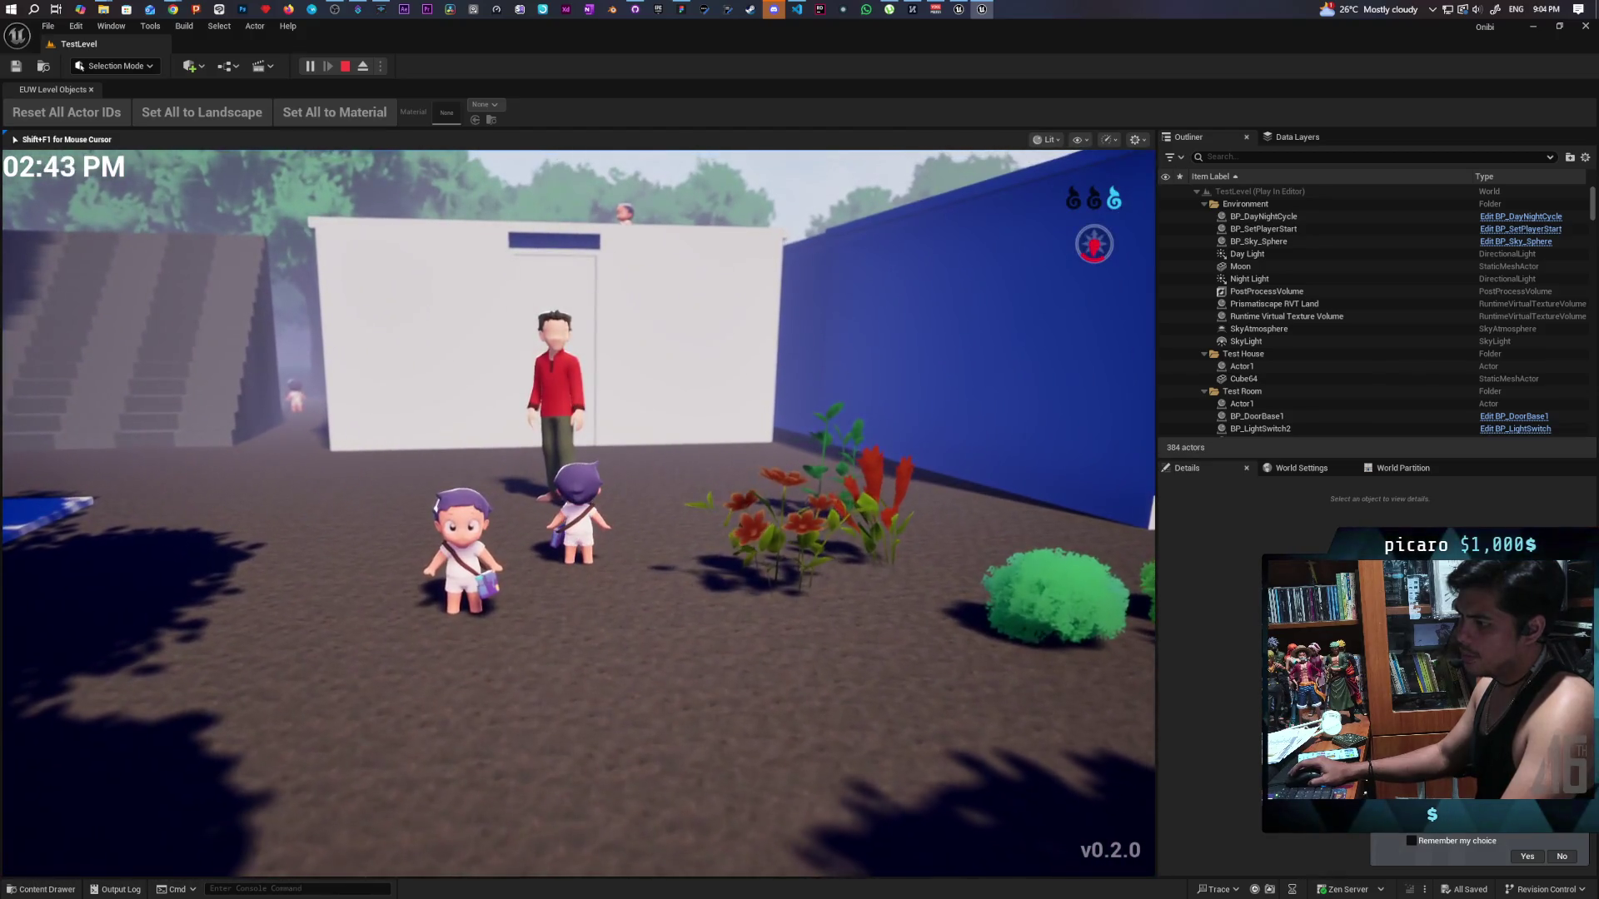
key("w")
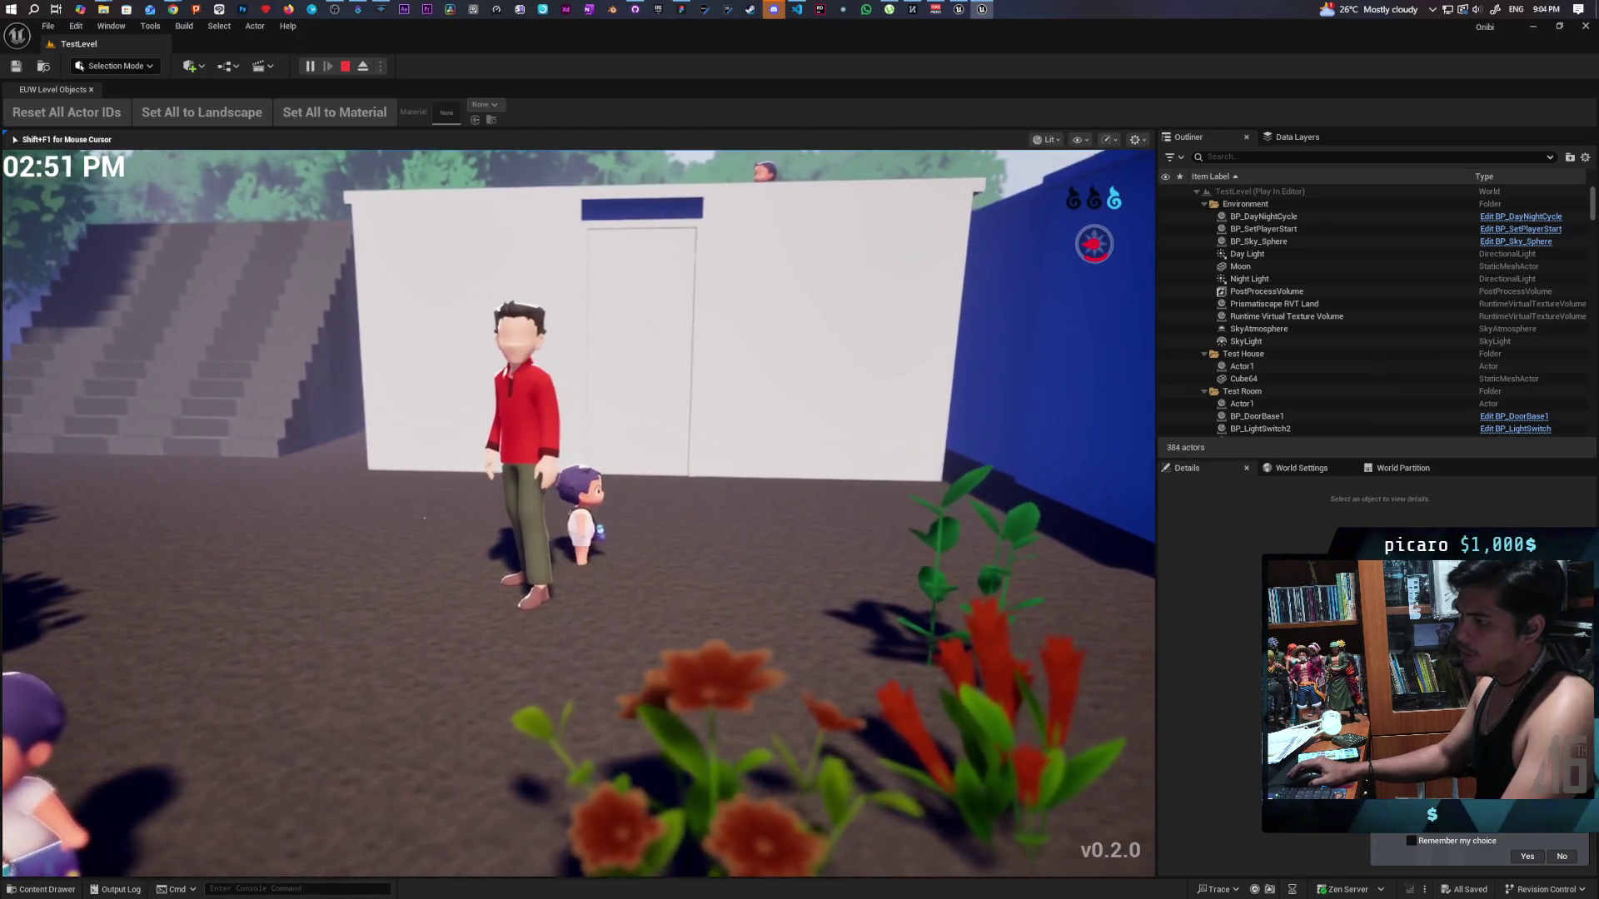
key("w")
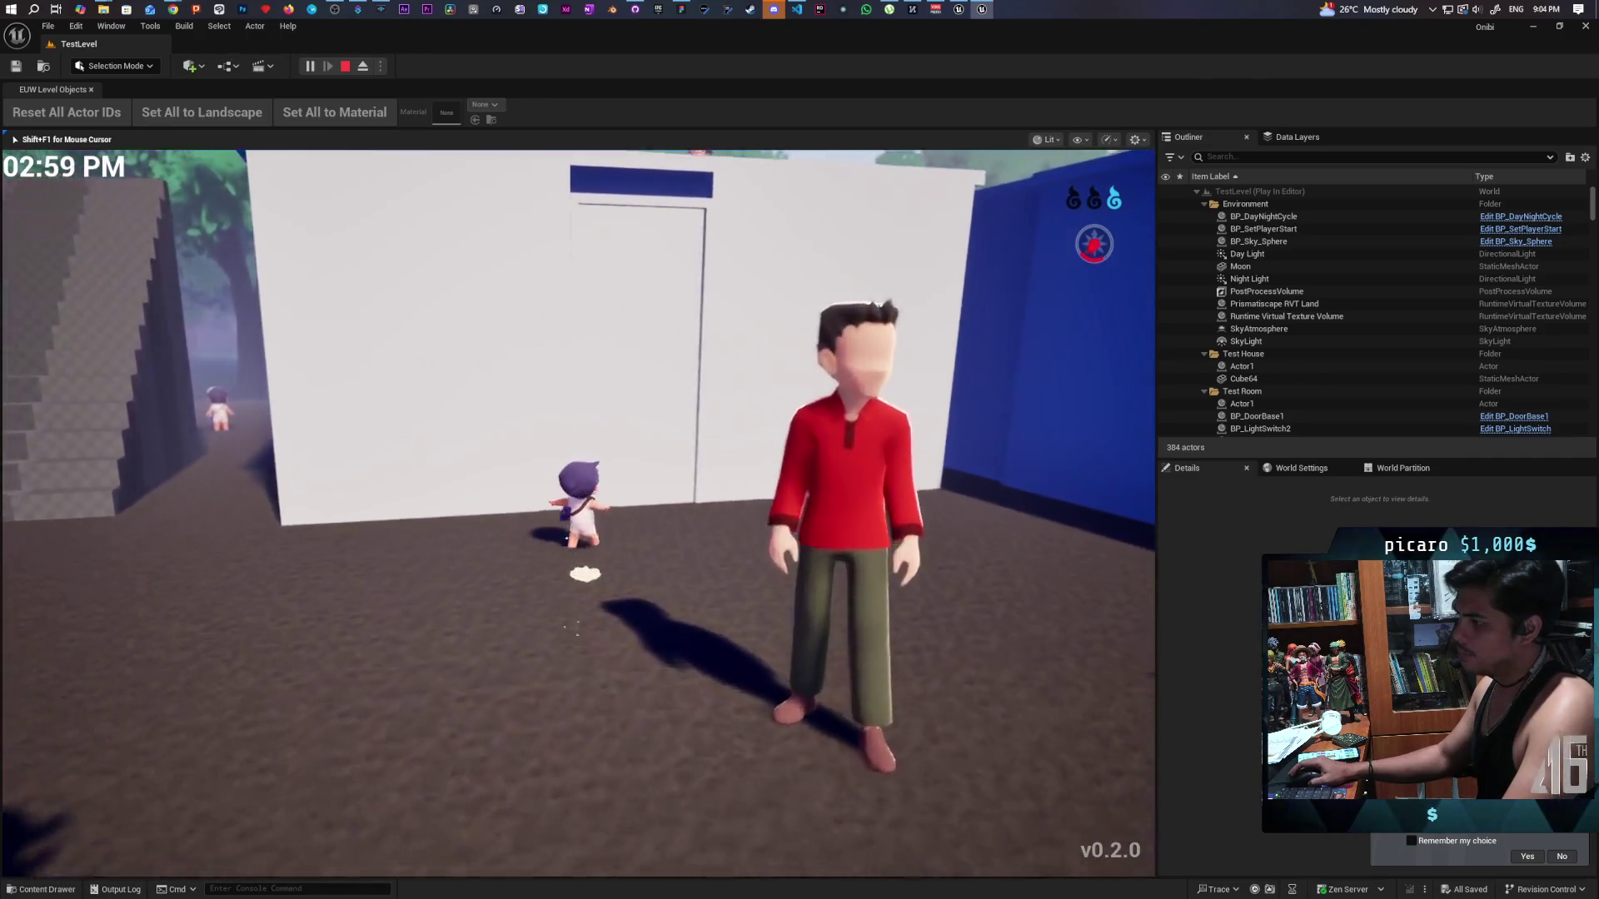
key("w")
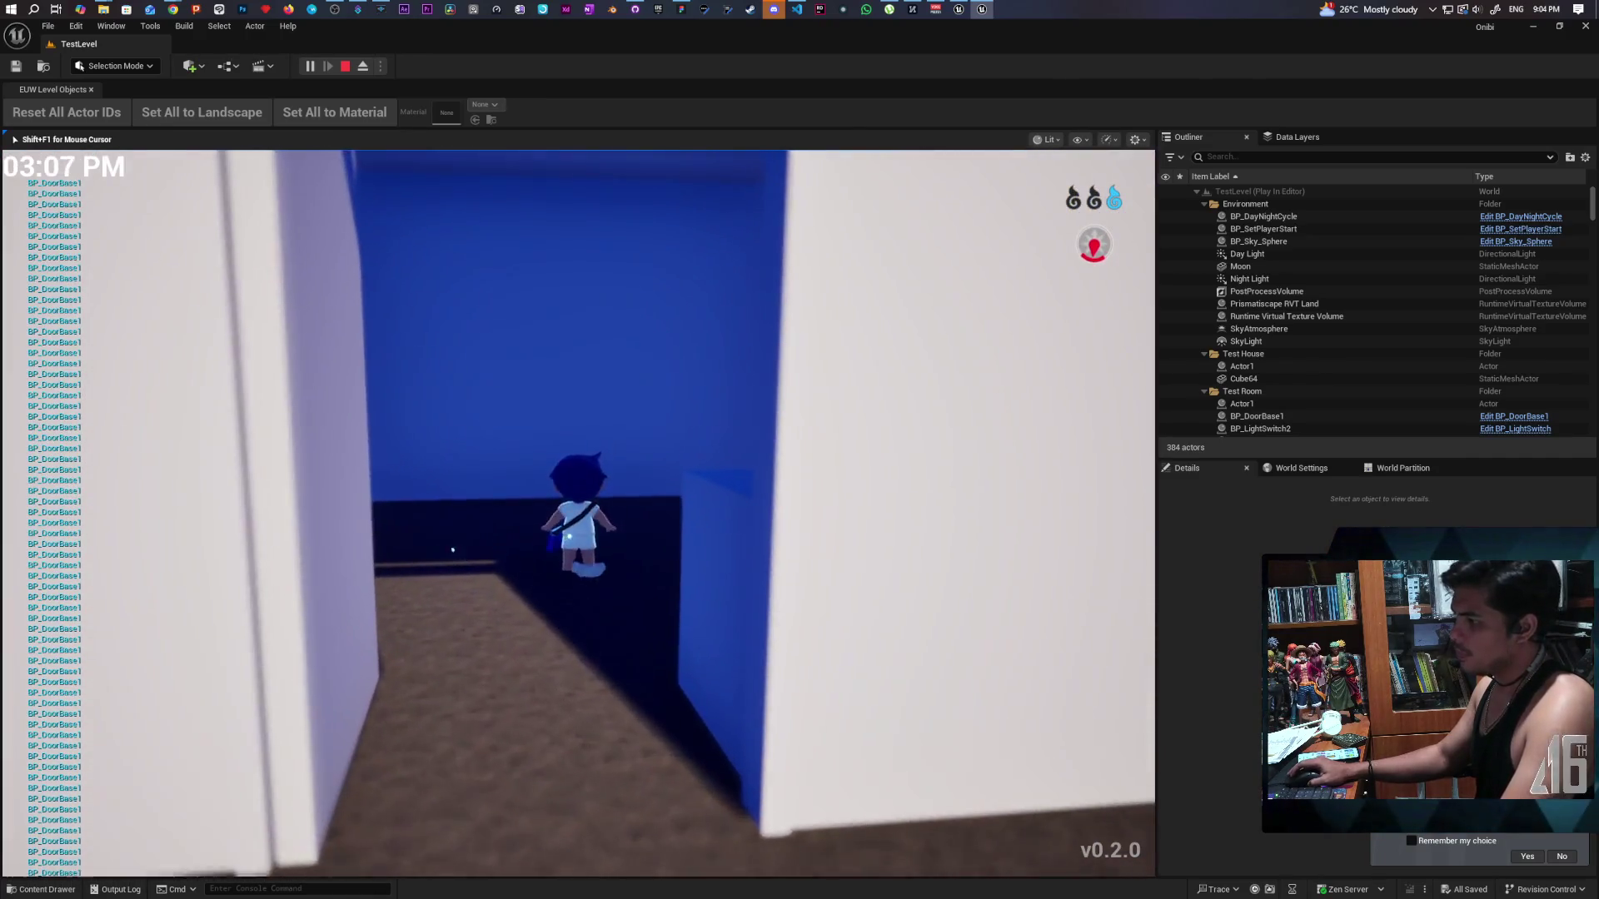
key("a")
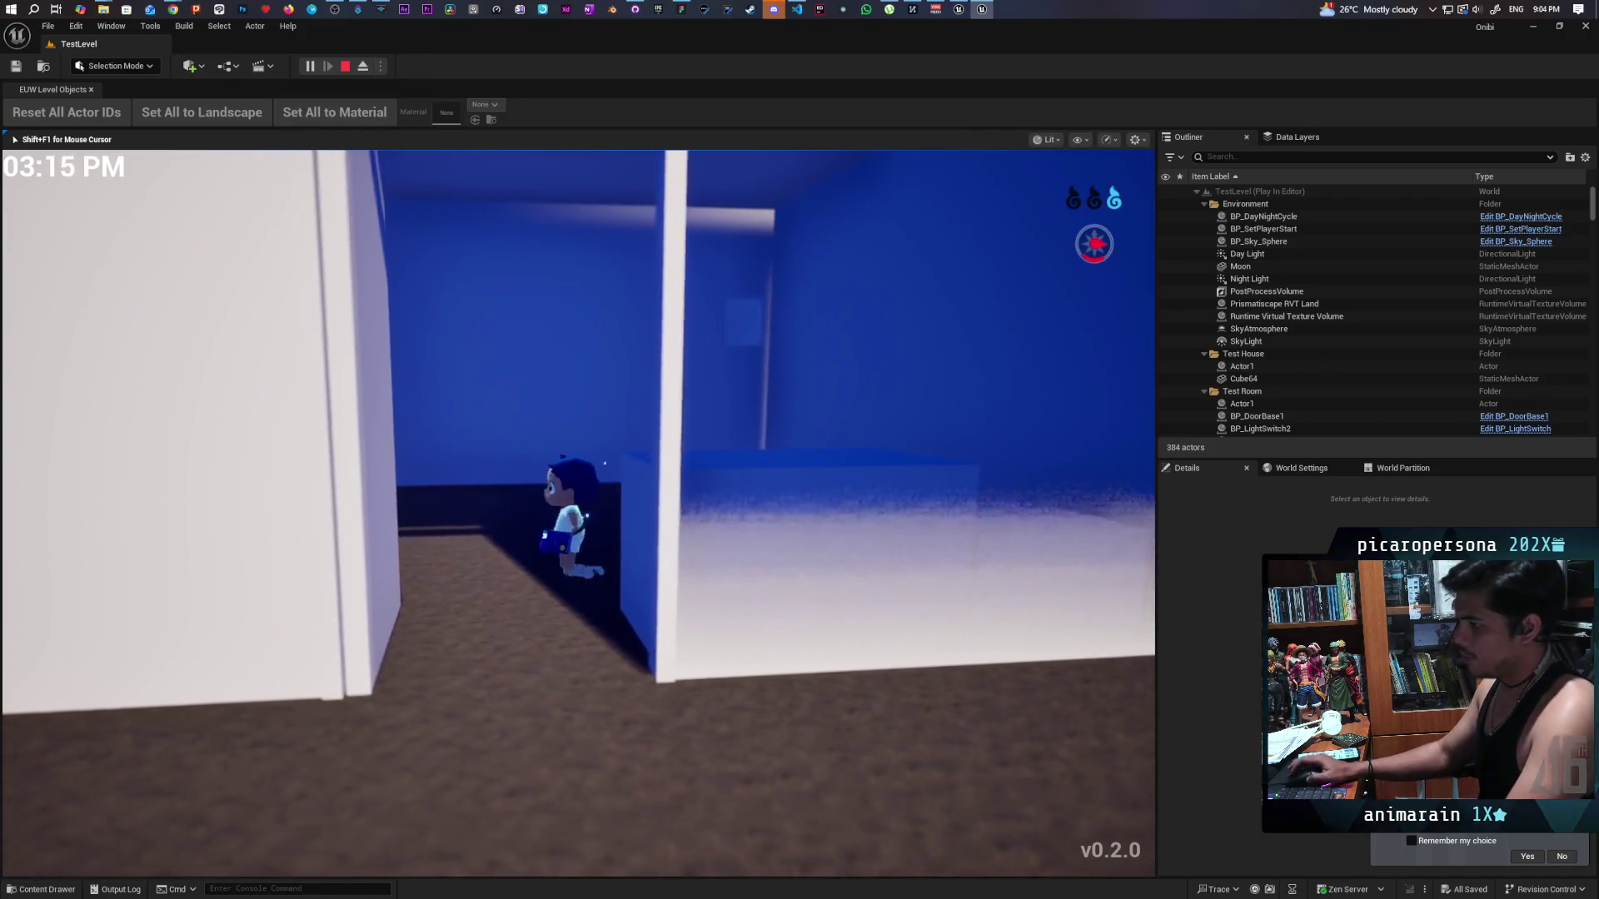
Walk out of the house, jump onto the blue platform, then drop back down.
key("s")
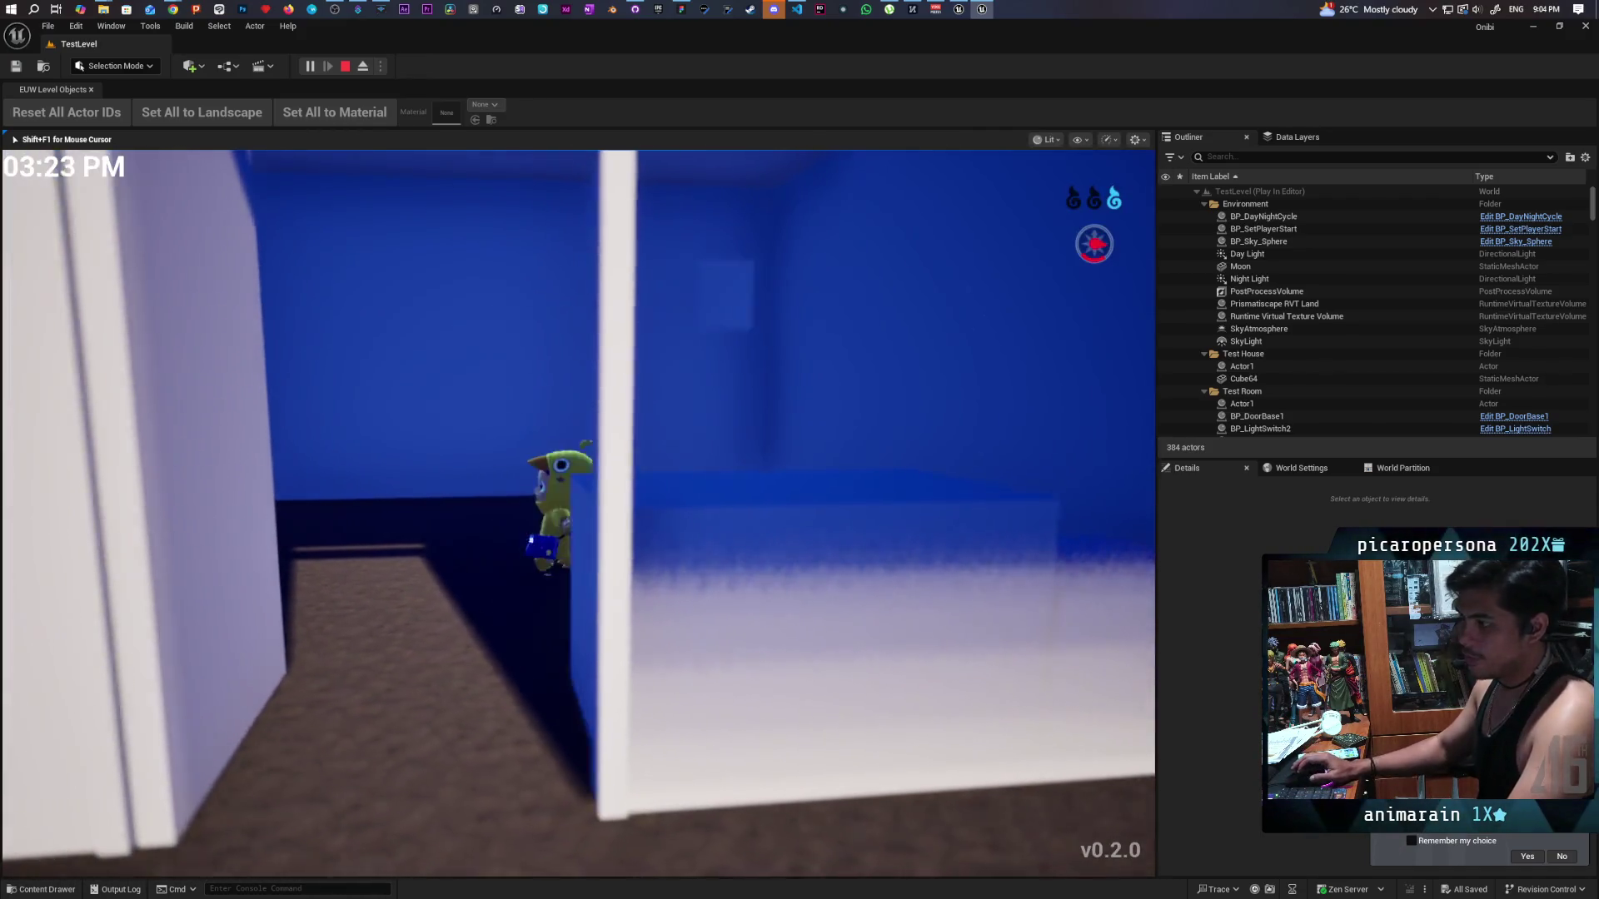
key("d")
key("s")
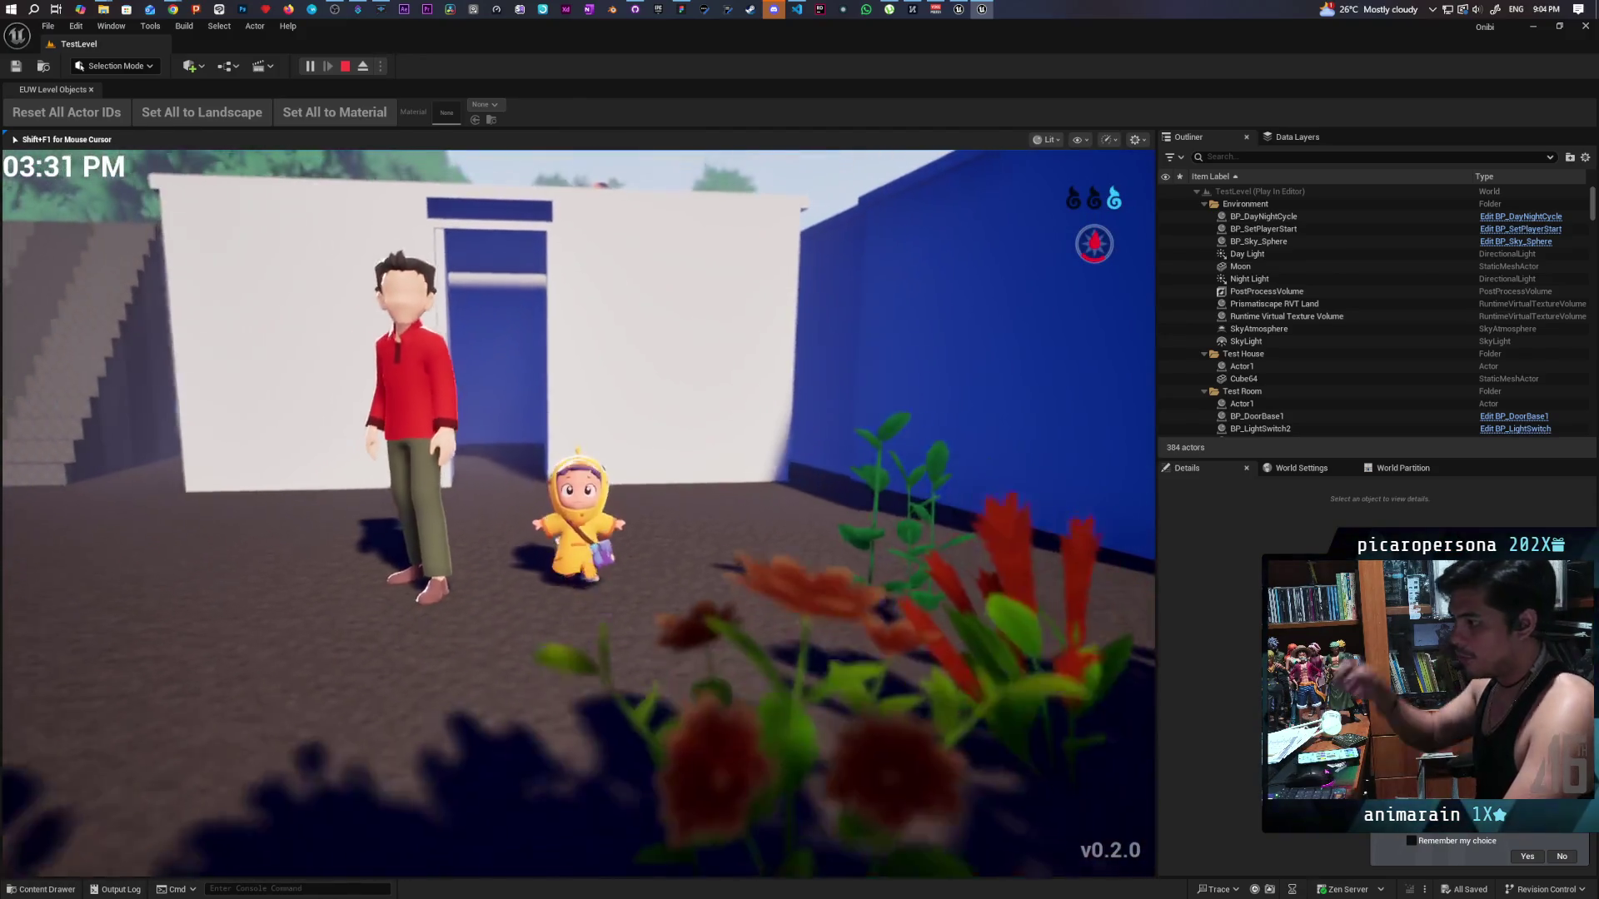
key("s")
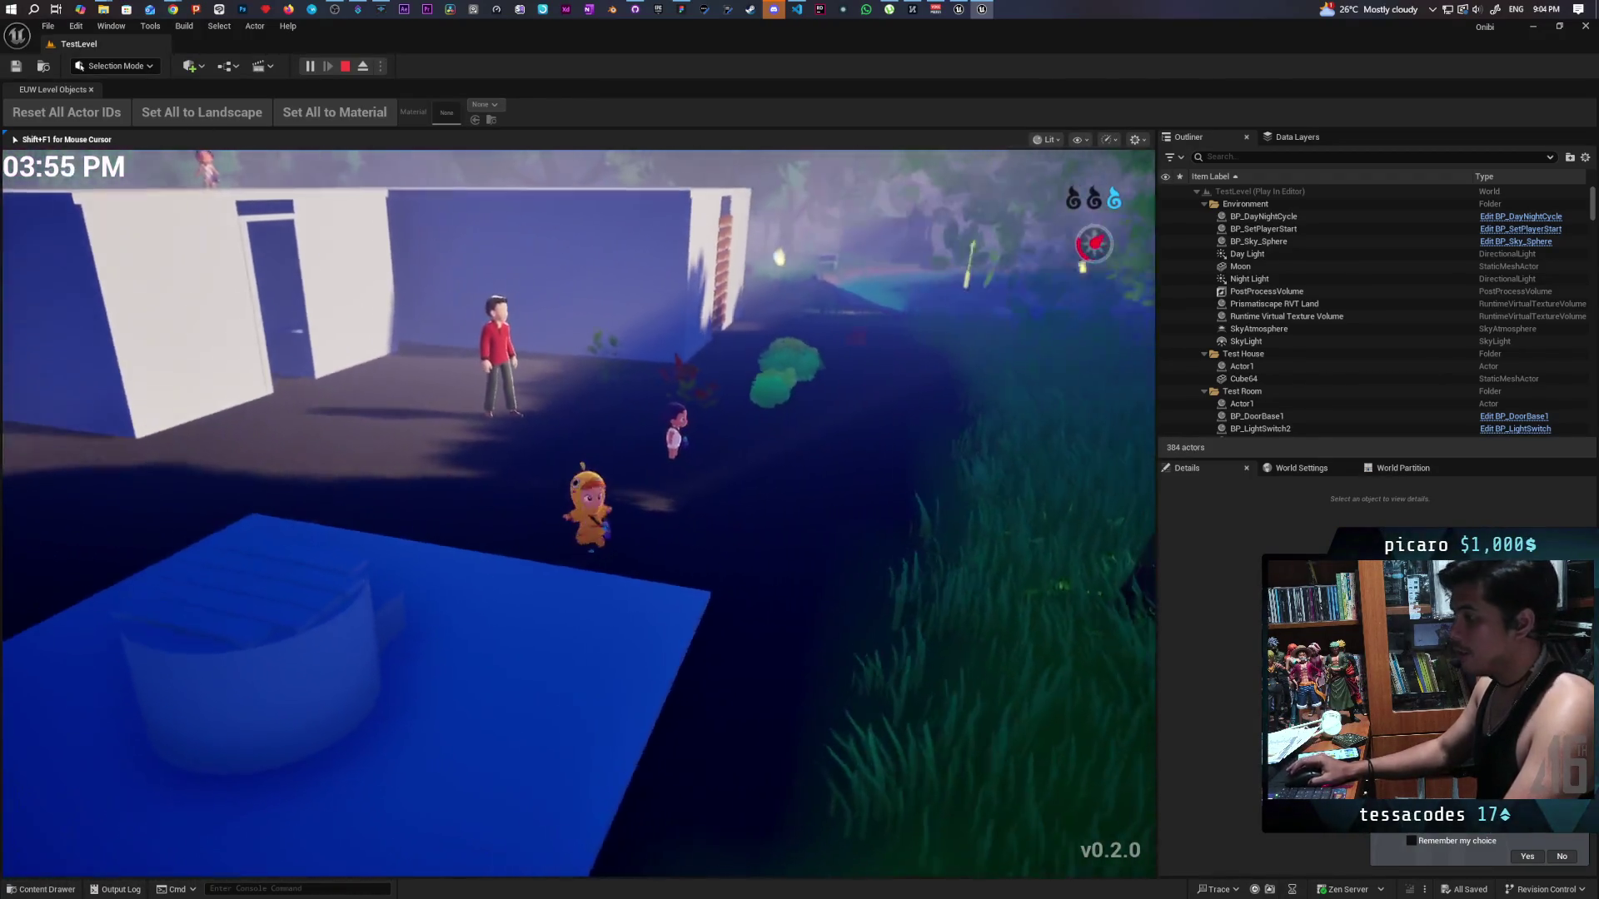
key("s")
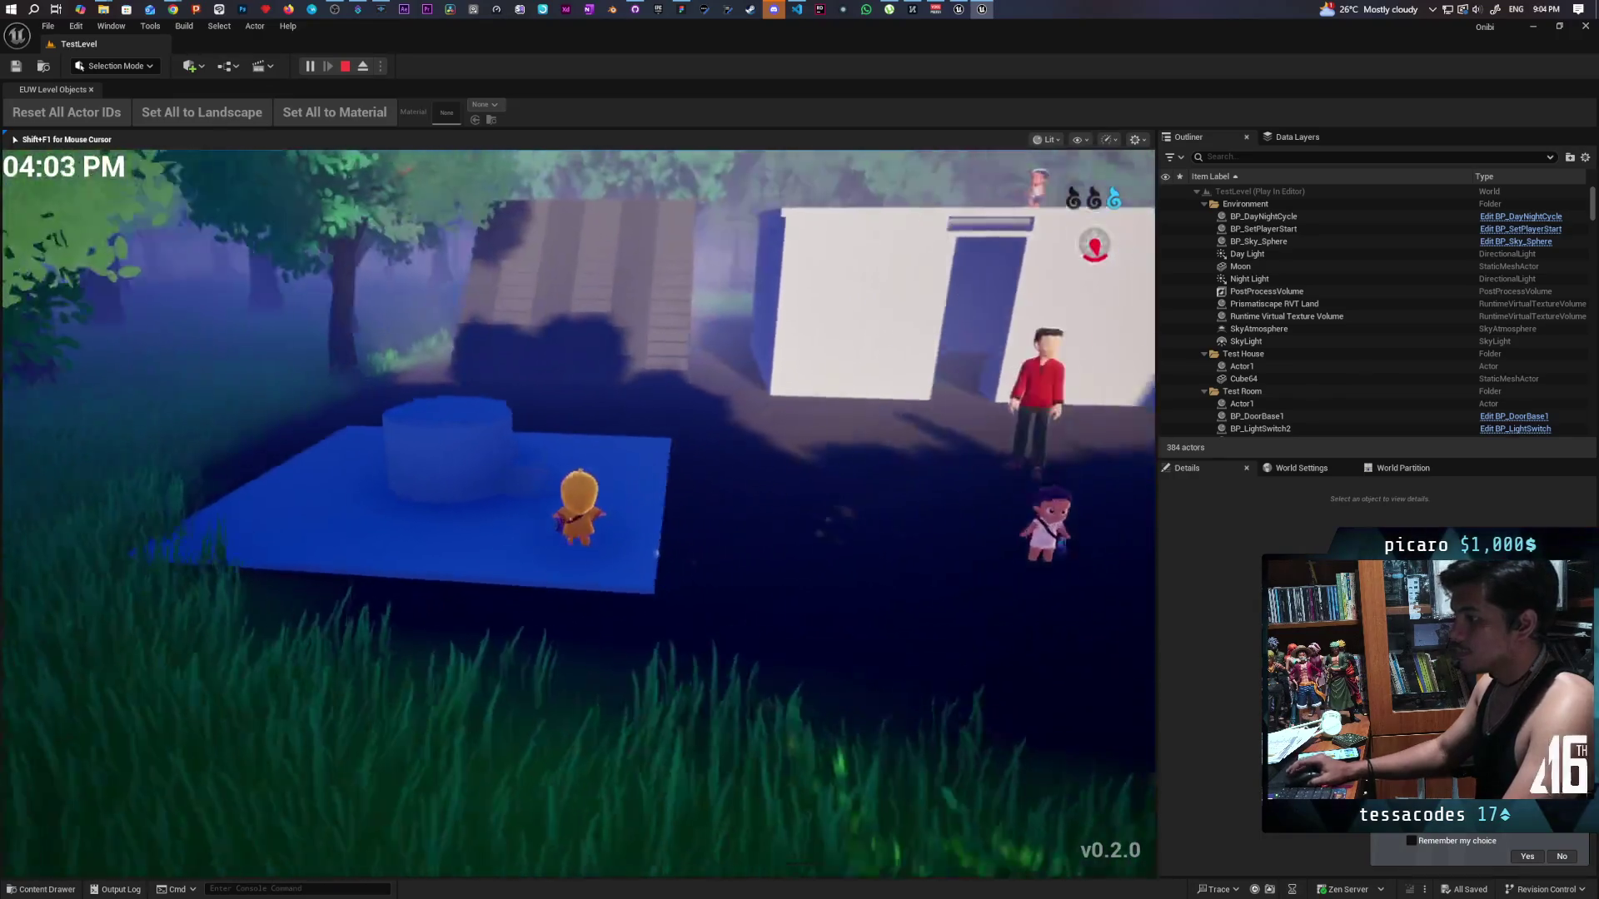
key("d")
key("space")
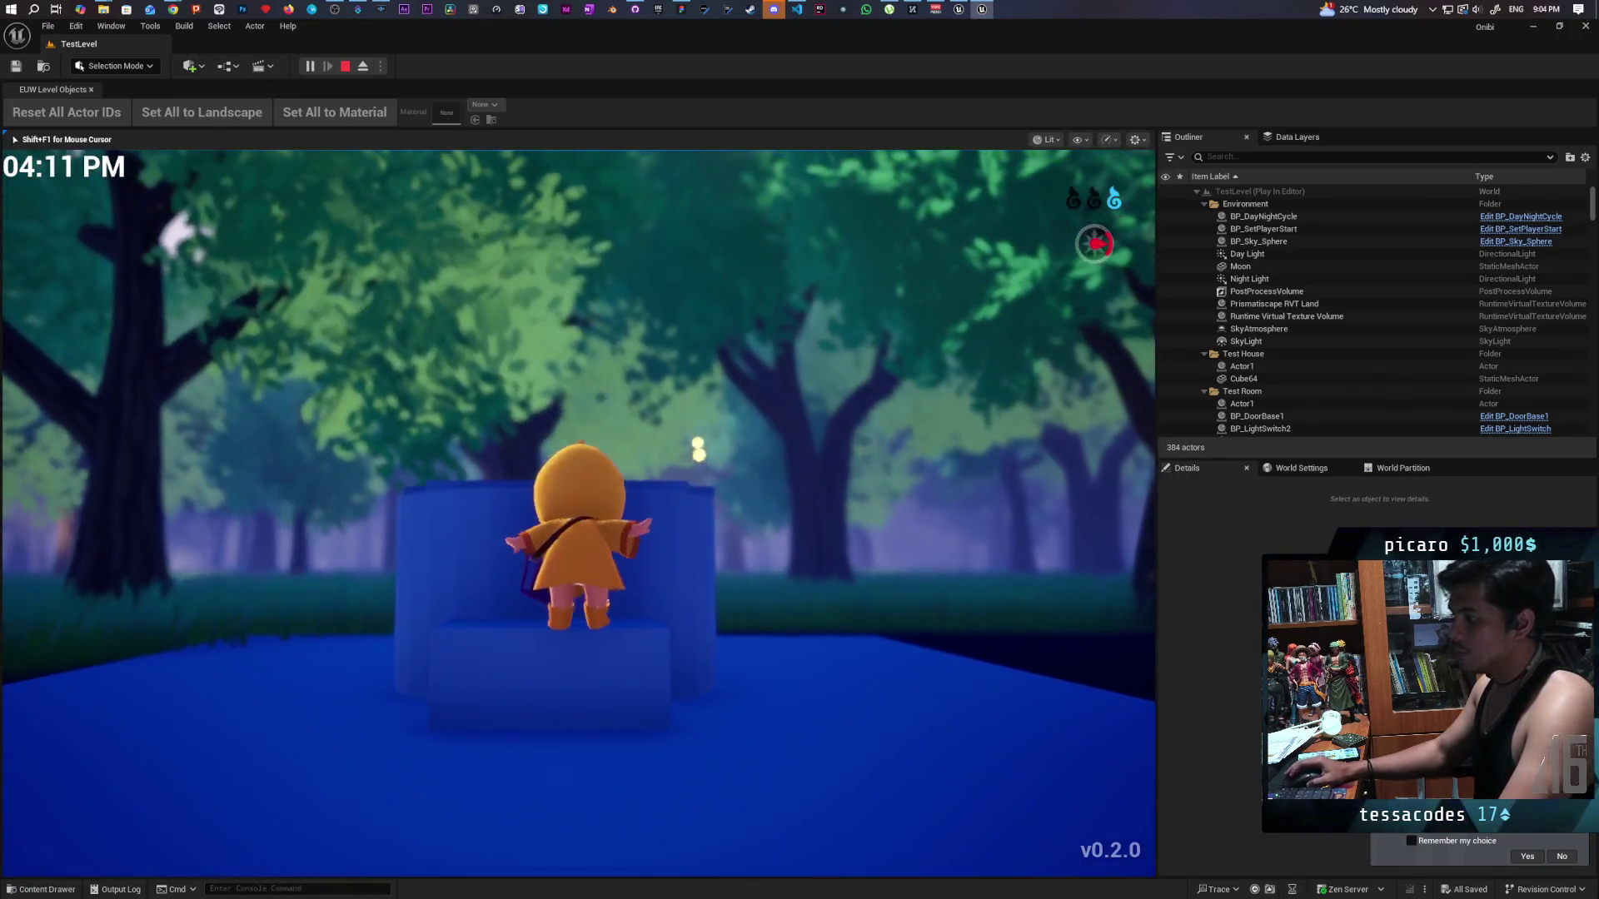
key("a")
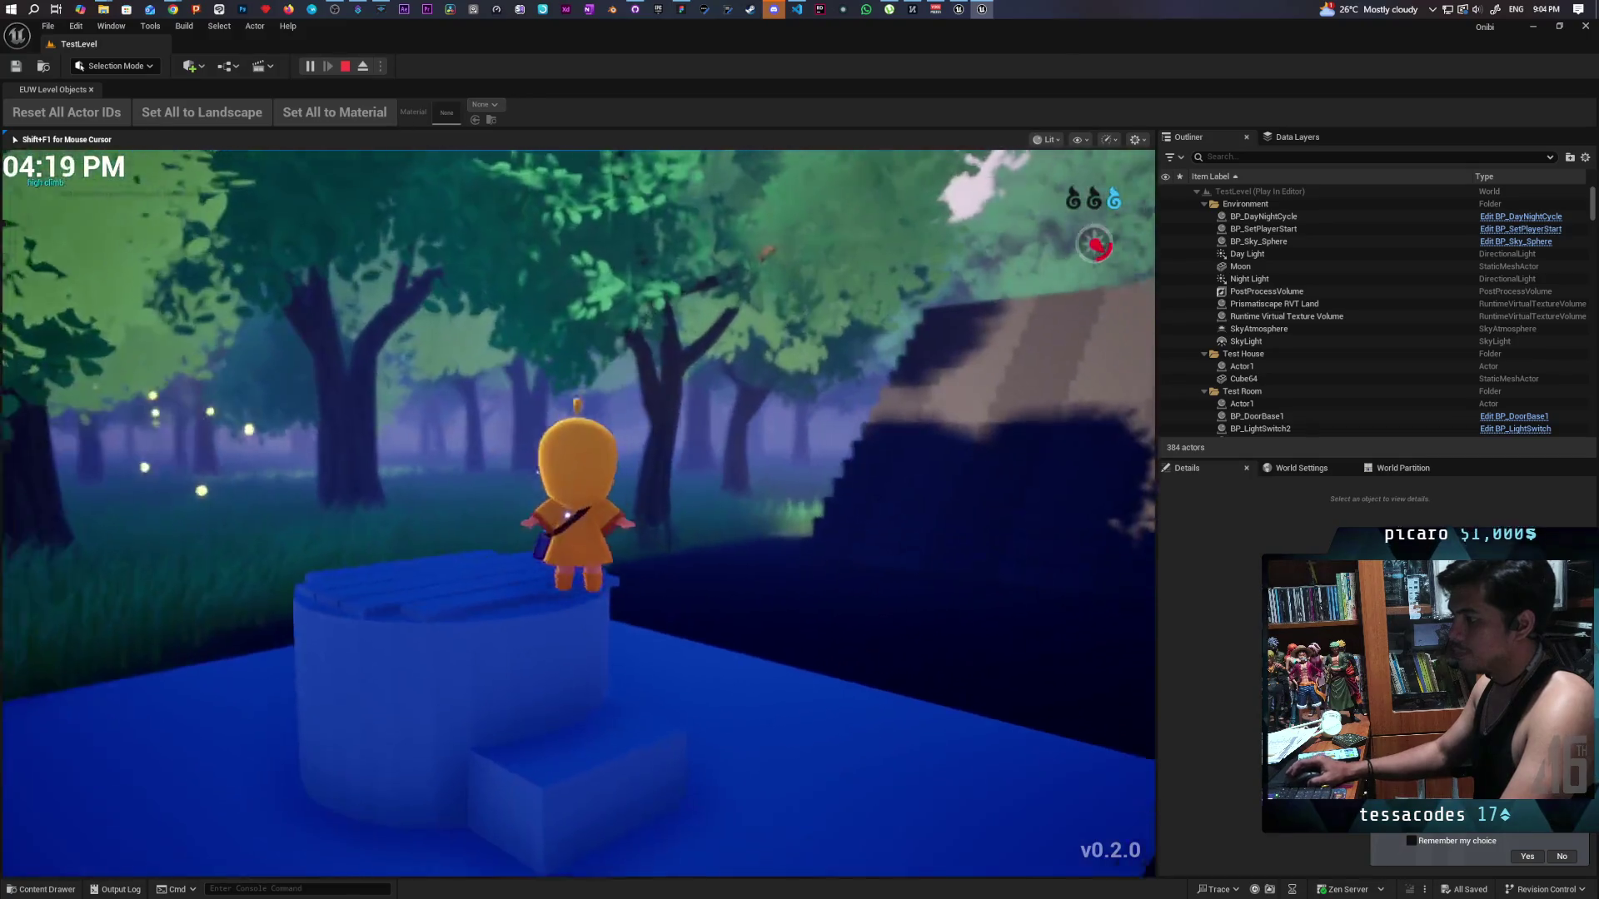
key("s")
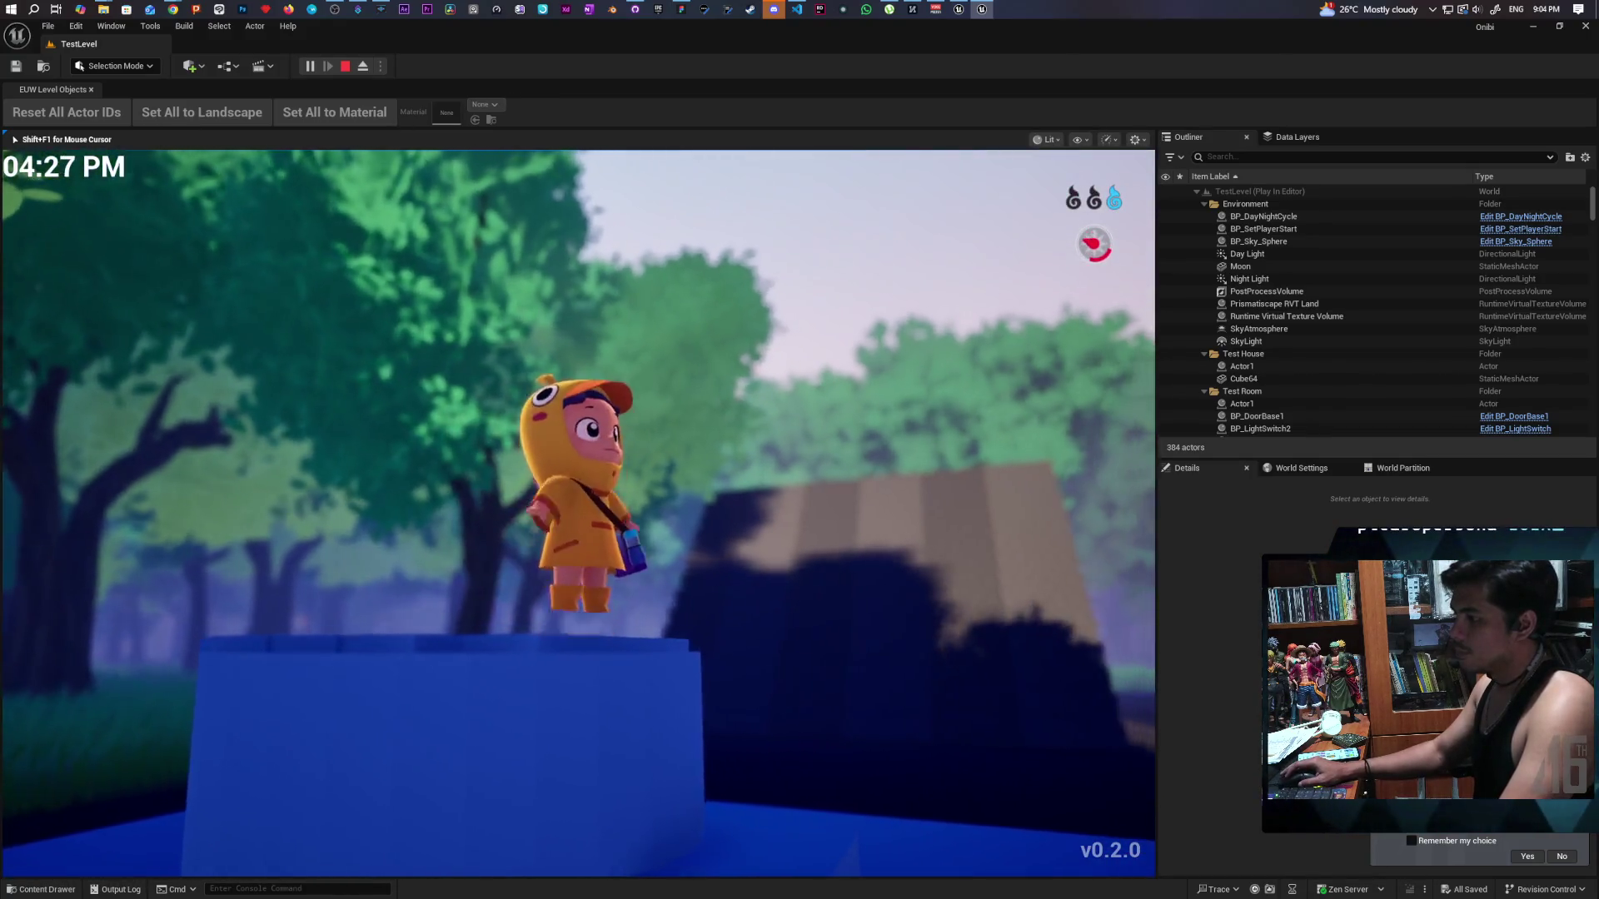
key("s")
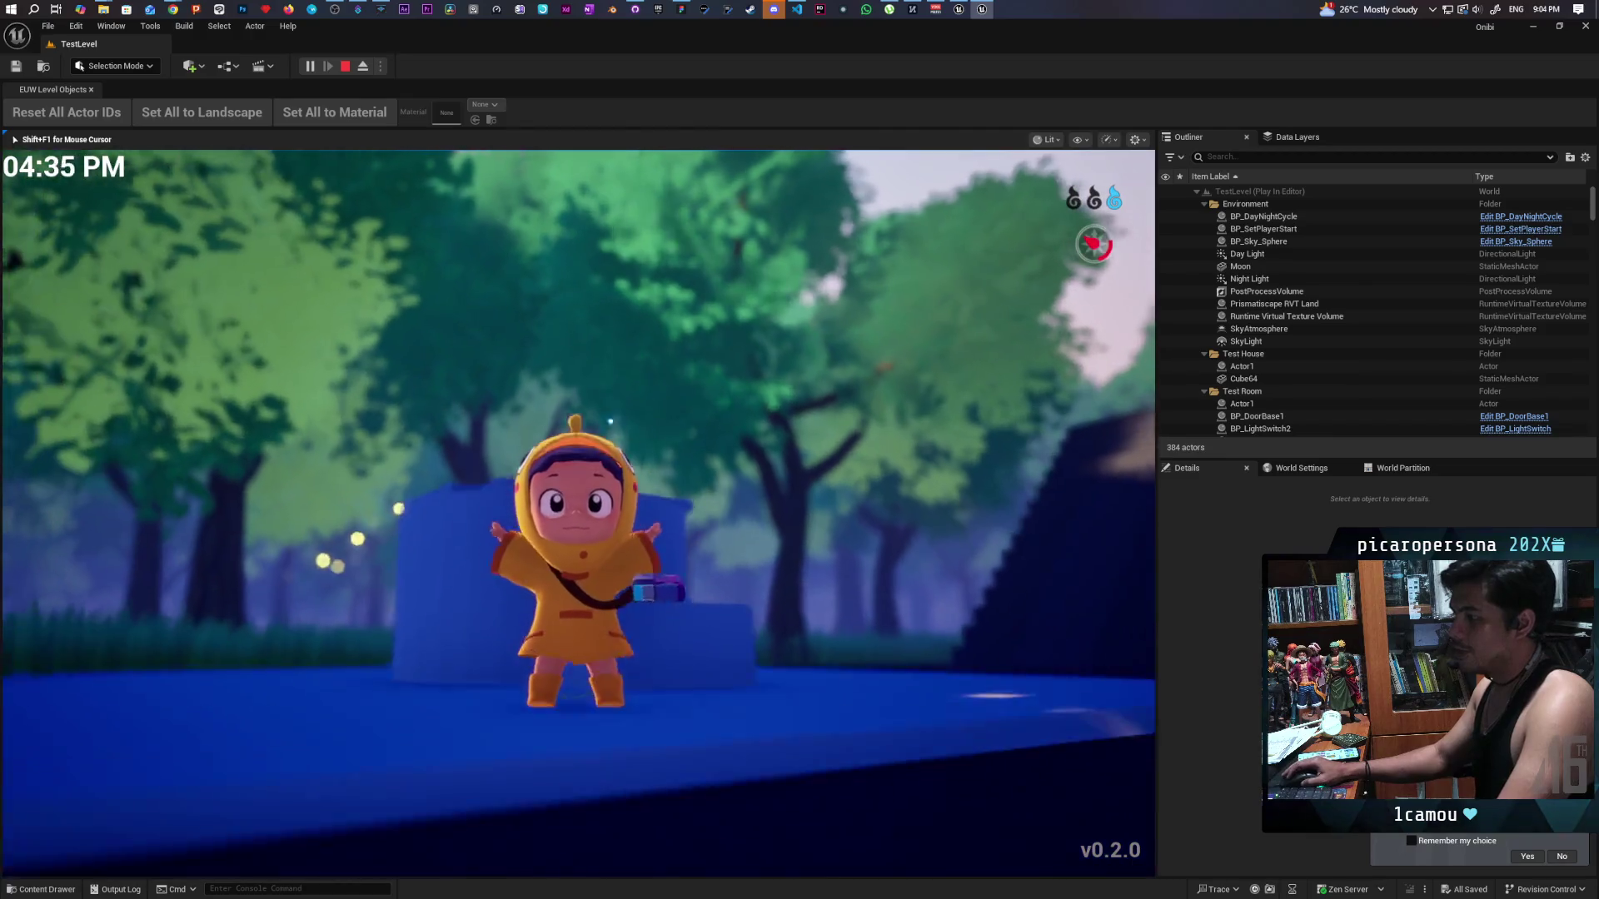
key("s")
key("s")
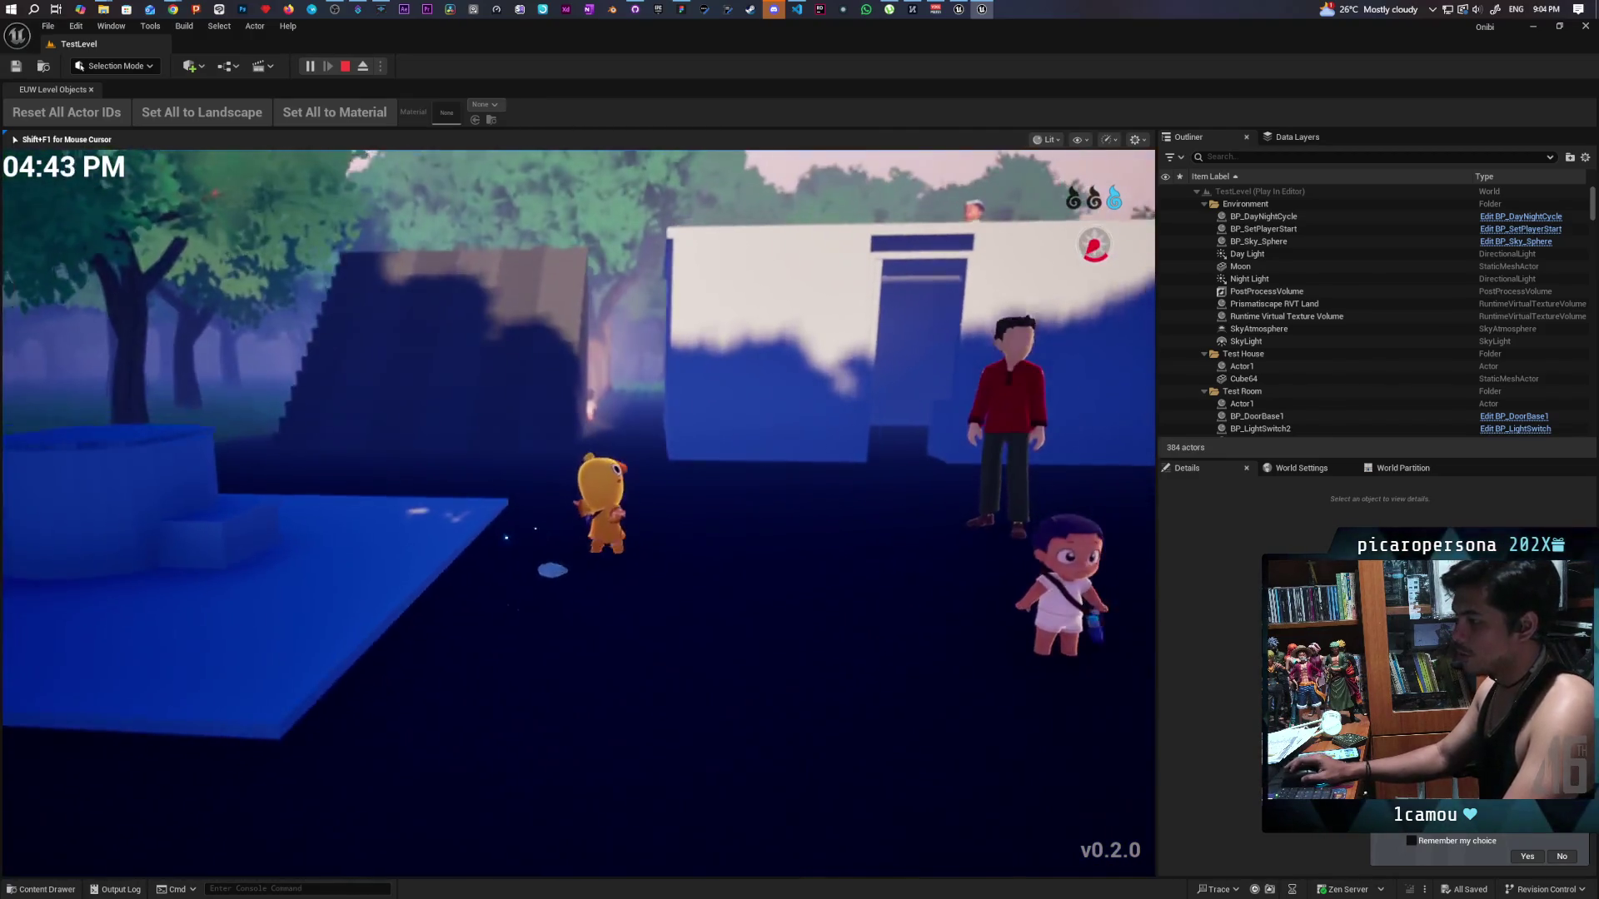
Revisit the house doorway, then walk through the grass to the pond edge.
key("w")
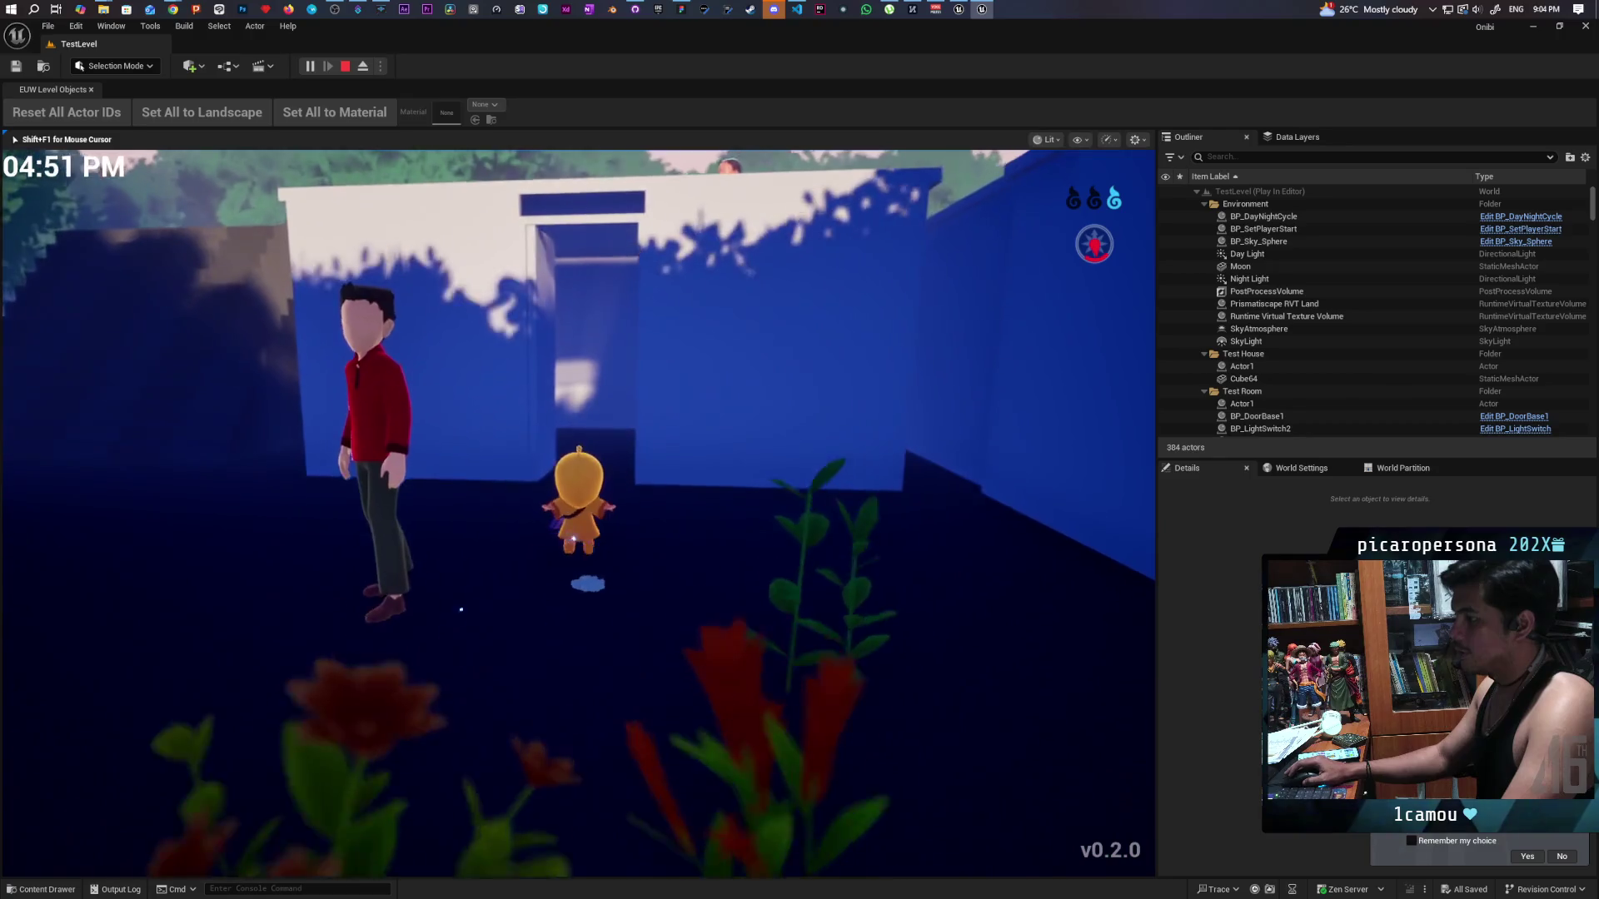
key("s")
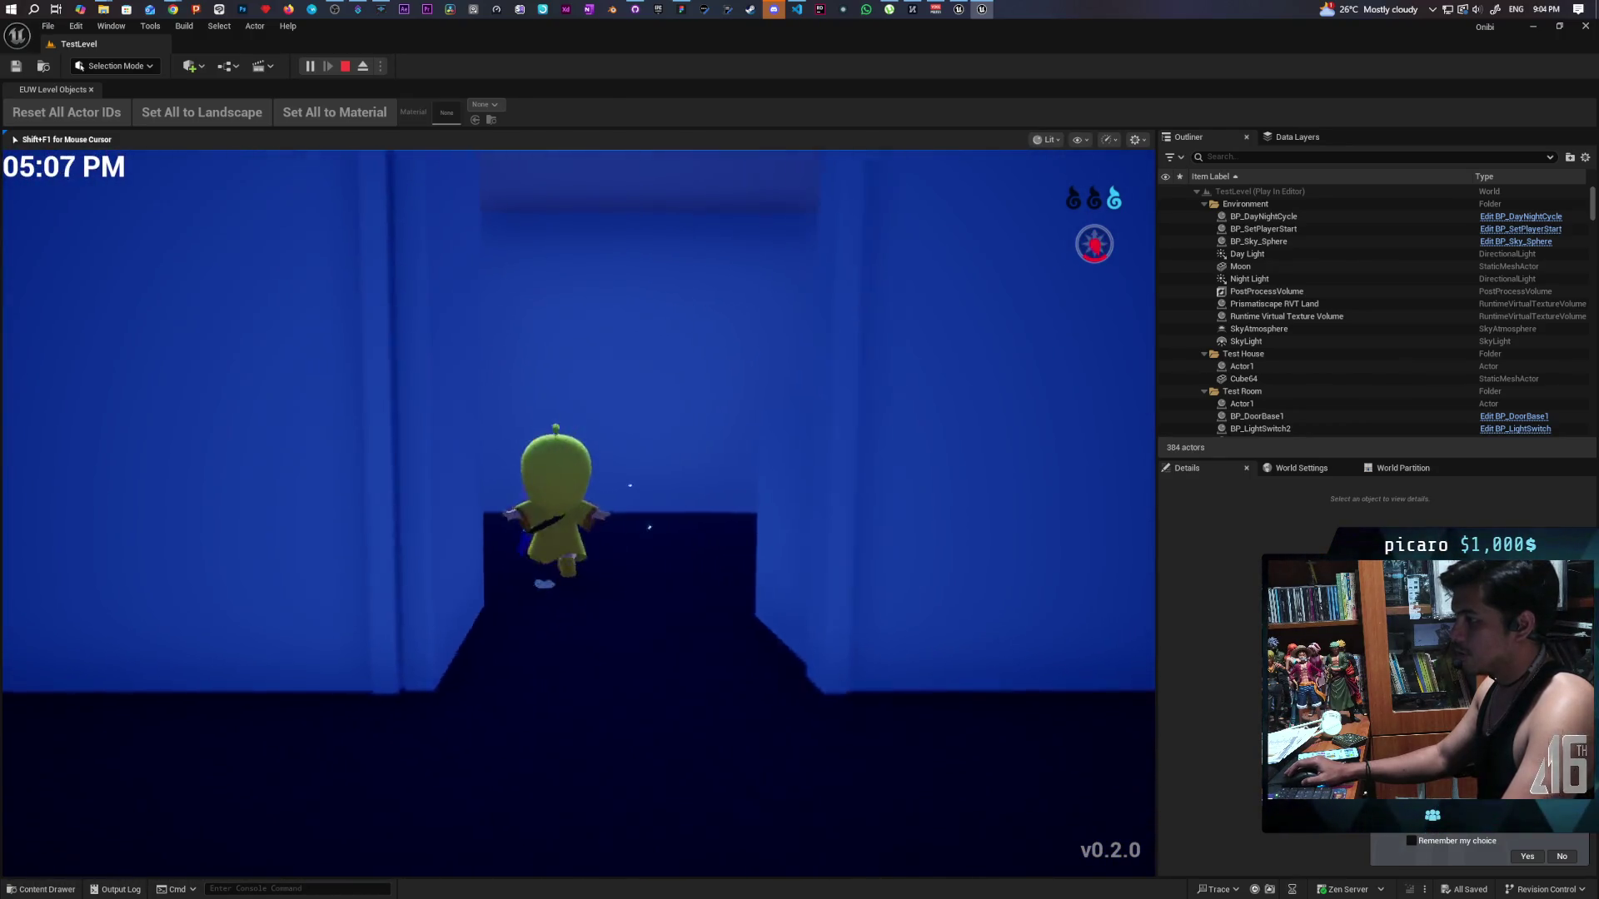
key("s")
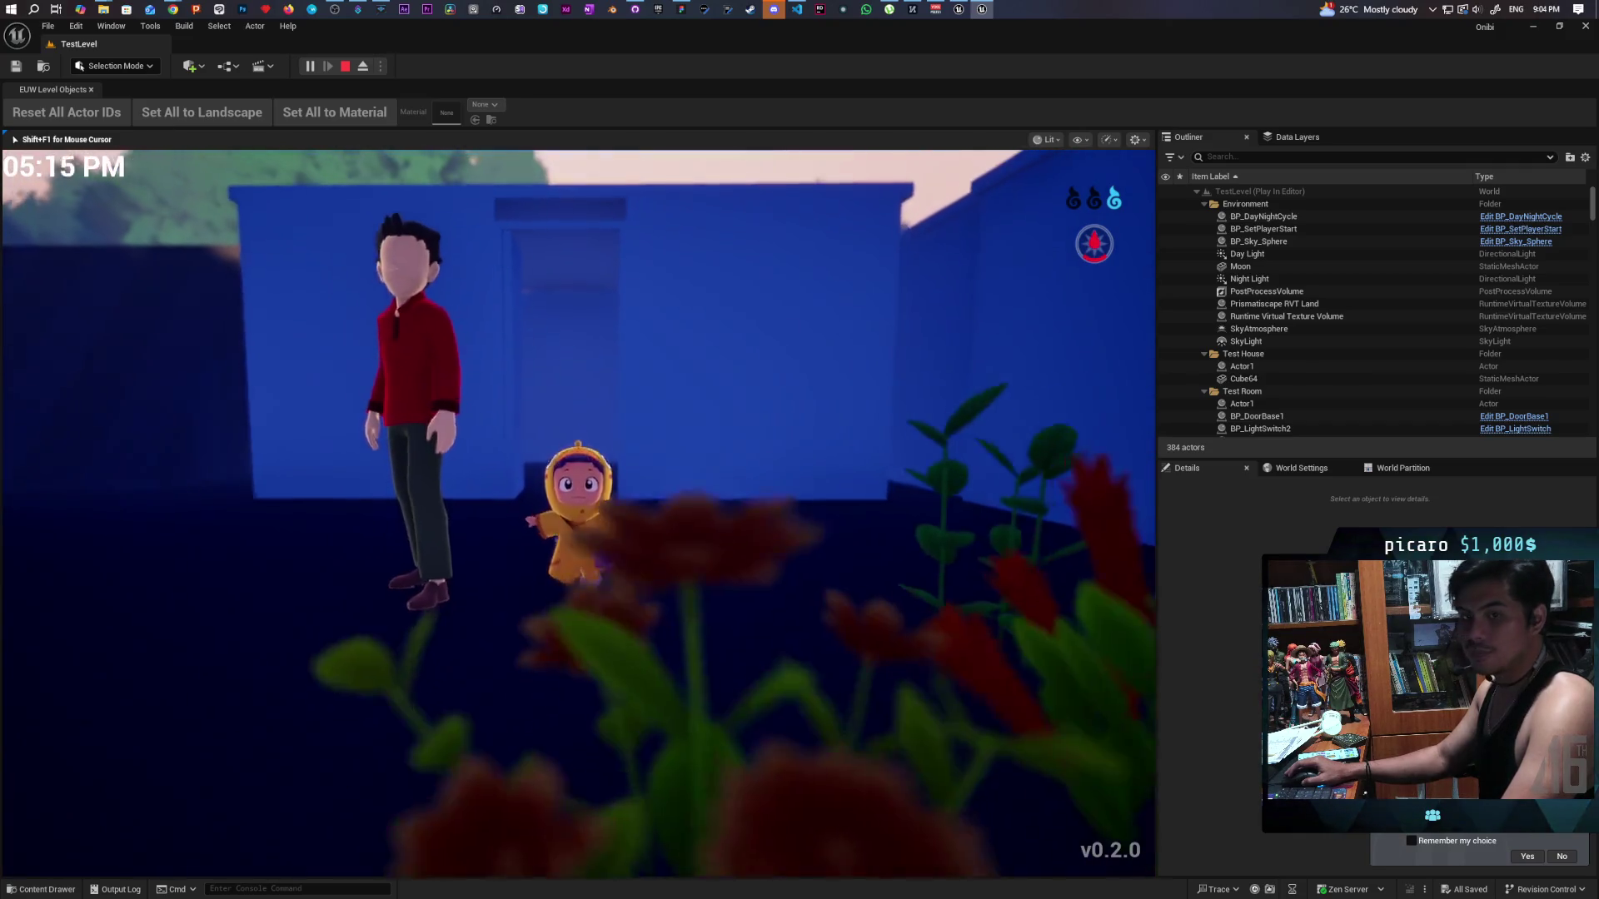
key("s")
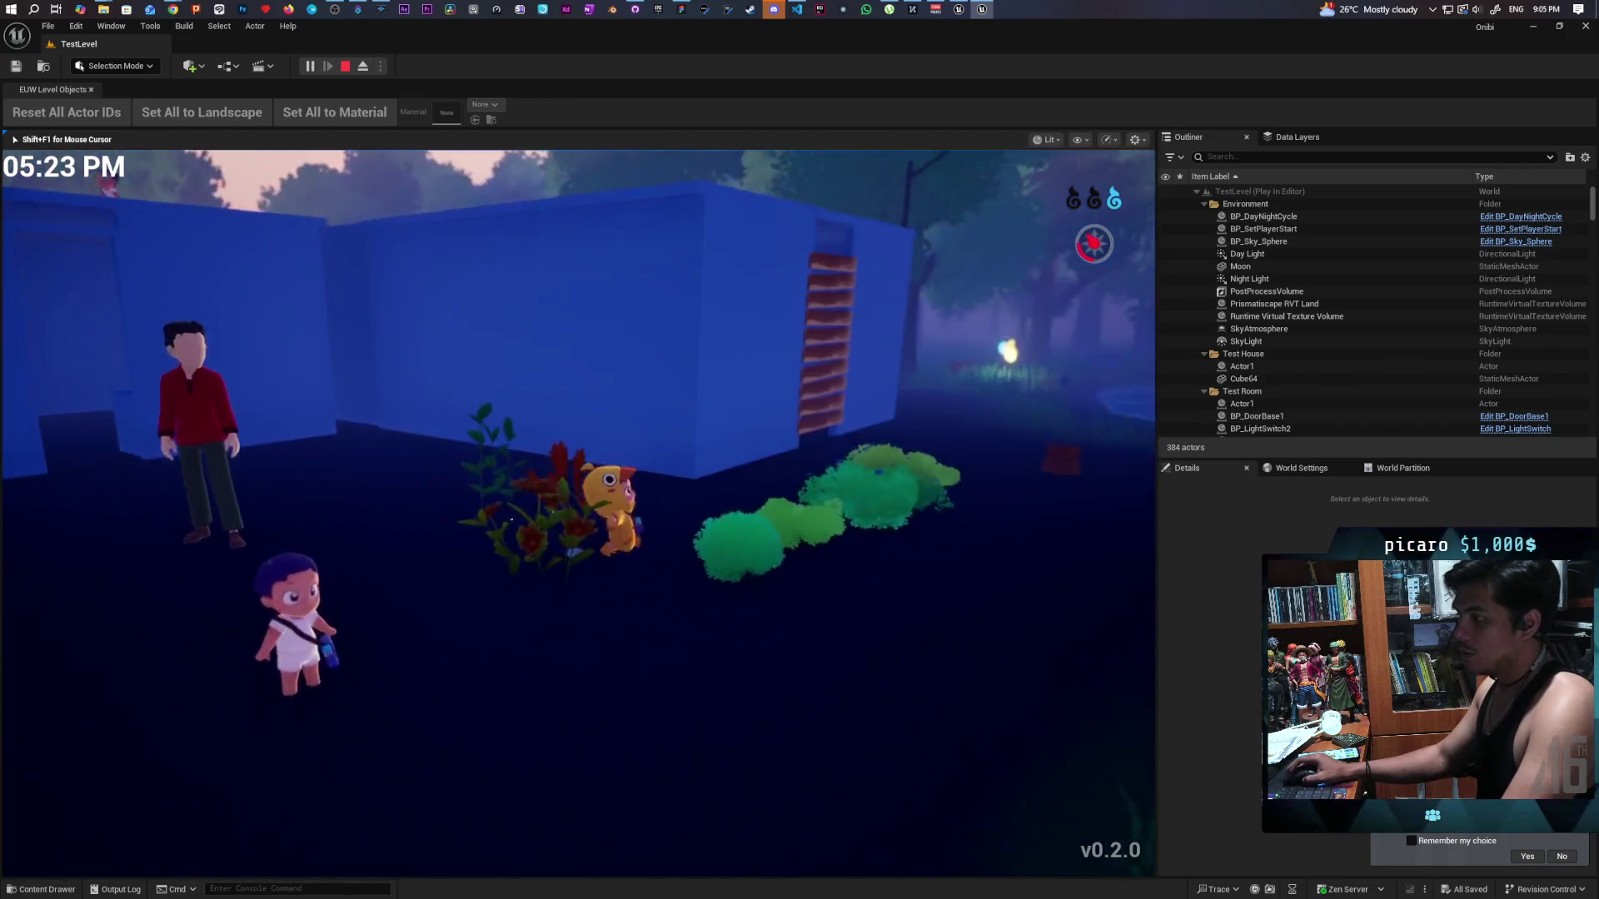
key("w")
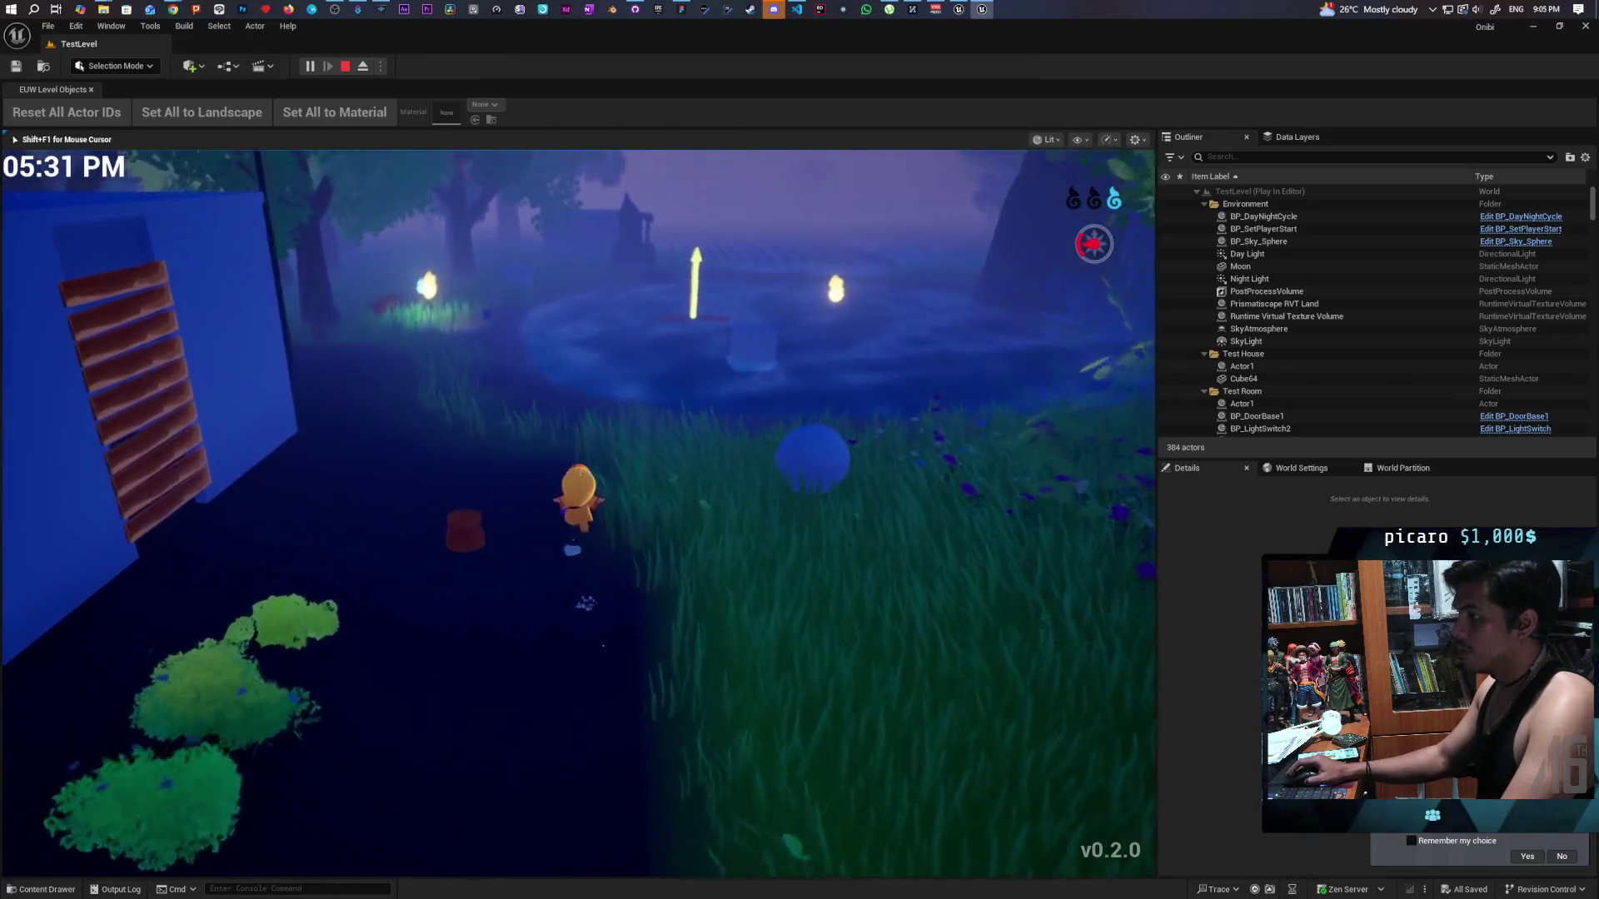
key("w")
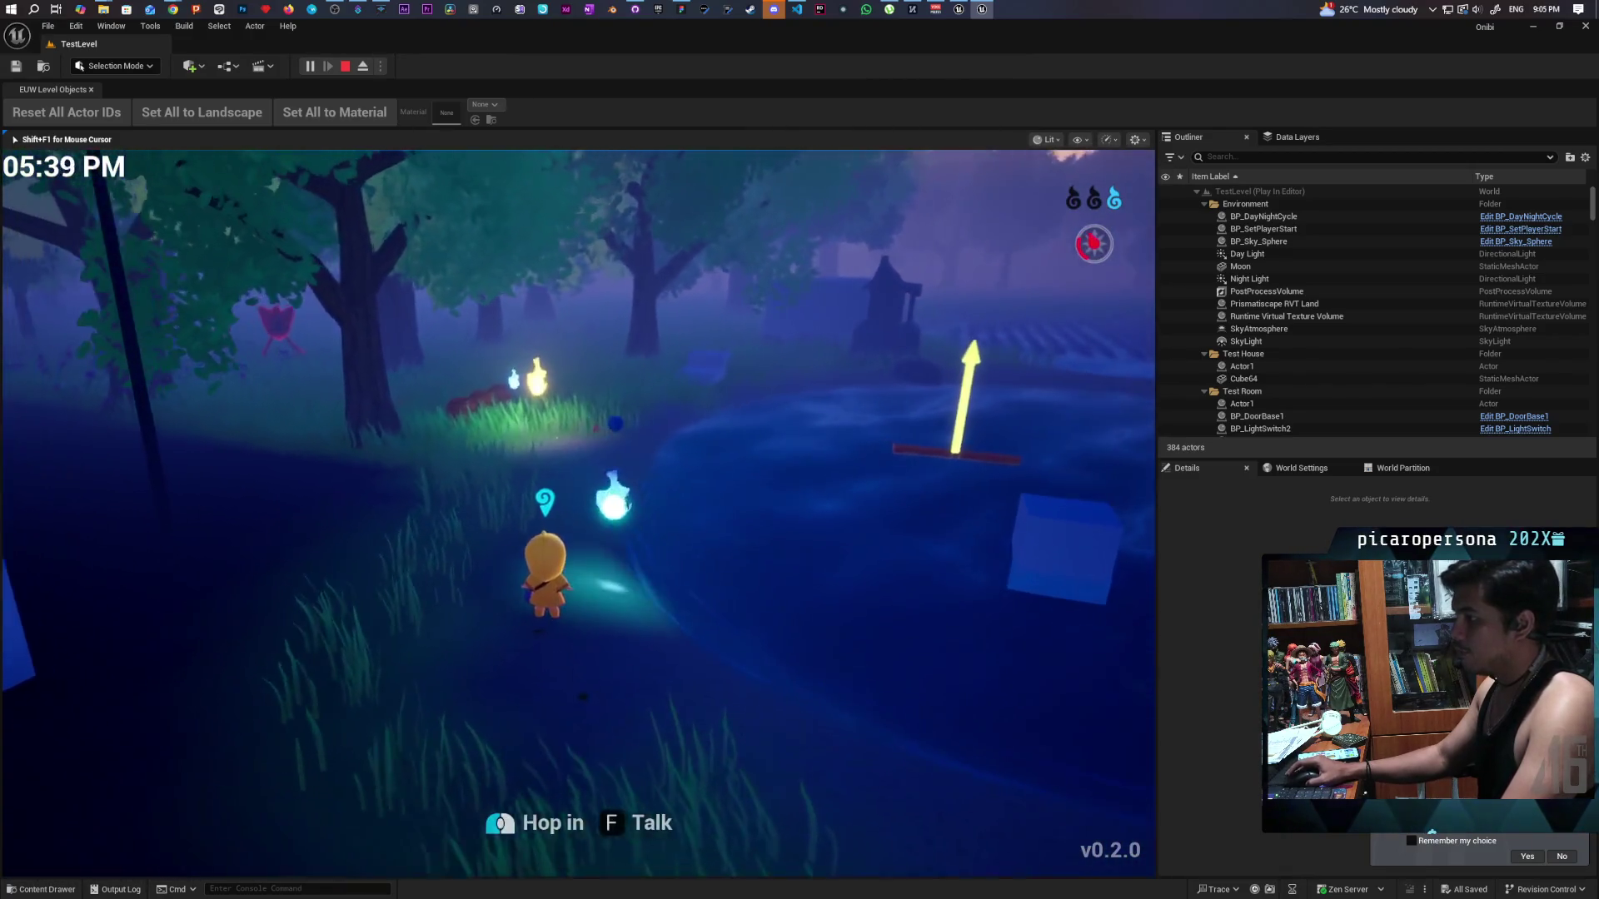
Hop into the pond boat, cross to the far shore, and face the wisp to interact.
left_click(579, 512)
key("w")
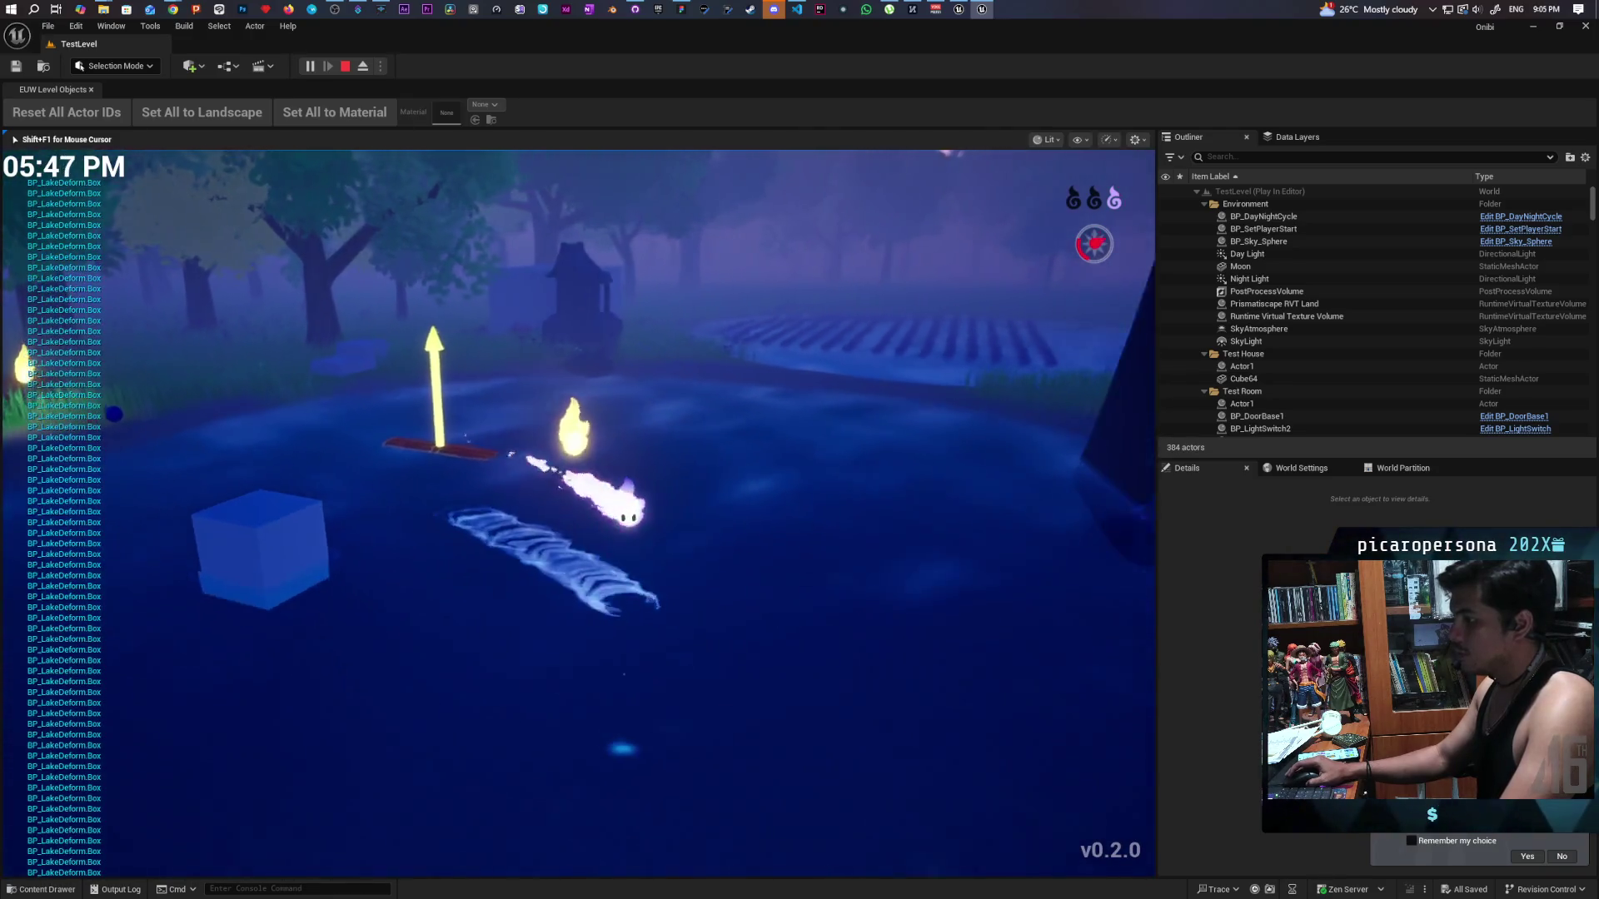
key("w")
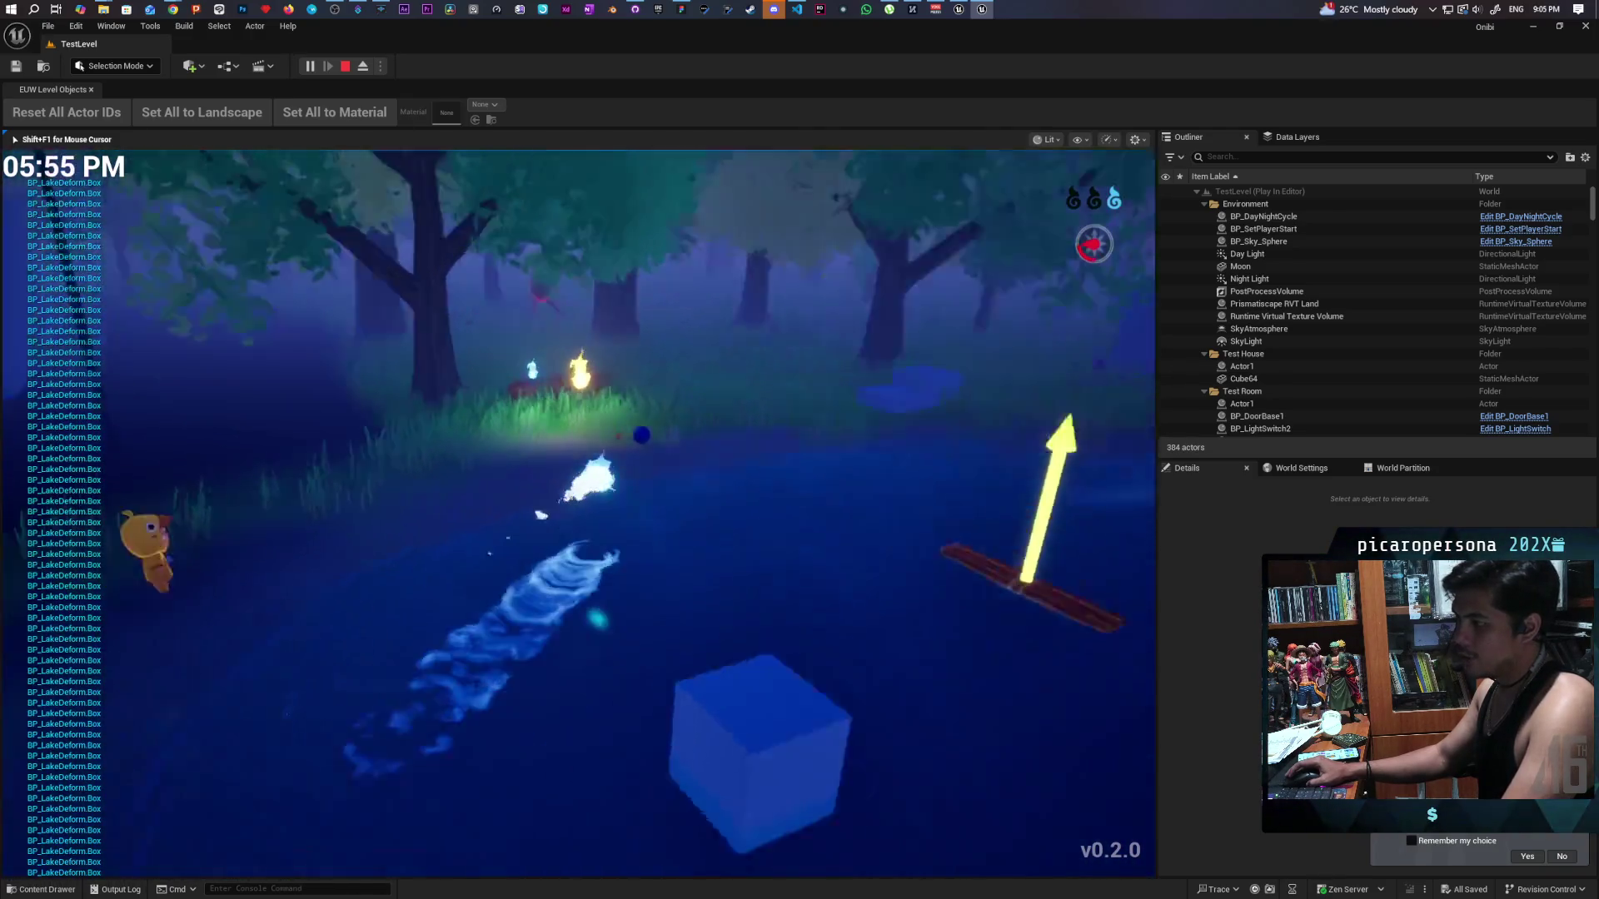
key("w")
key("d")
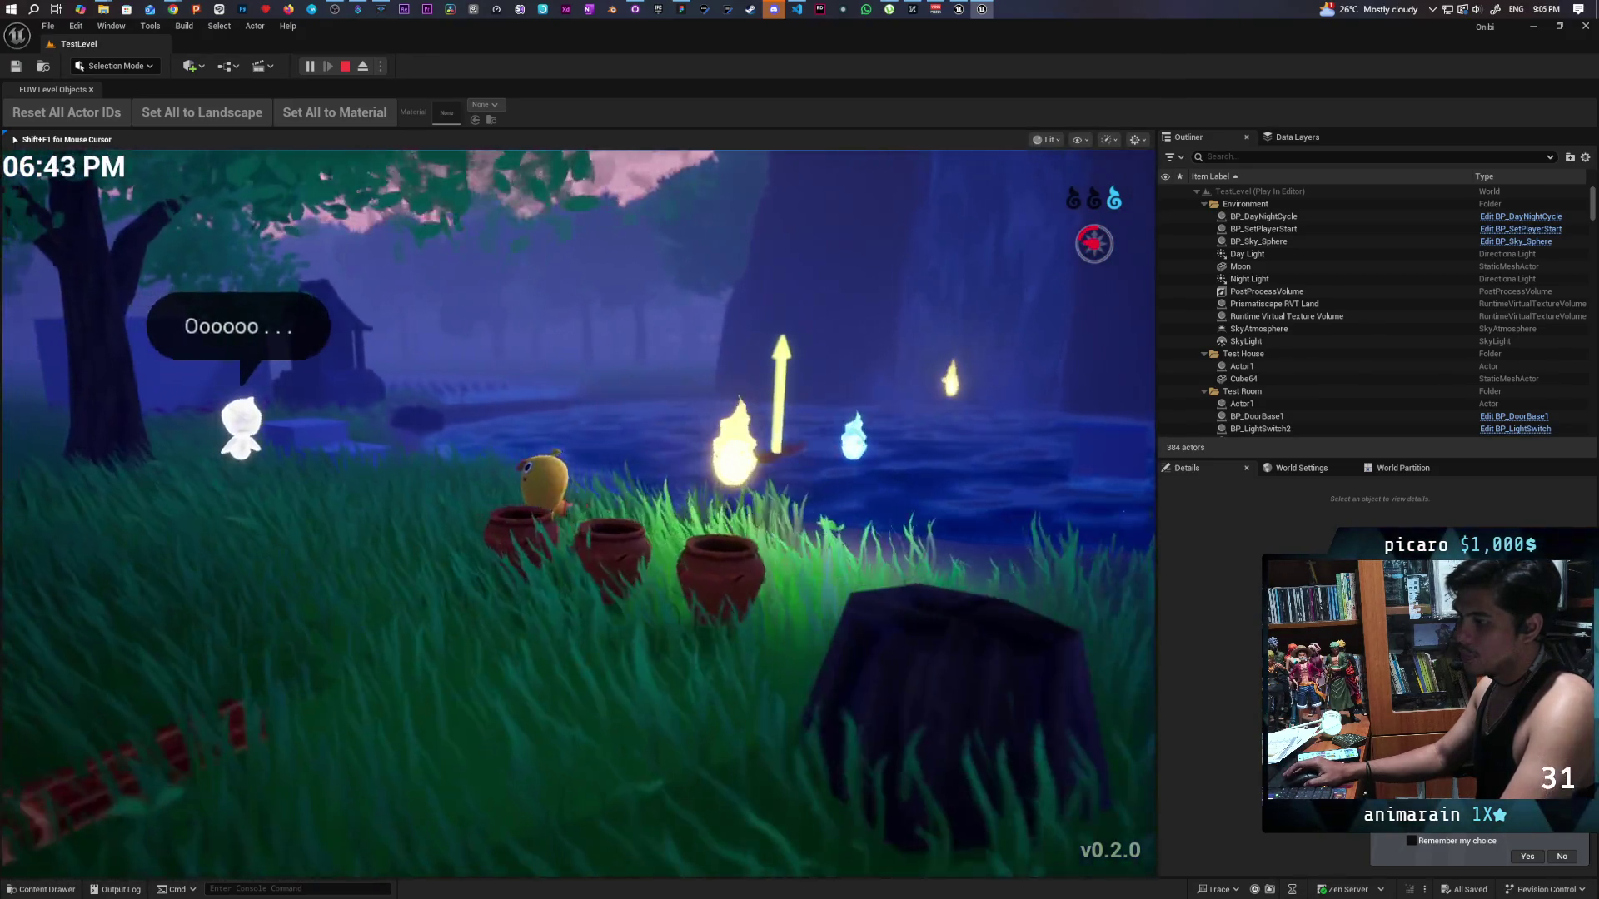
key("a")
key("d")
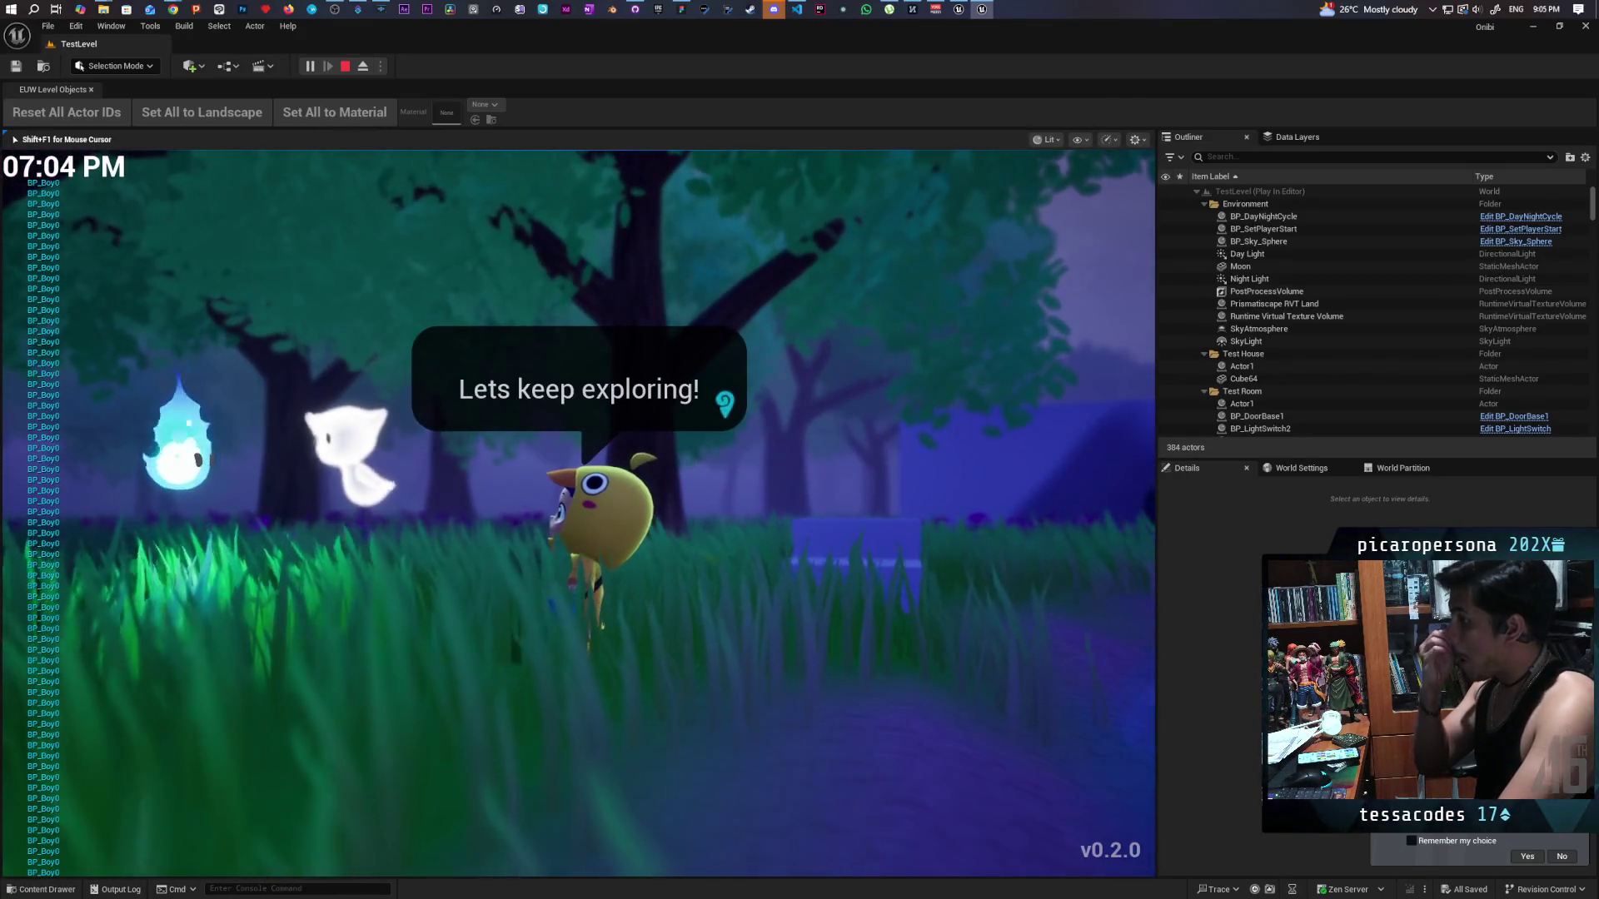
Walk the character over to the ghost Bob and start a conversation with it.
key("d")
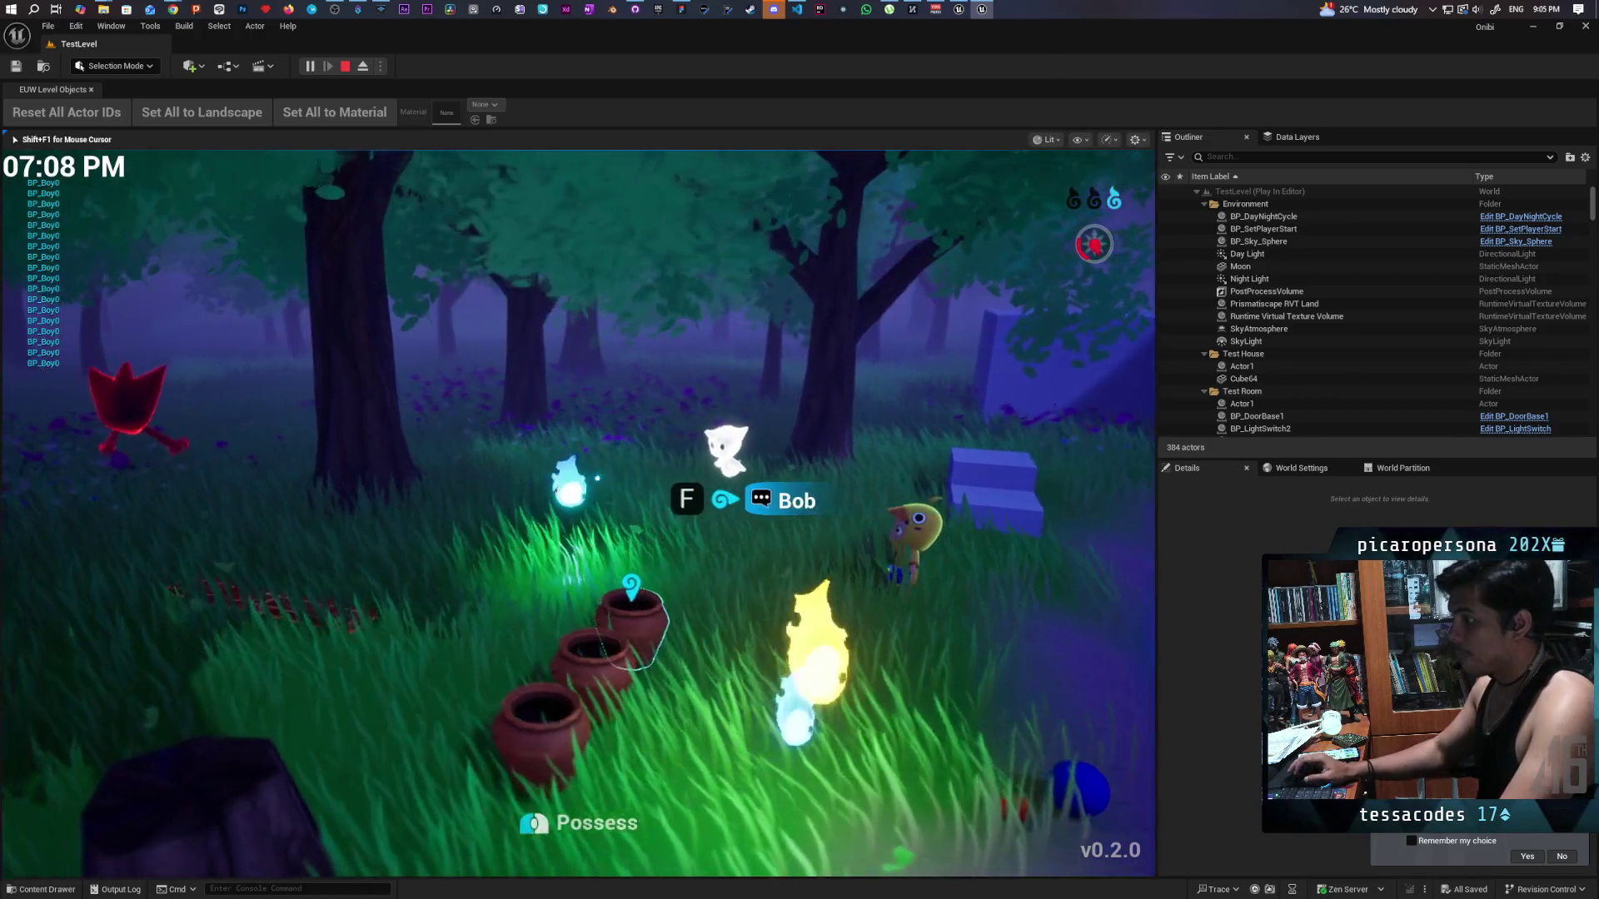
key("f")
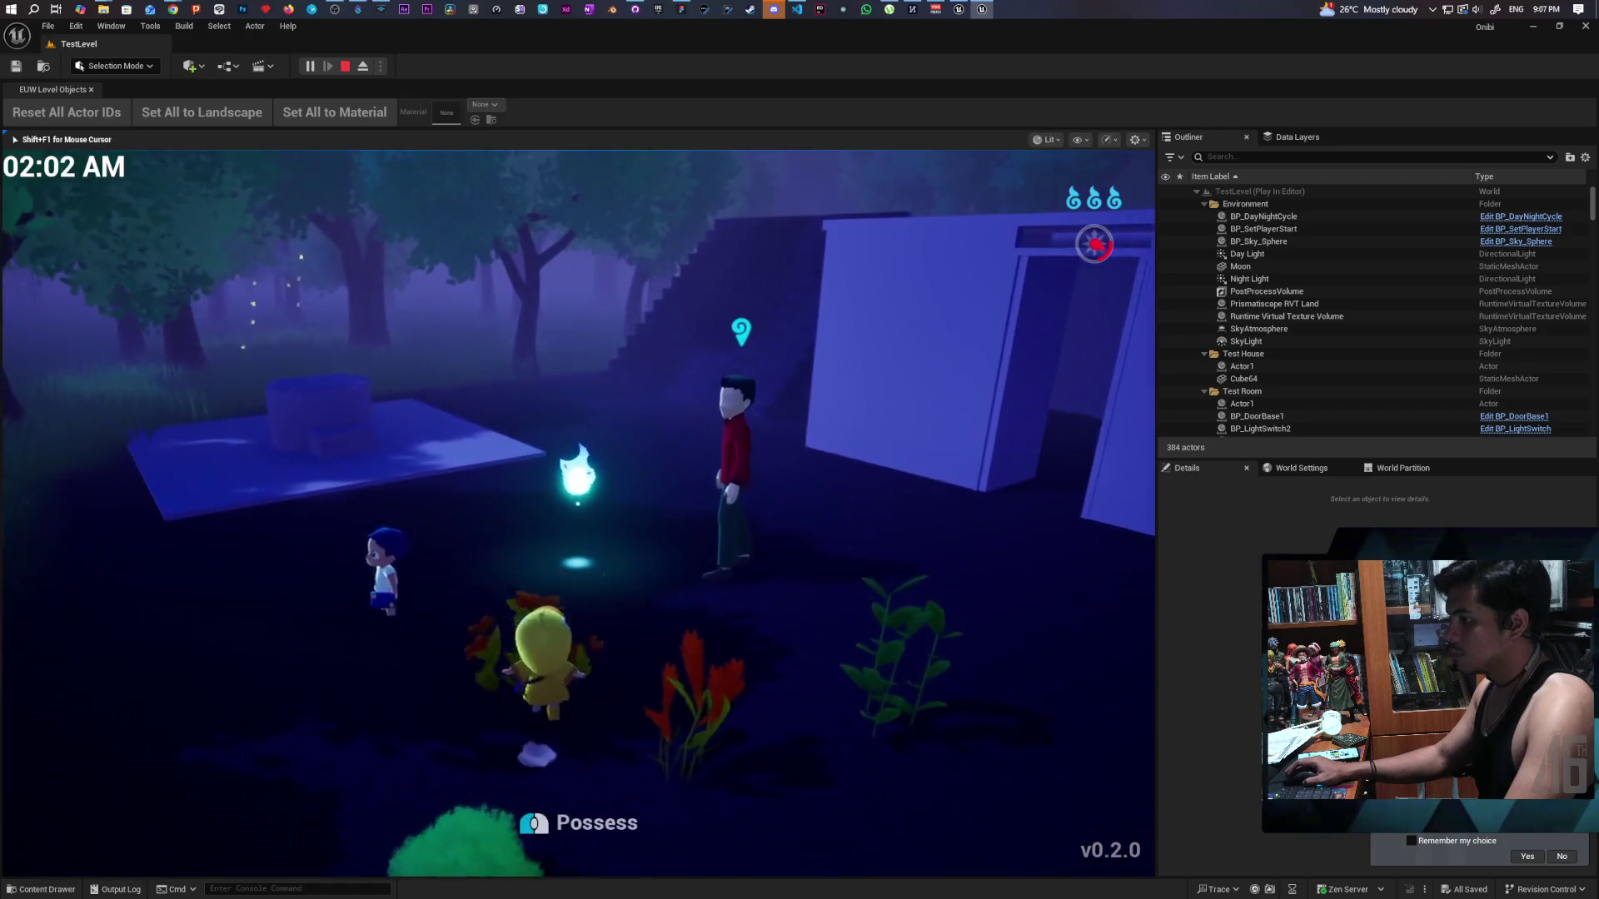
Walk the character across the platform and up to the house wall beside the wisp.
key("w")
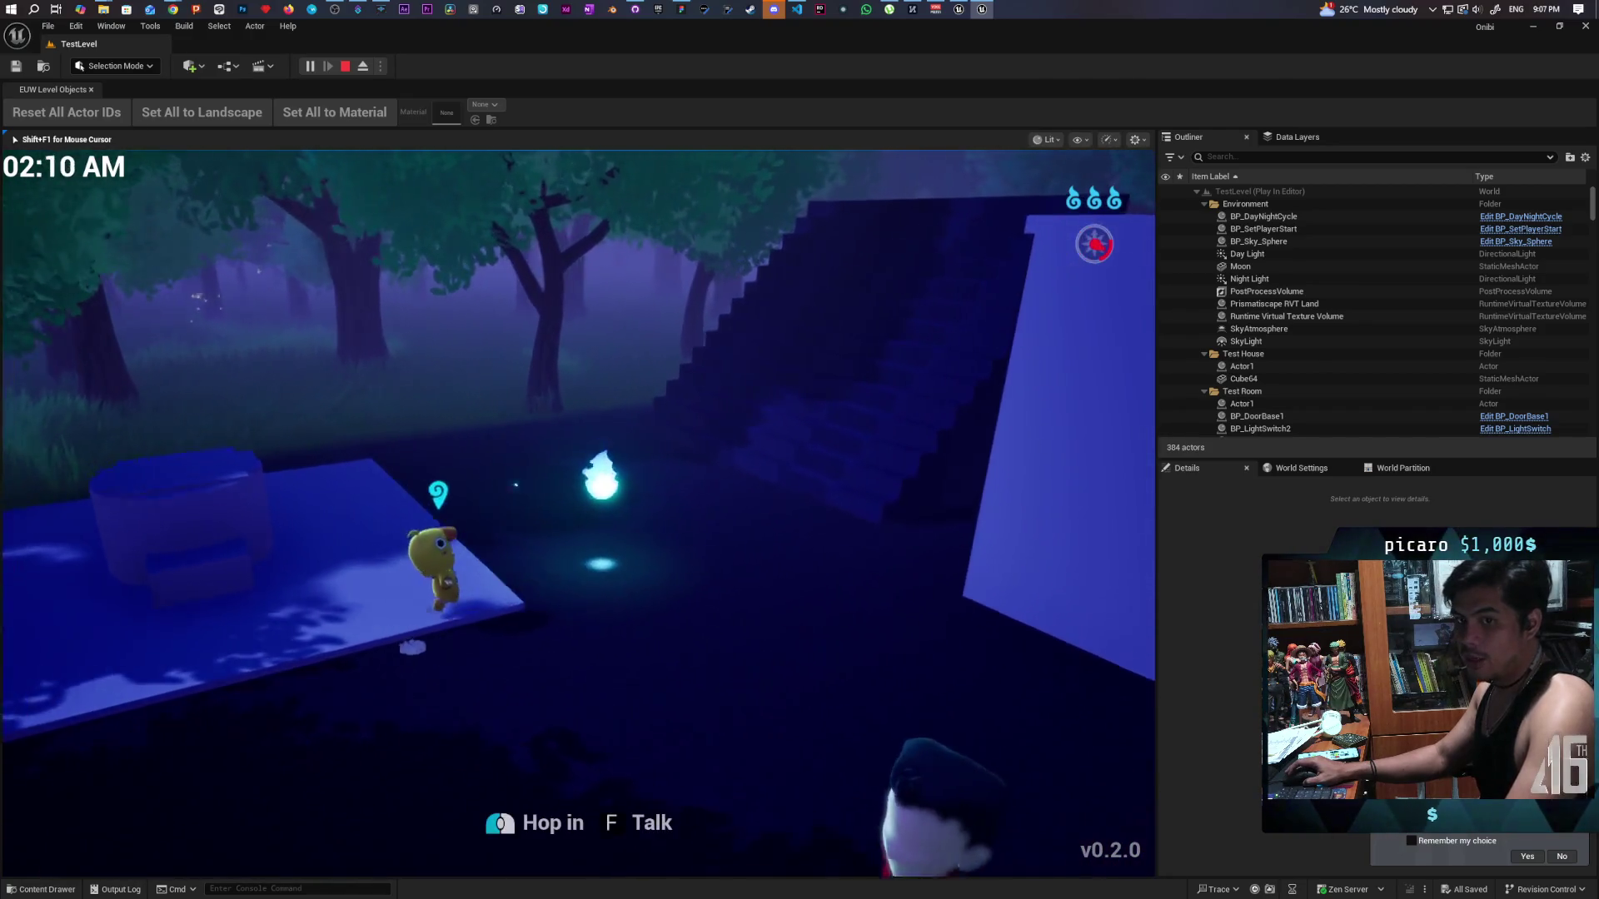
key("w")
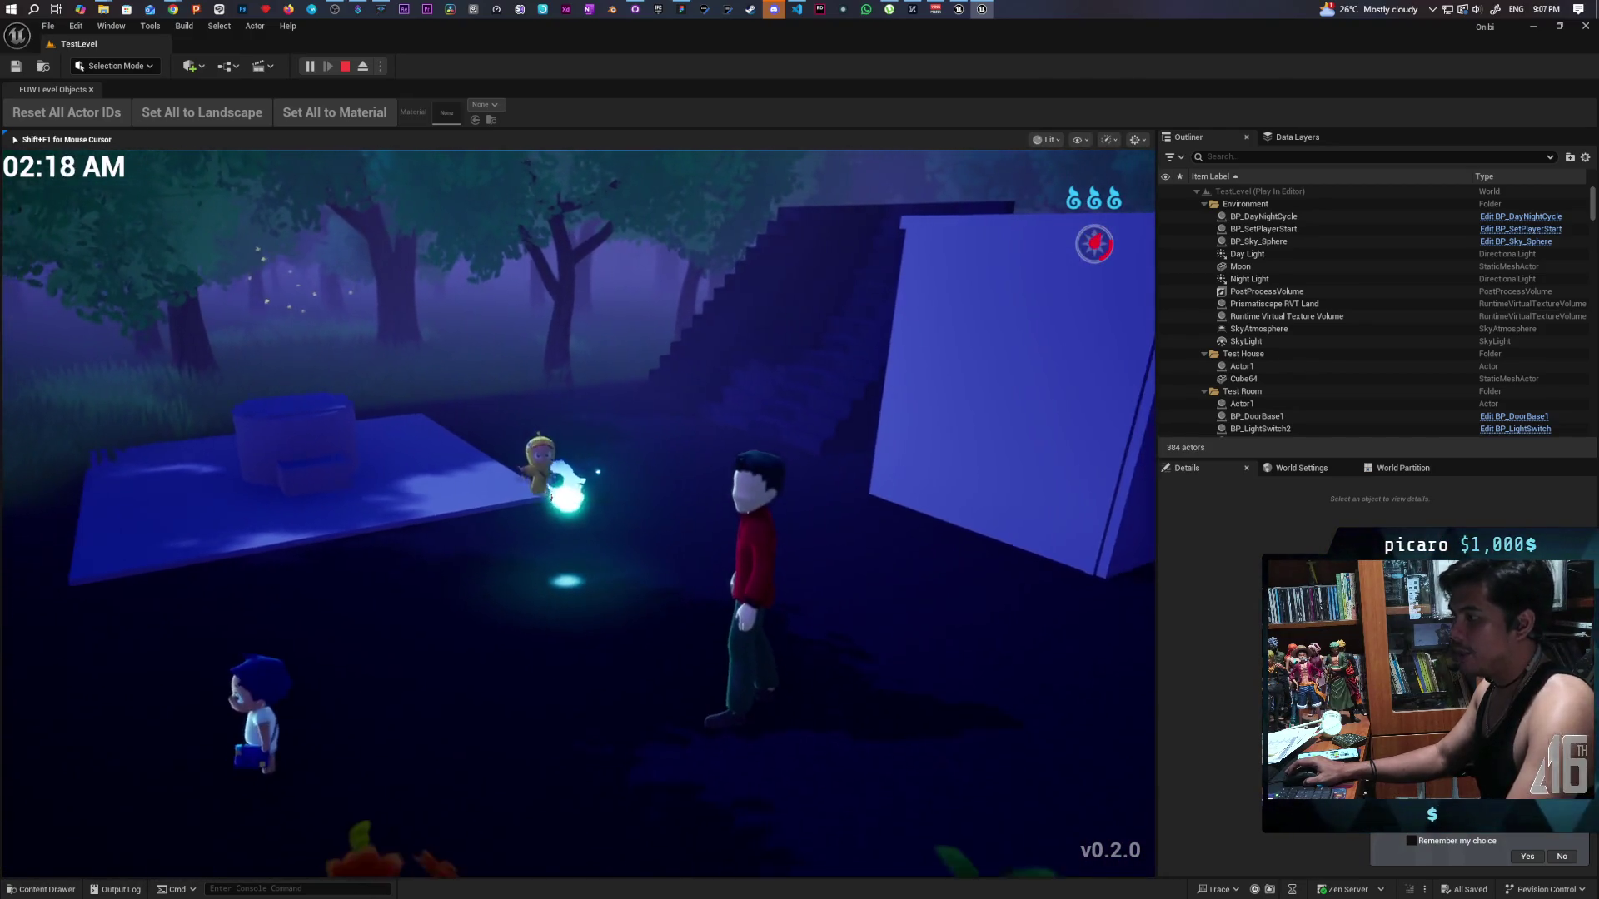
key("s")
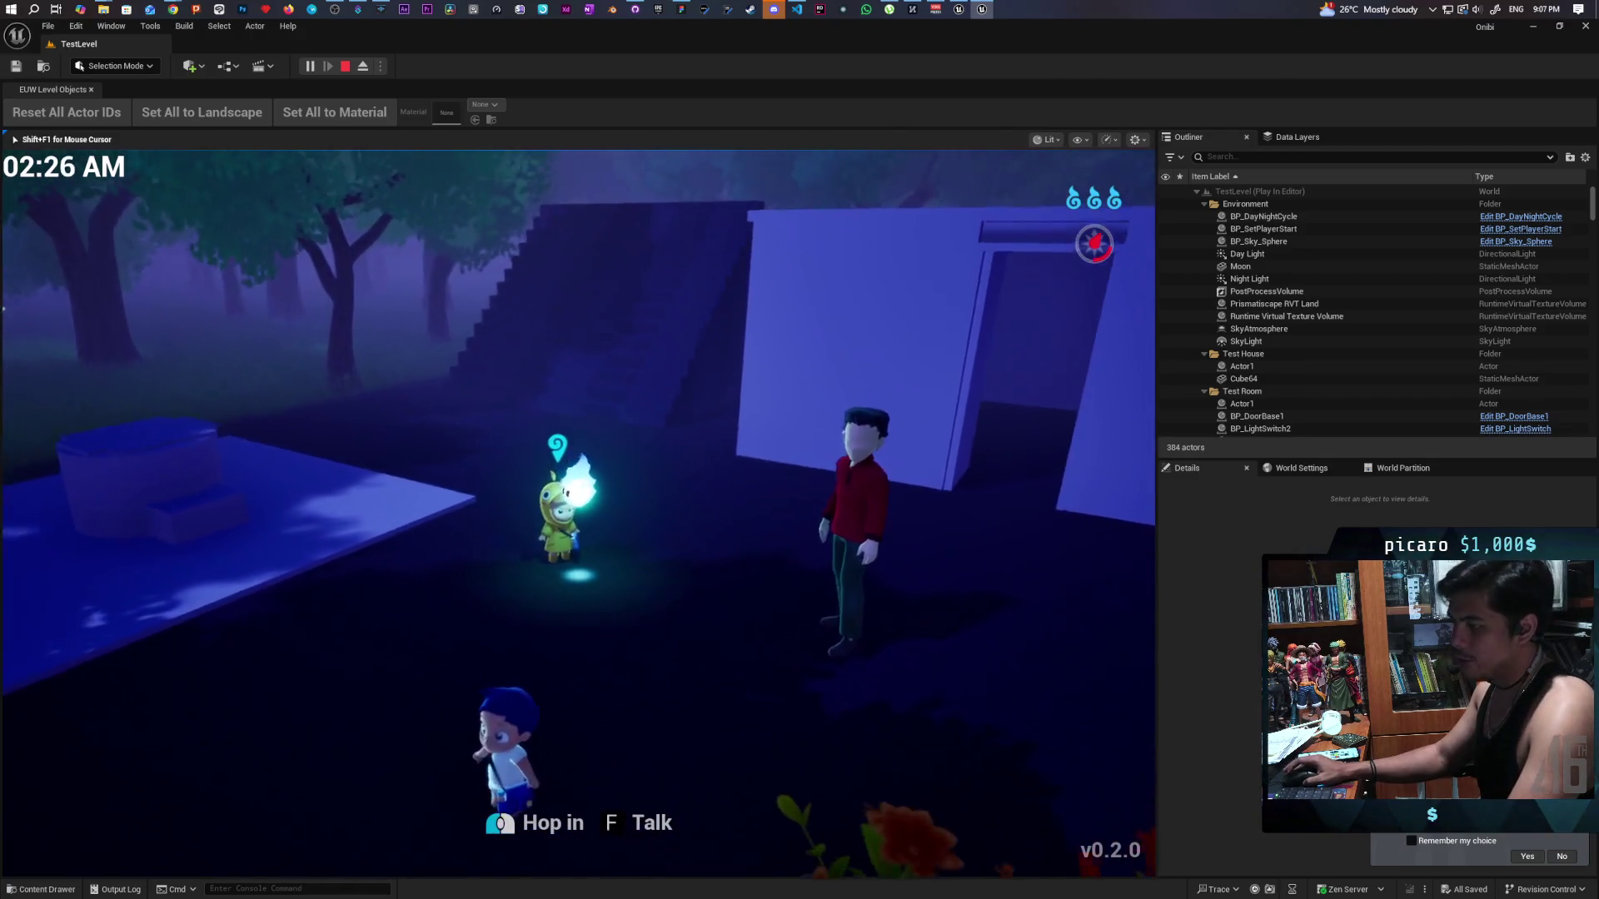
key("w")
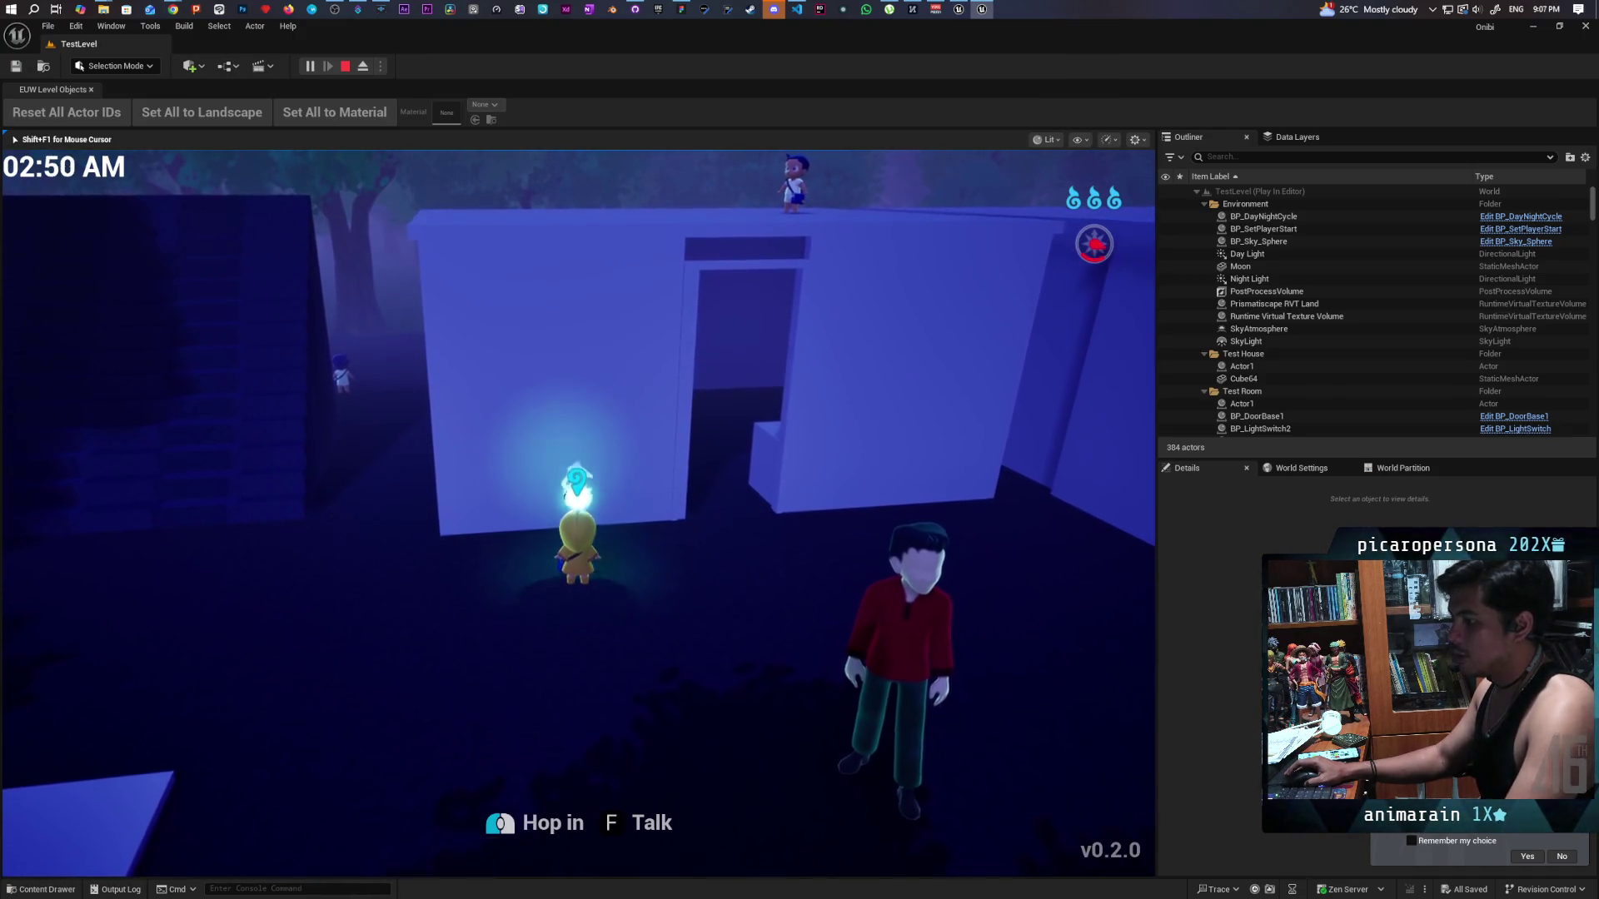
key("s")
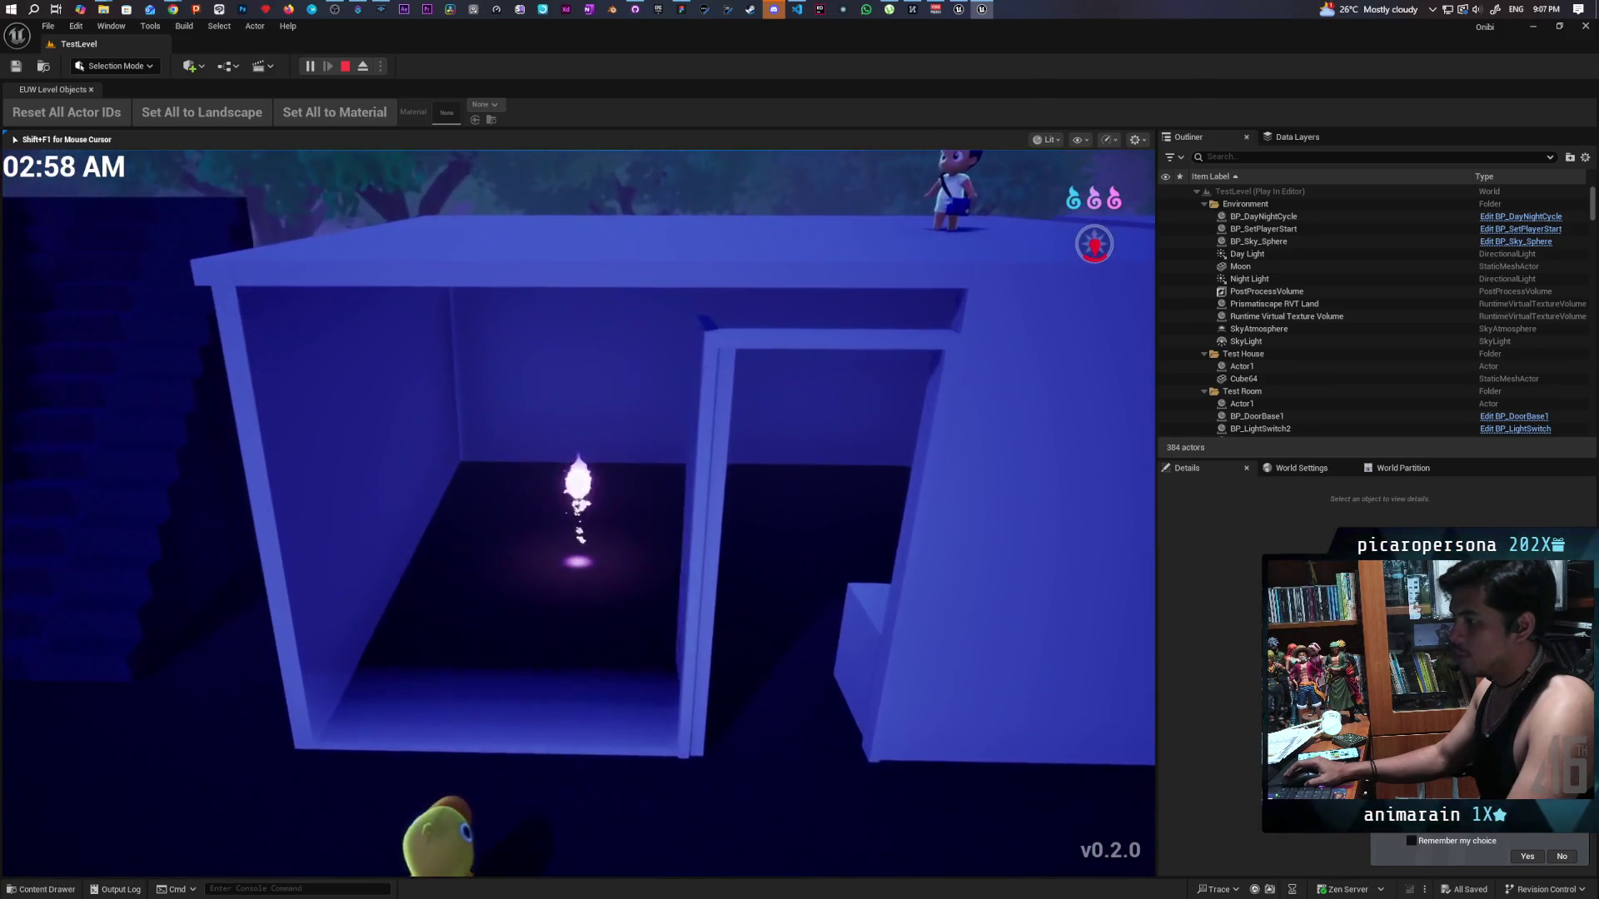
key("w")
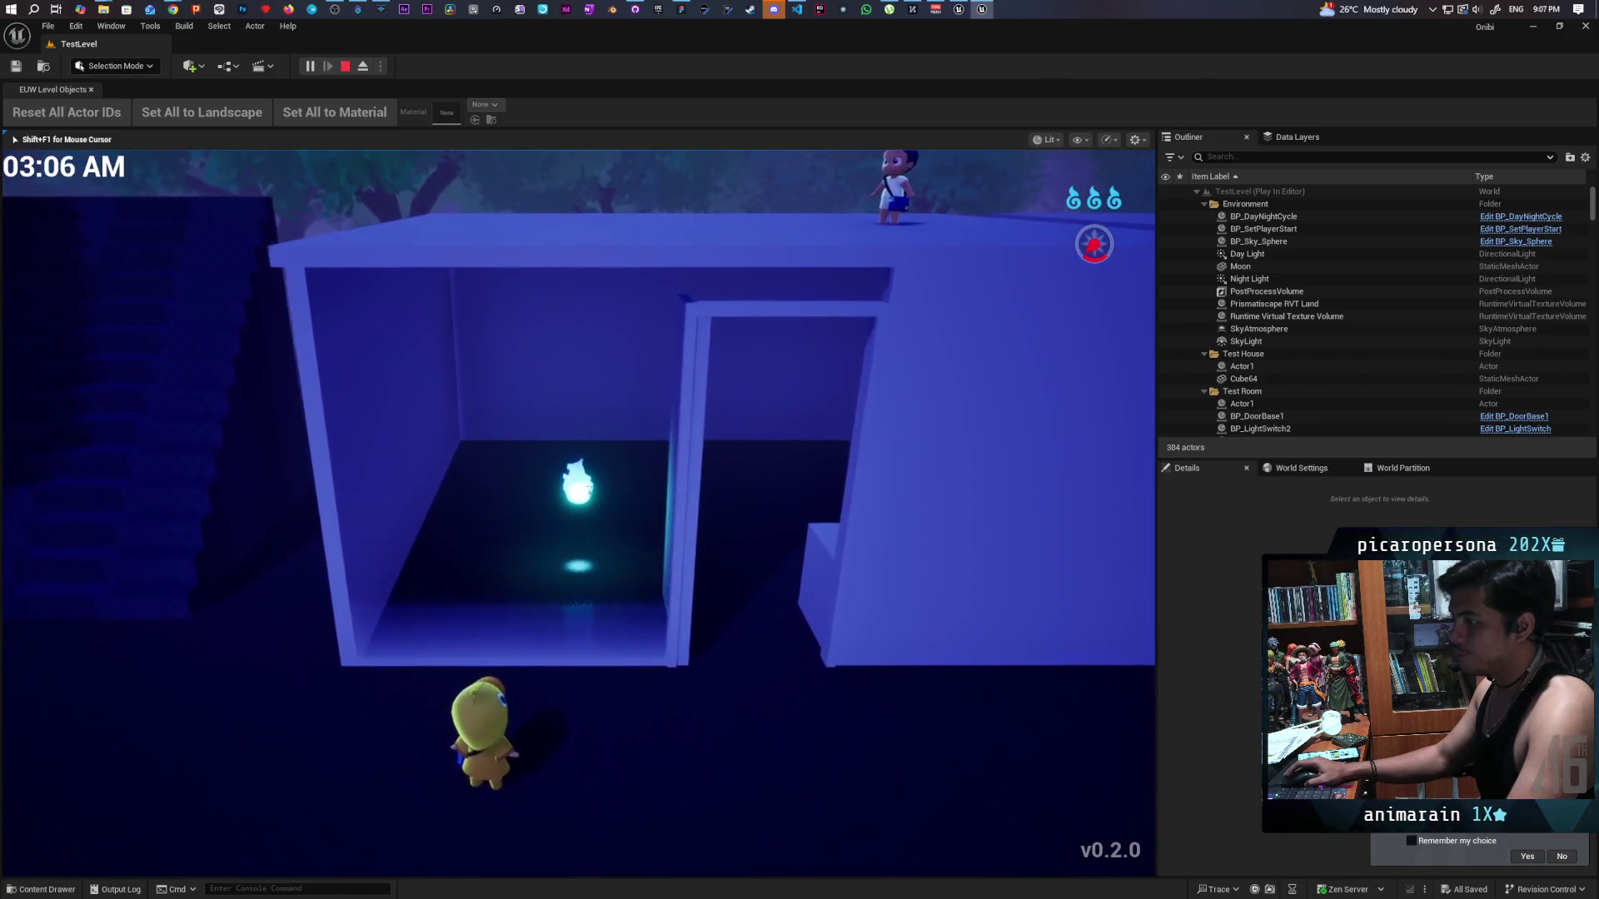
key("w")
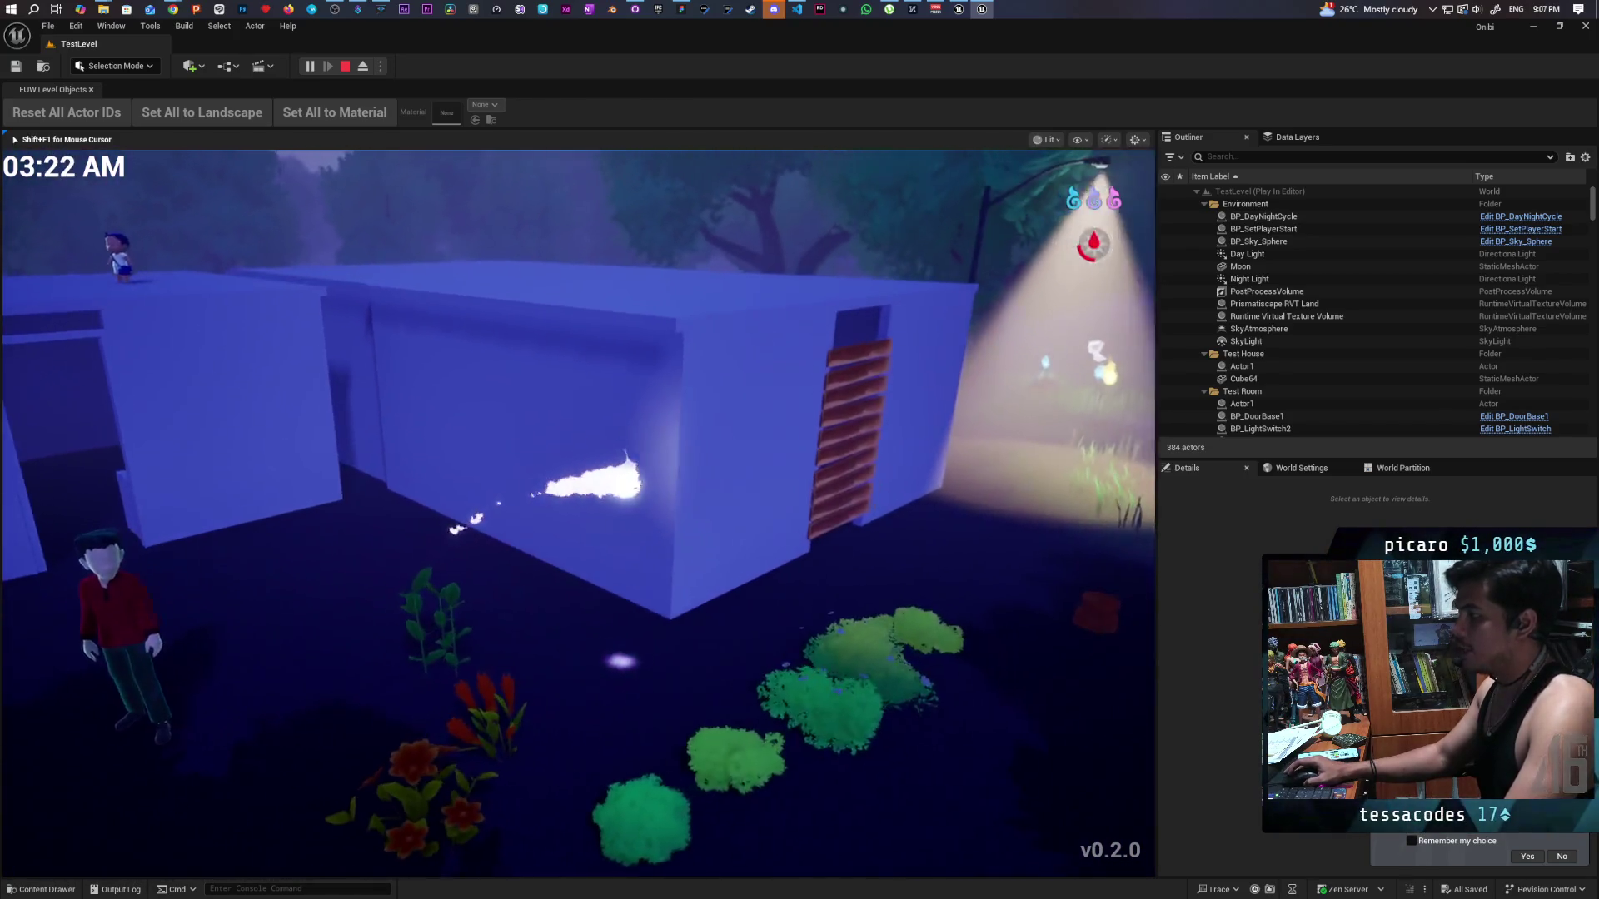
Float the wisp around the house, past the bushes, to the red-shirted NPC and doorway.
key("w")
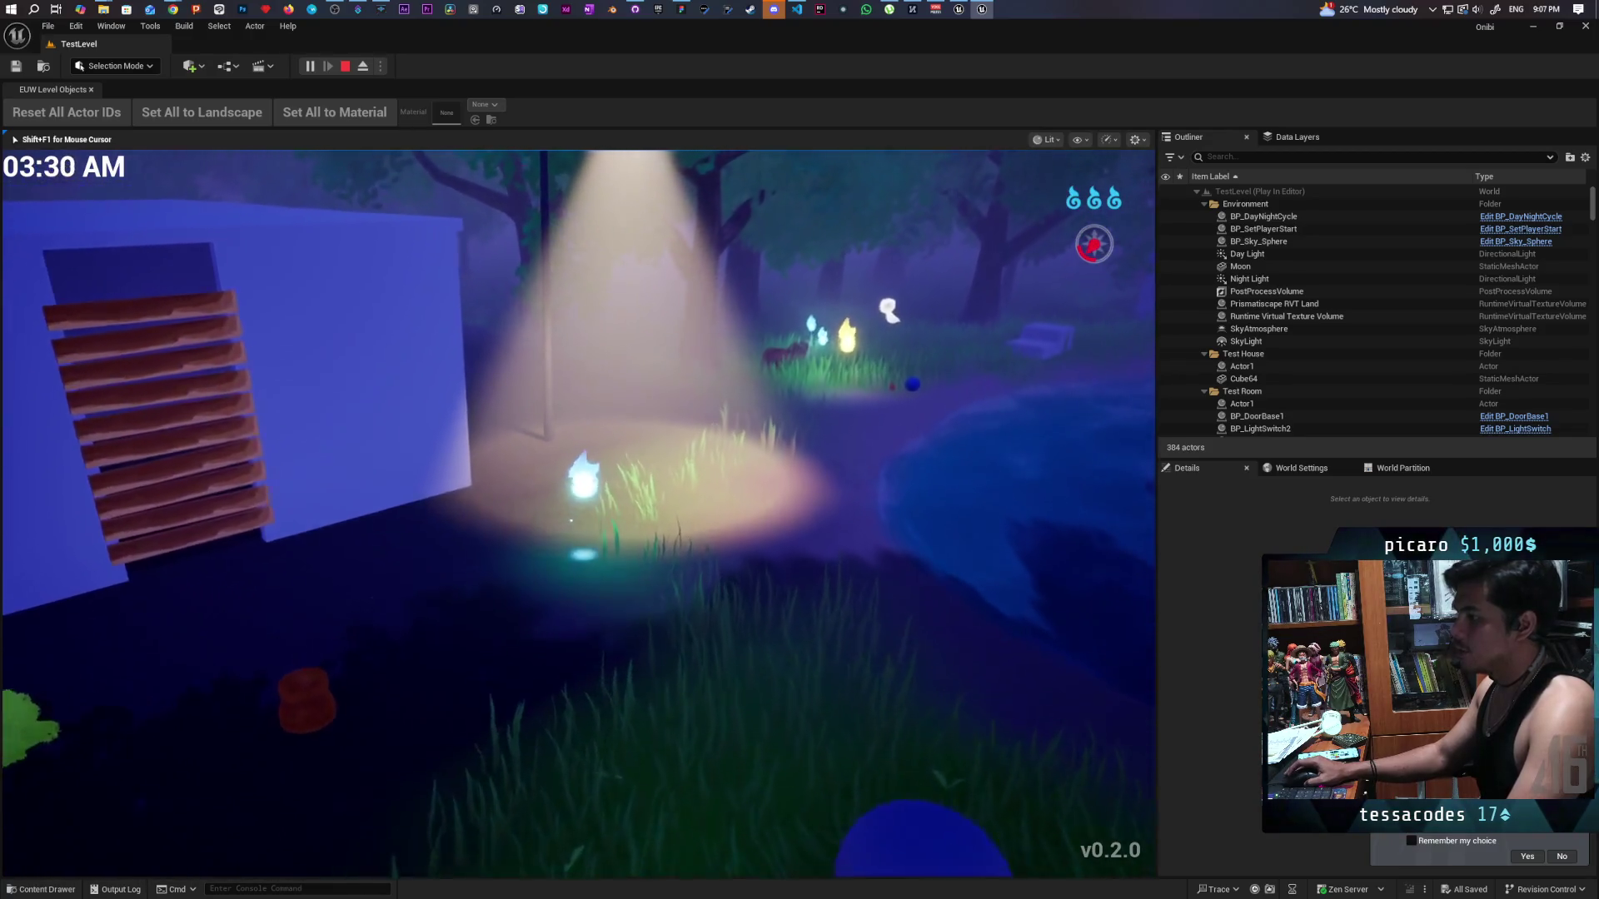
key("w")
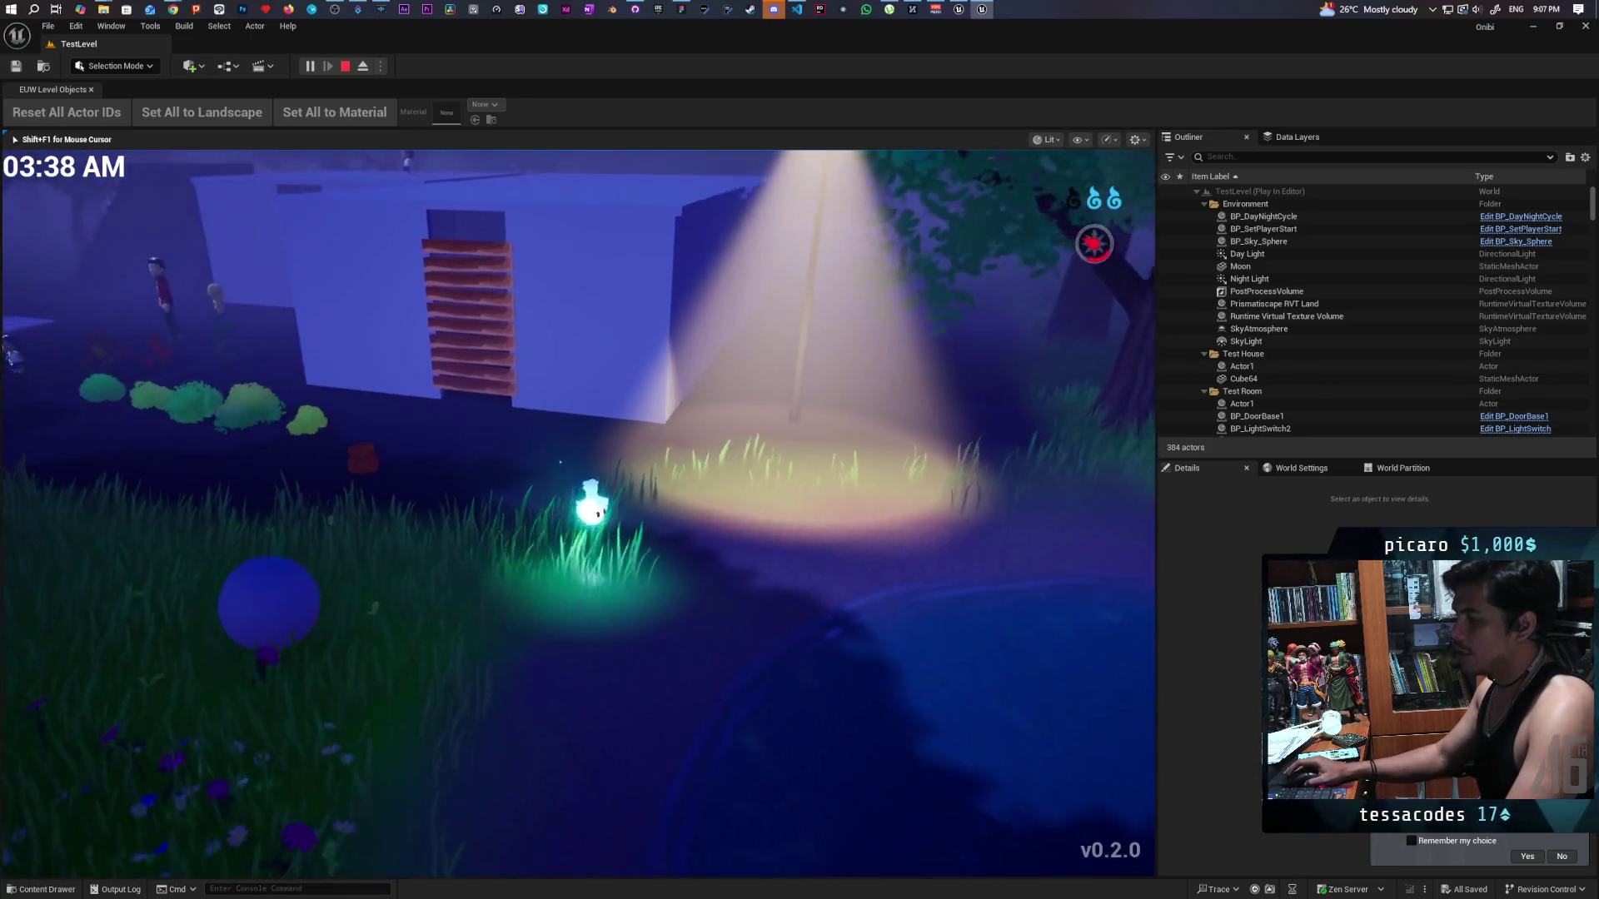
key("w")
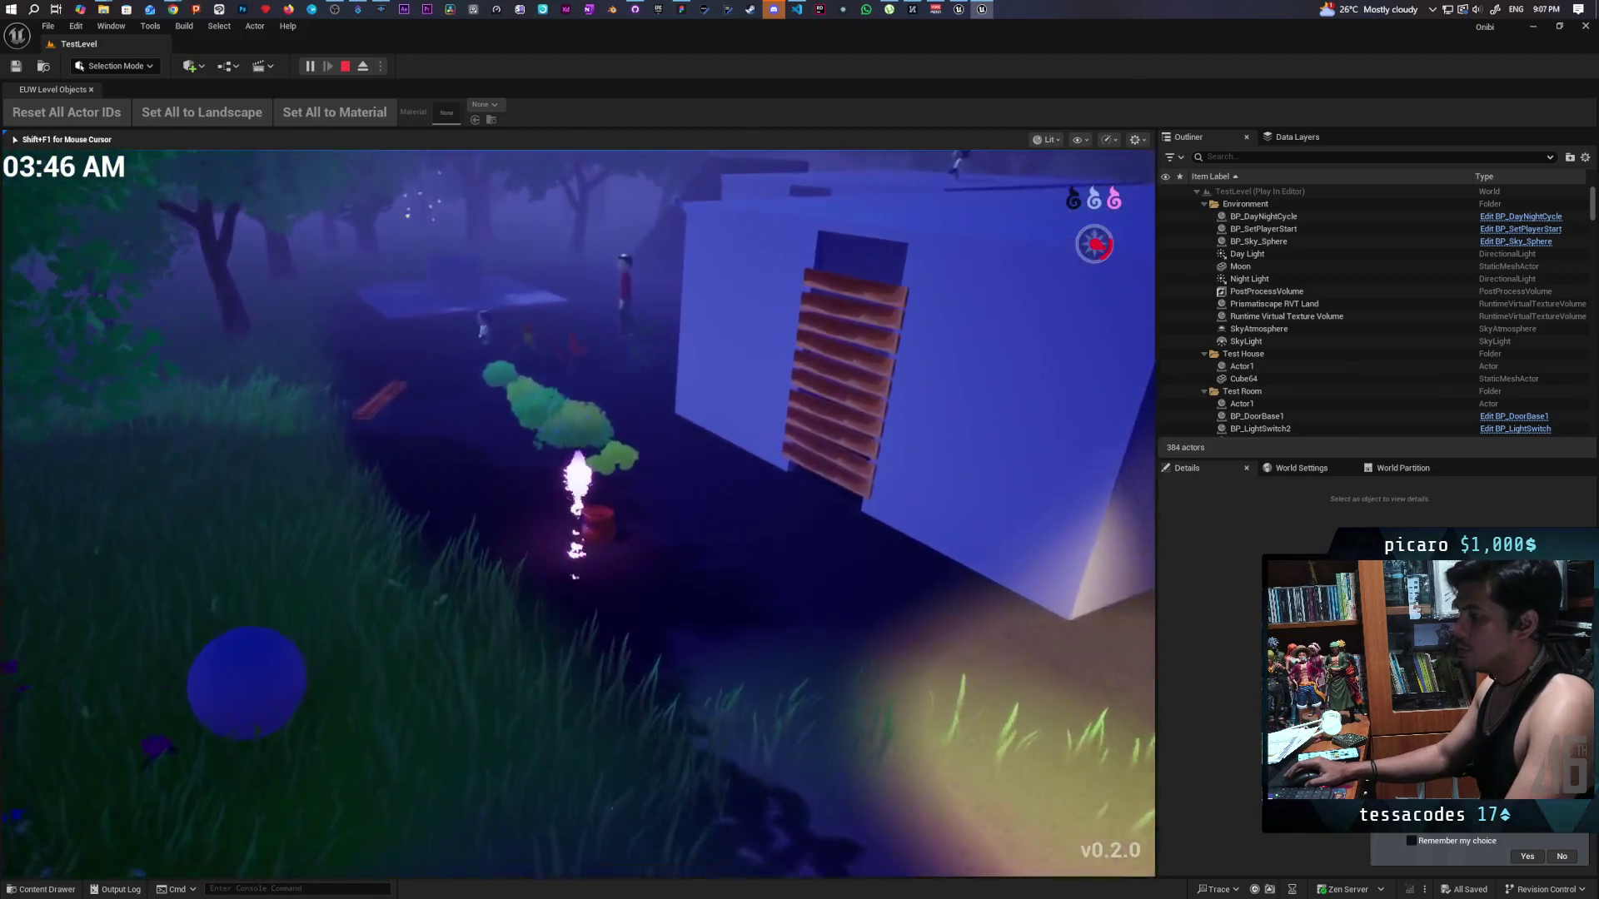
key("w")
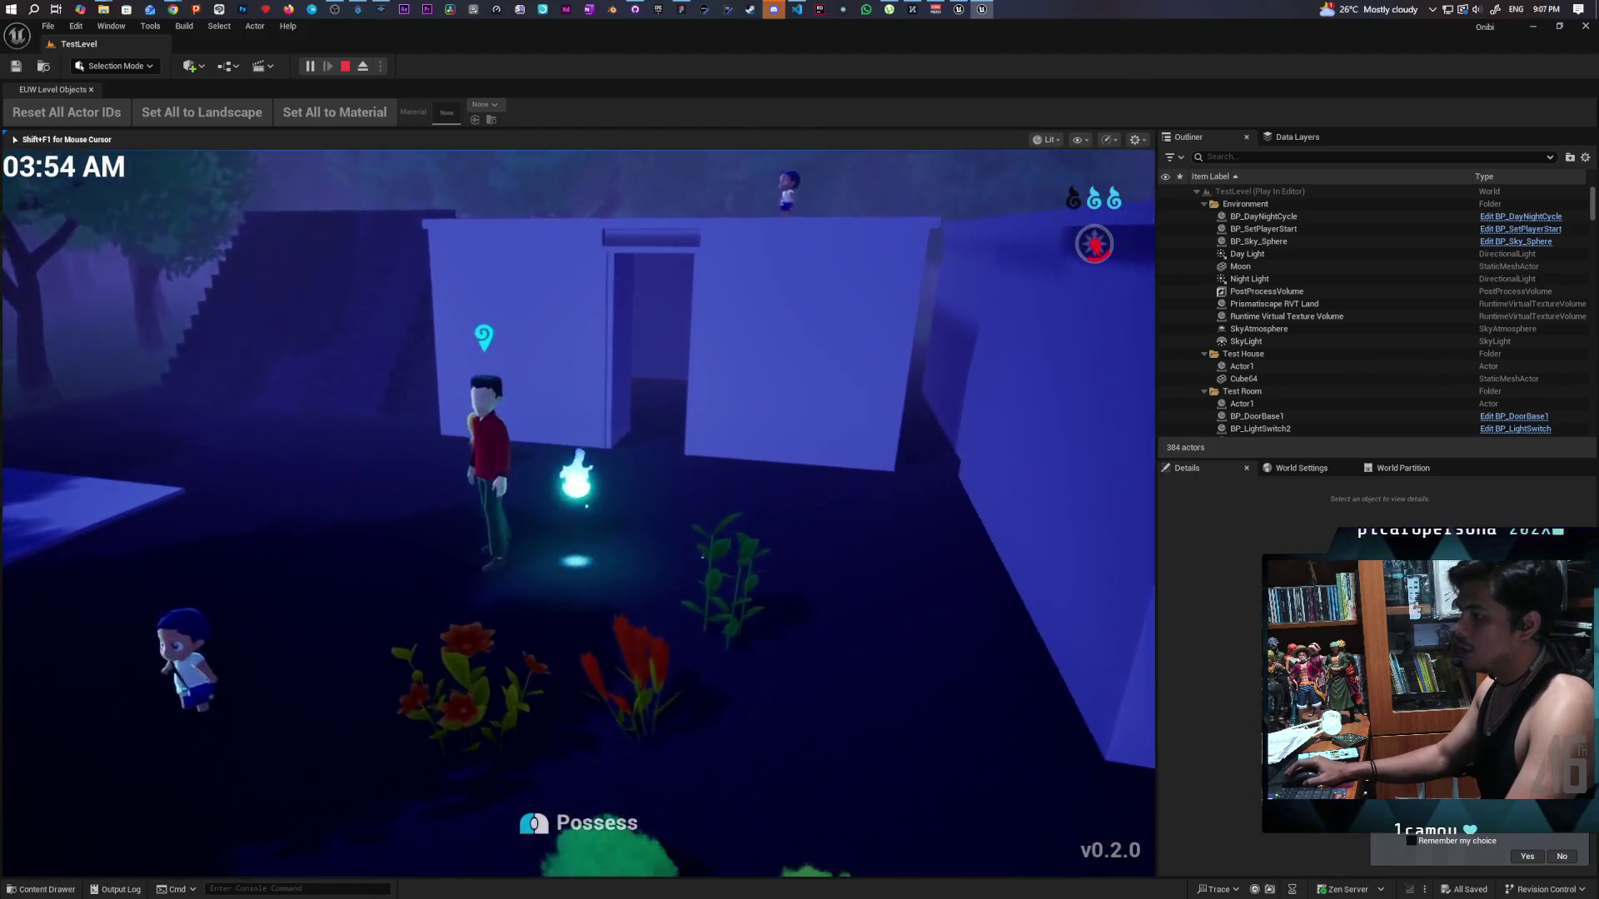
key("w")
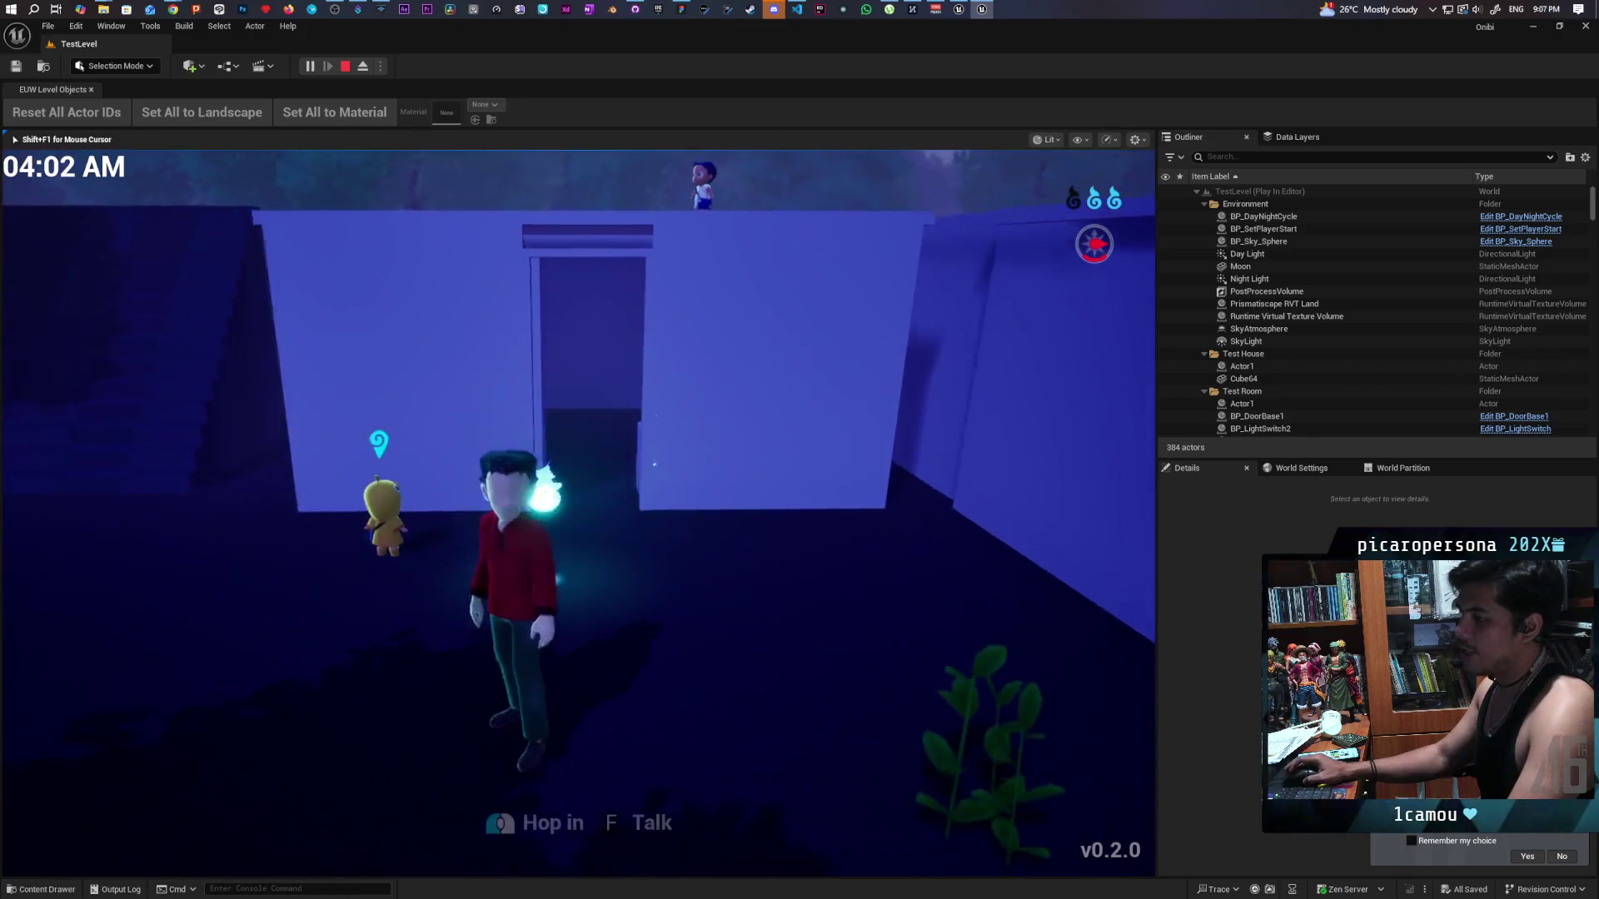
key("a")
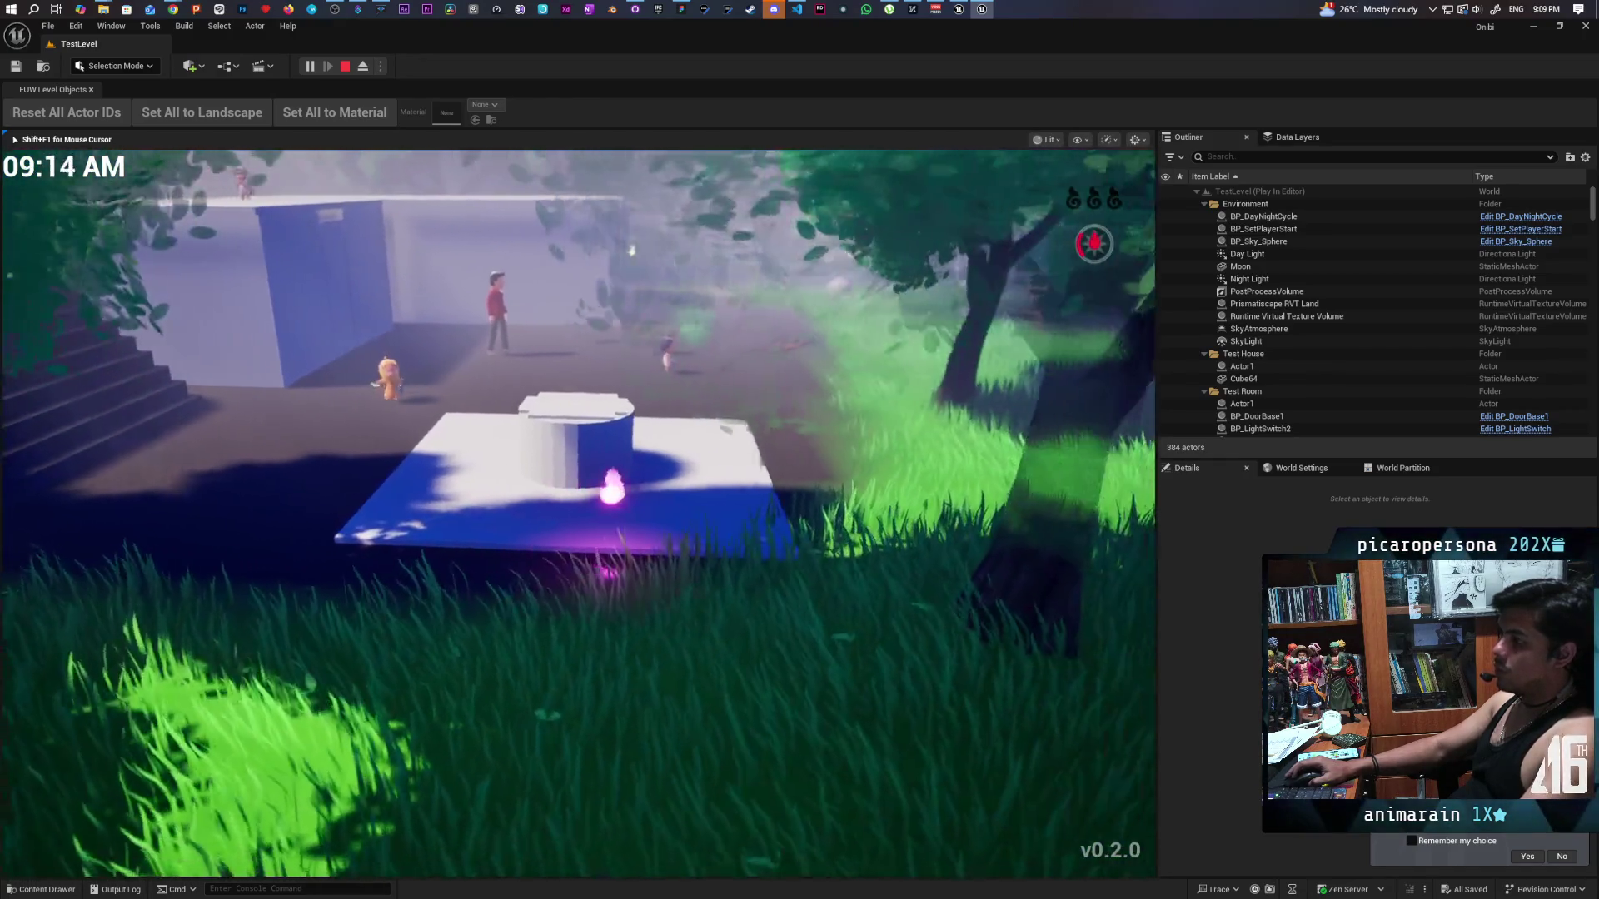
Walk the character off the platform, past the red-shirted man and along the blue wall.
key("s")
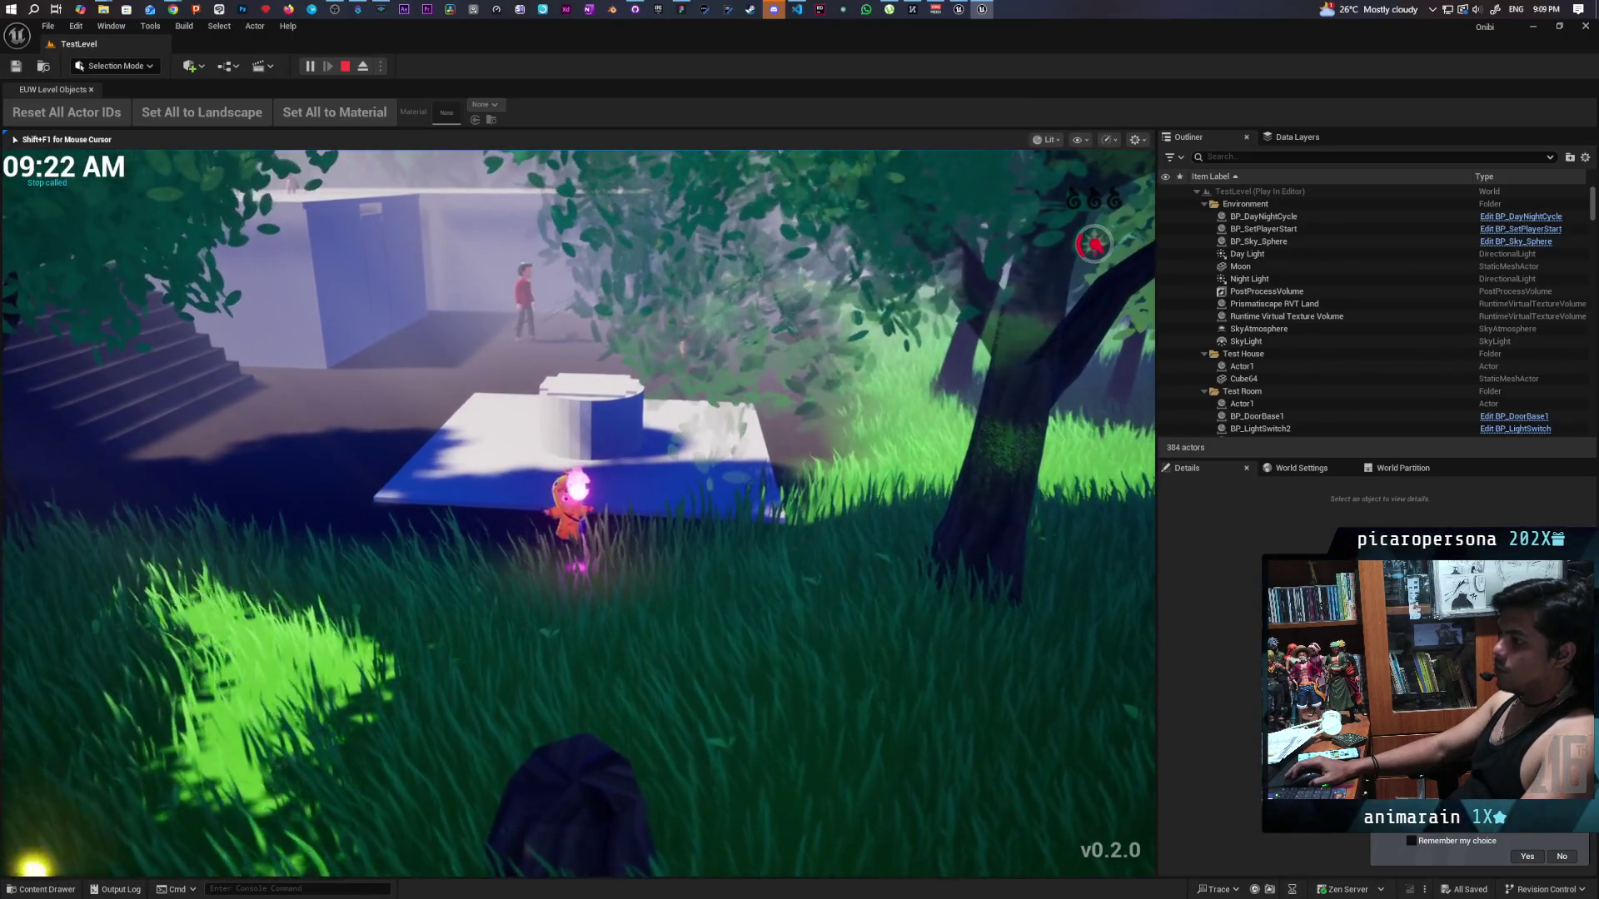
key("w")
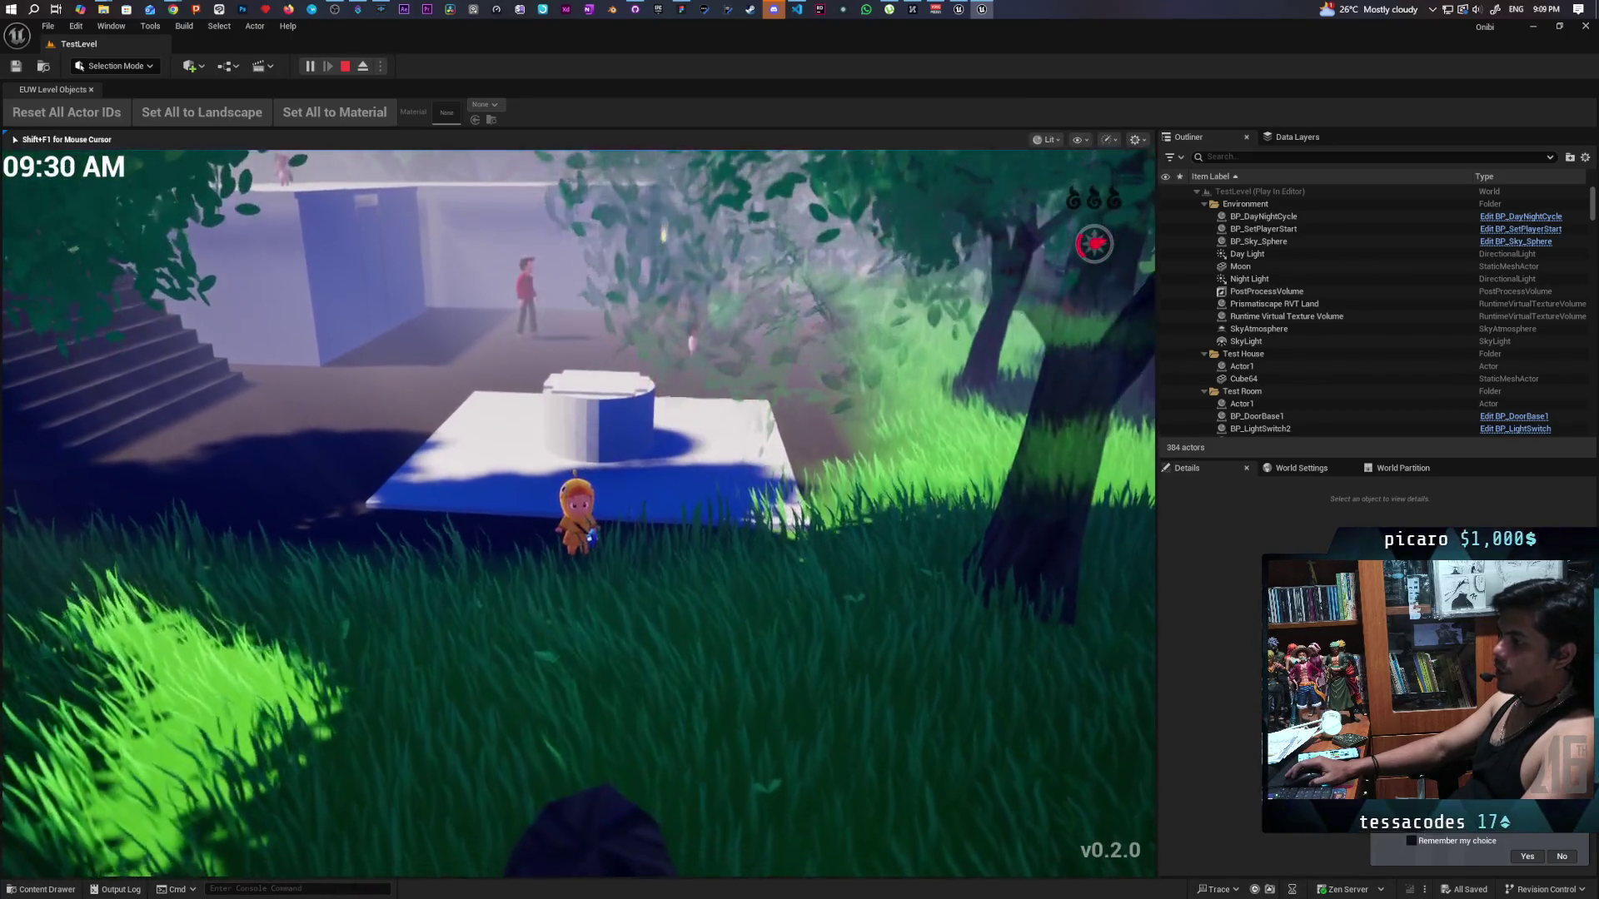
key("s")
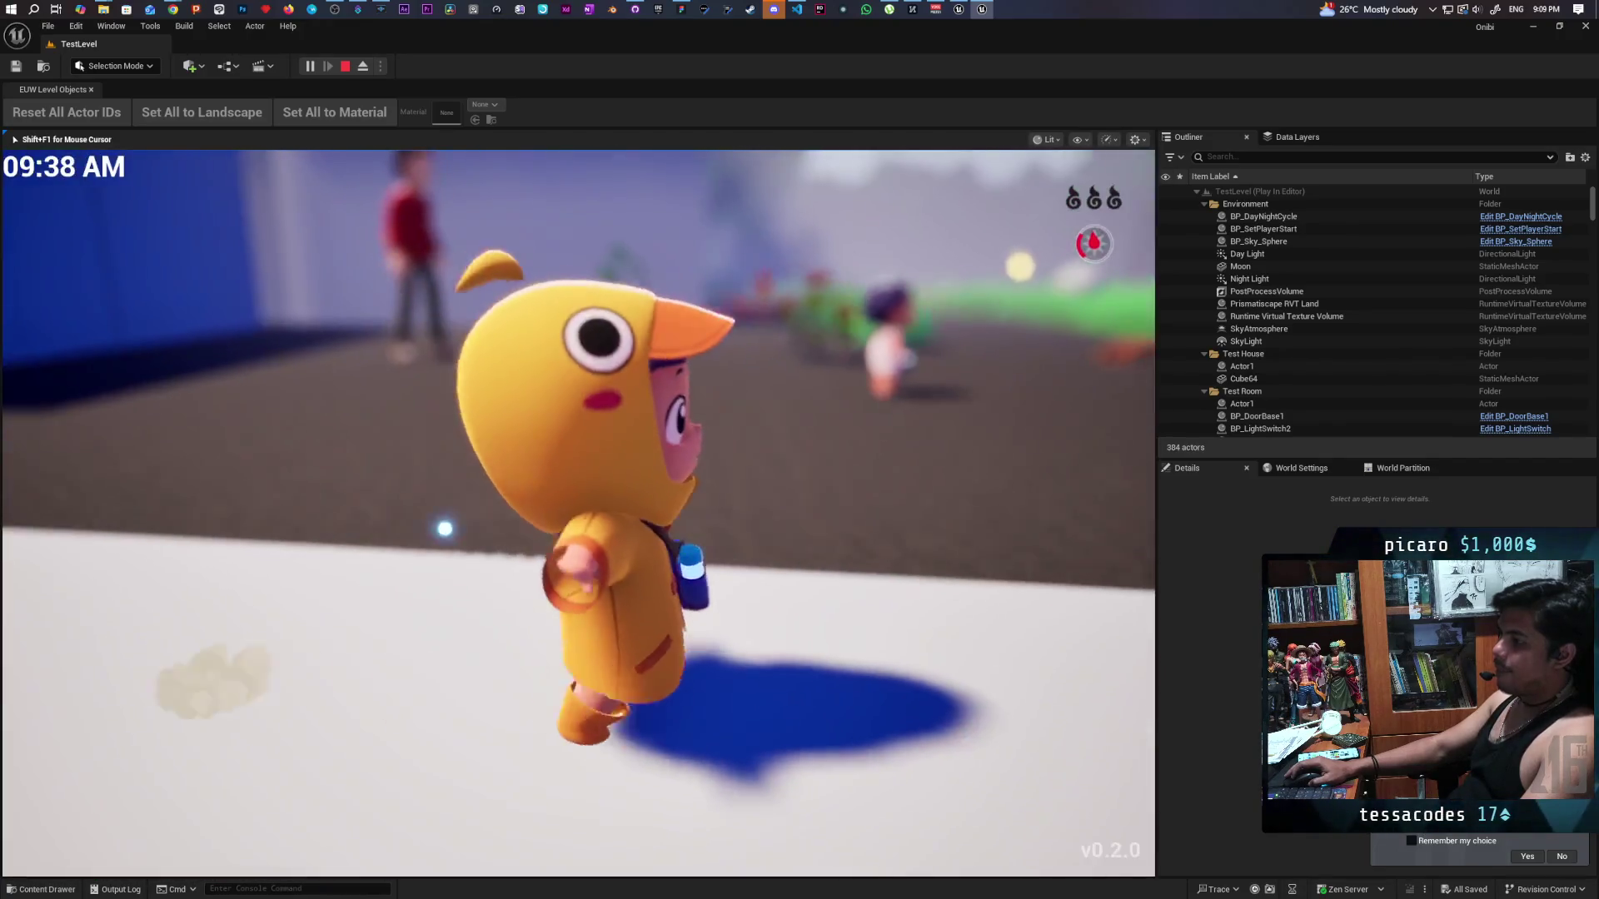
key("w")
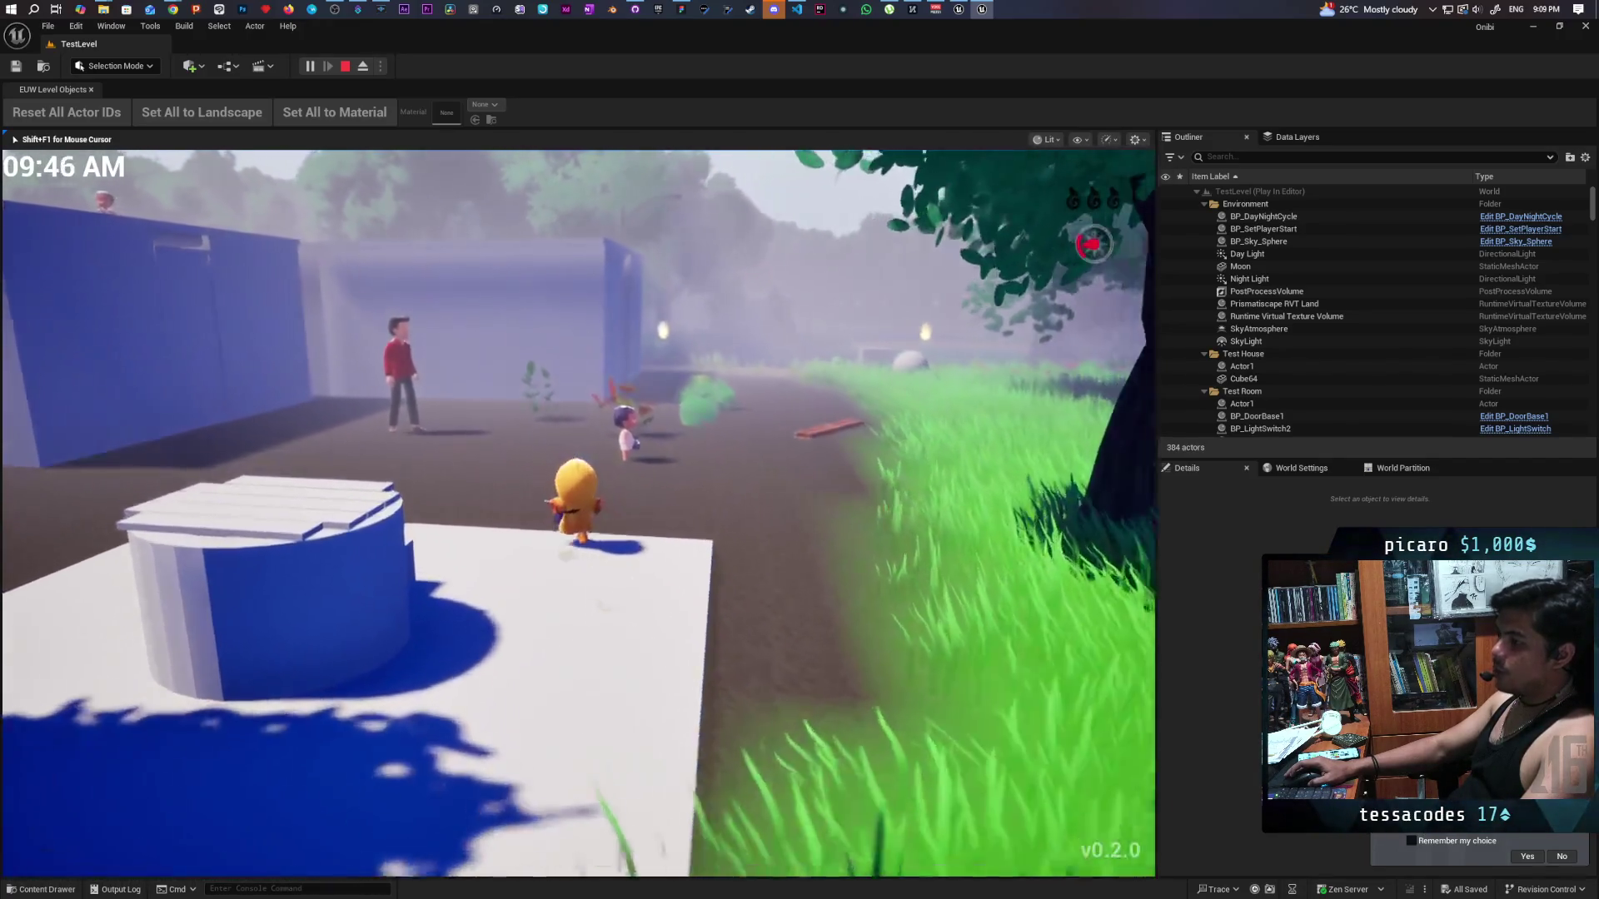
key("w")
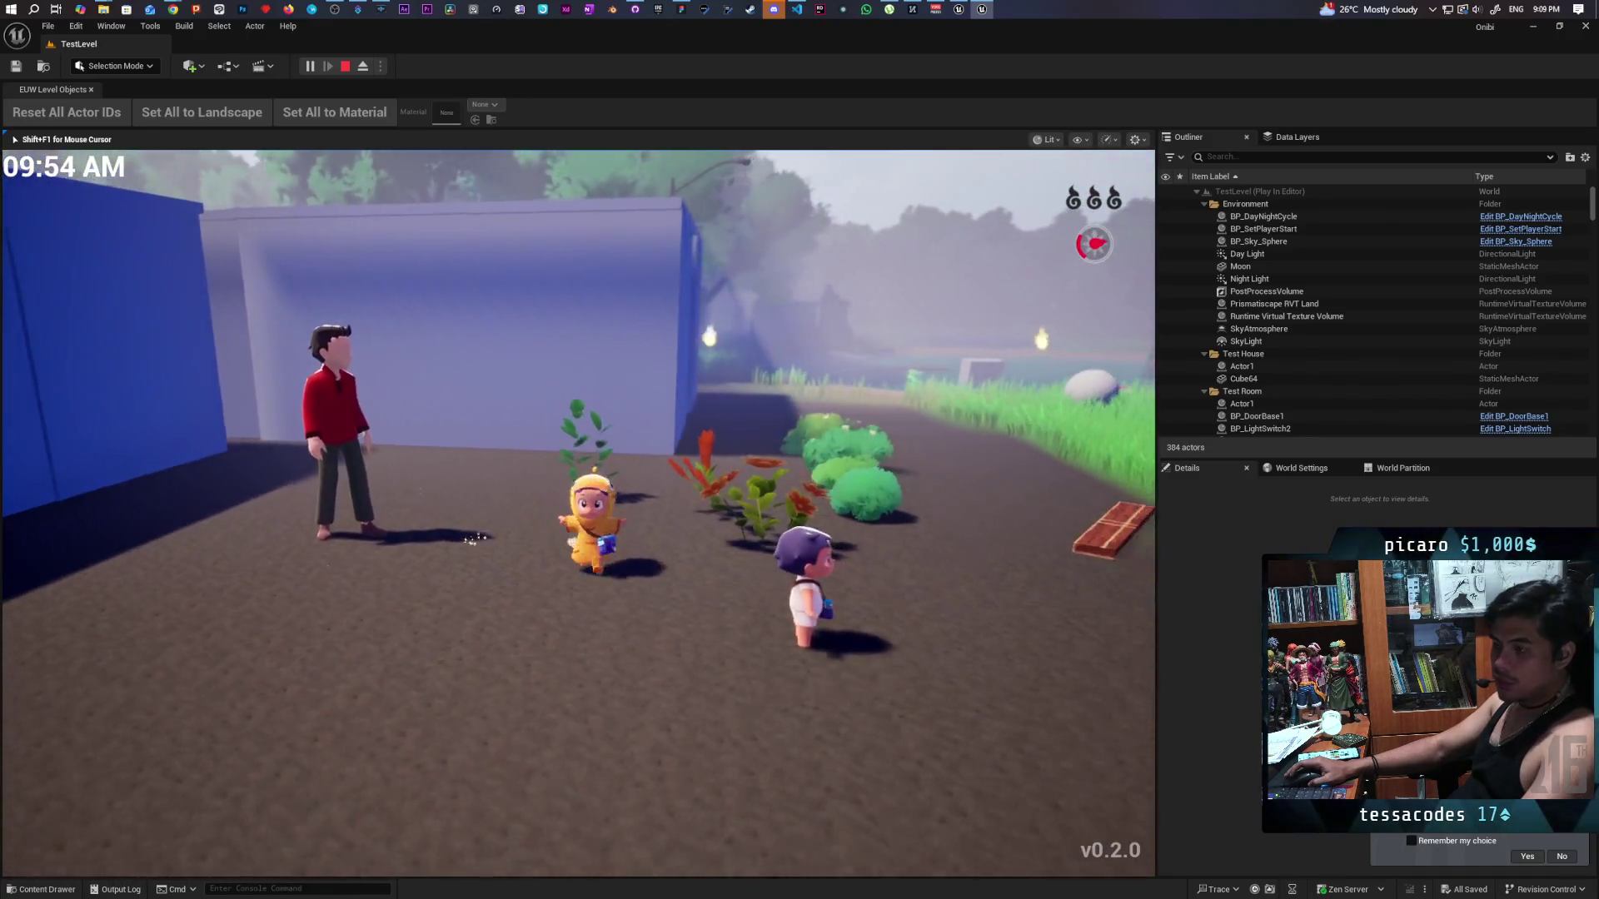
key("w")
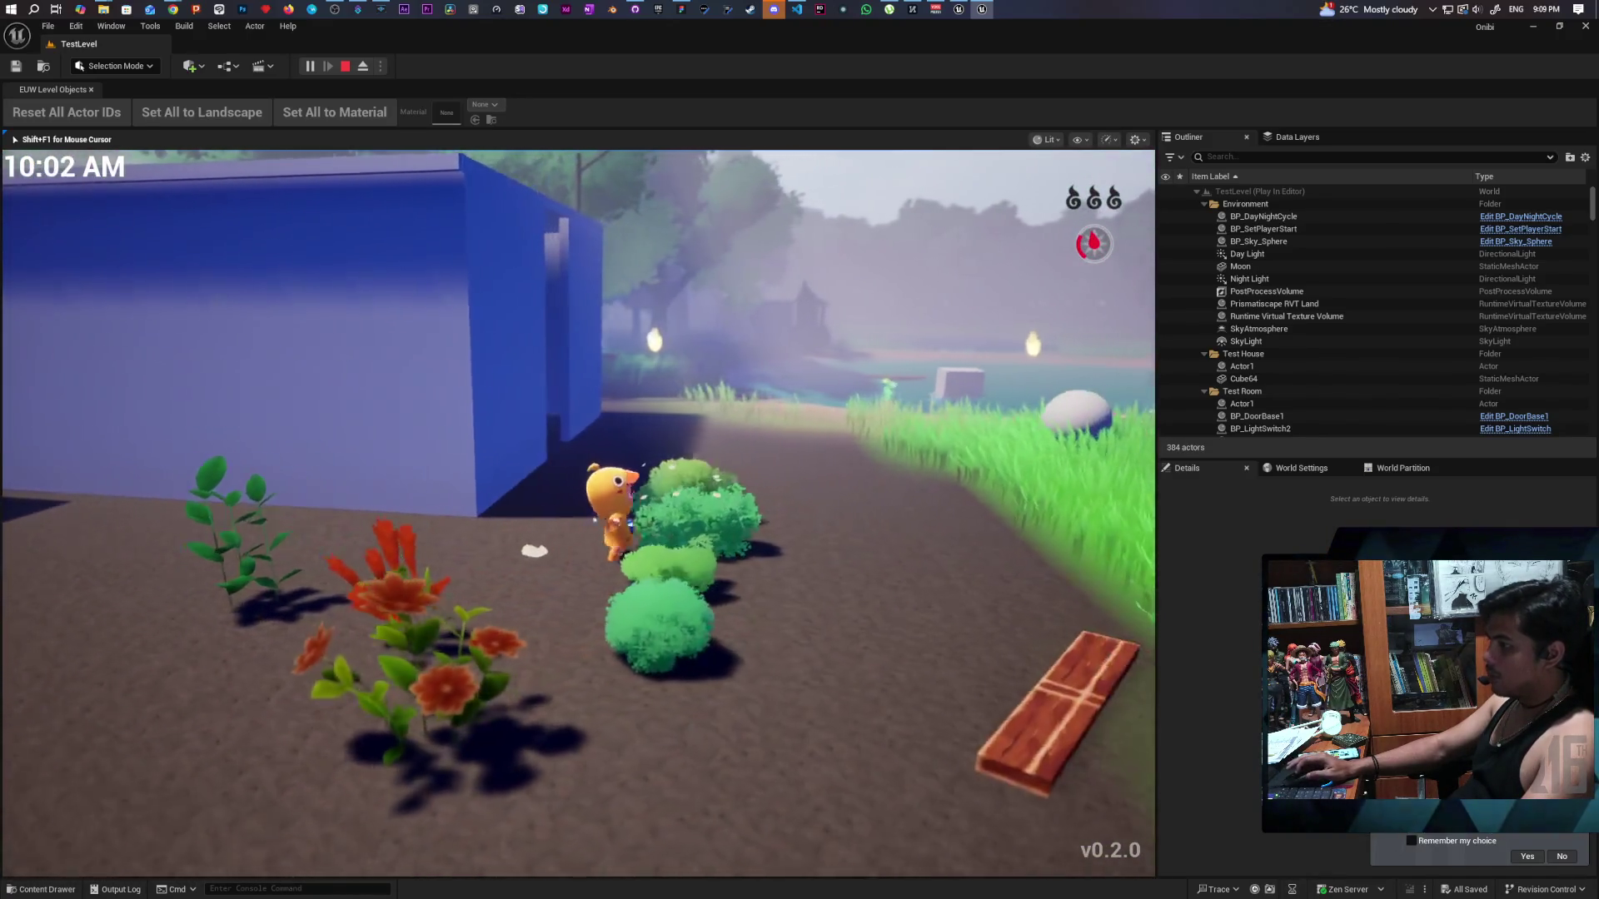
End the play session and bring up the Levels folder in the Content Drawer.
key("w")
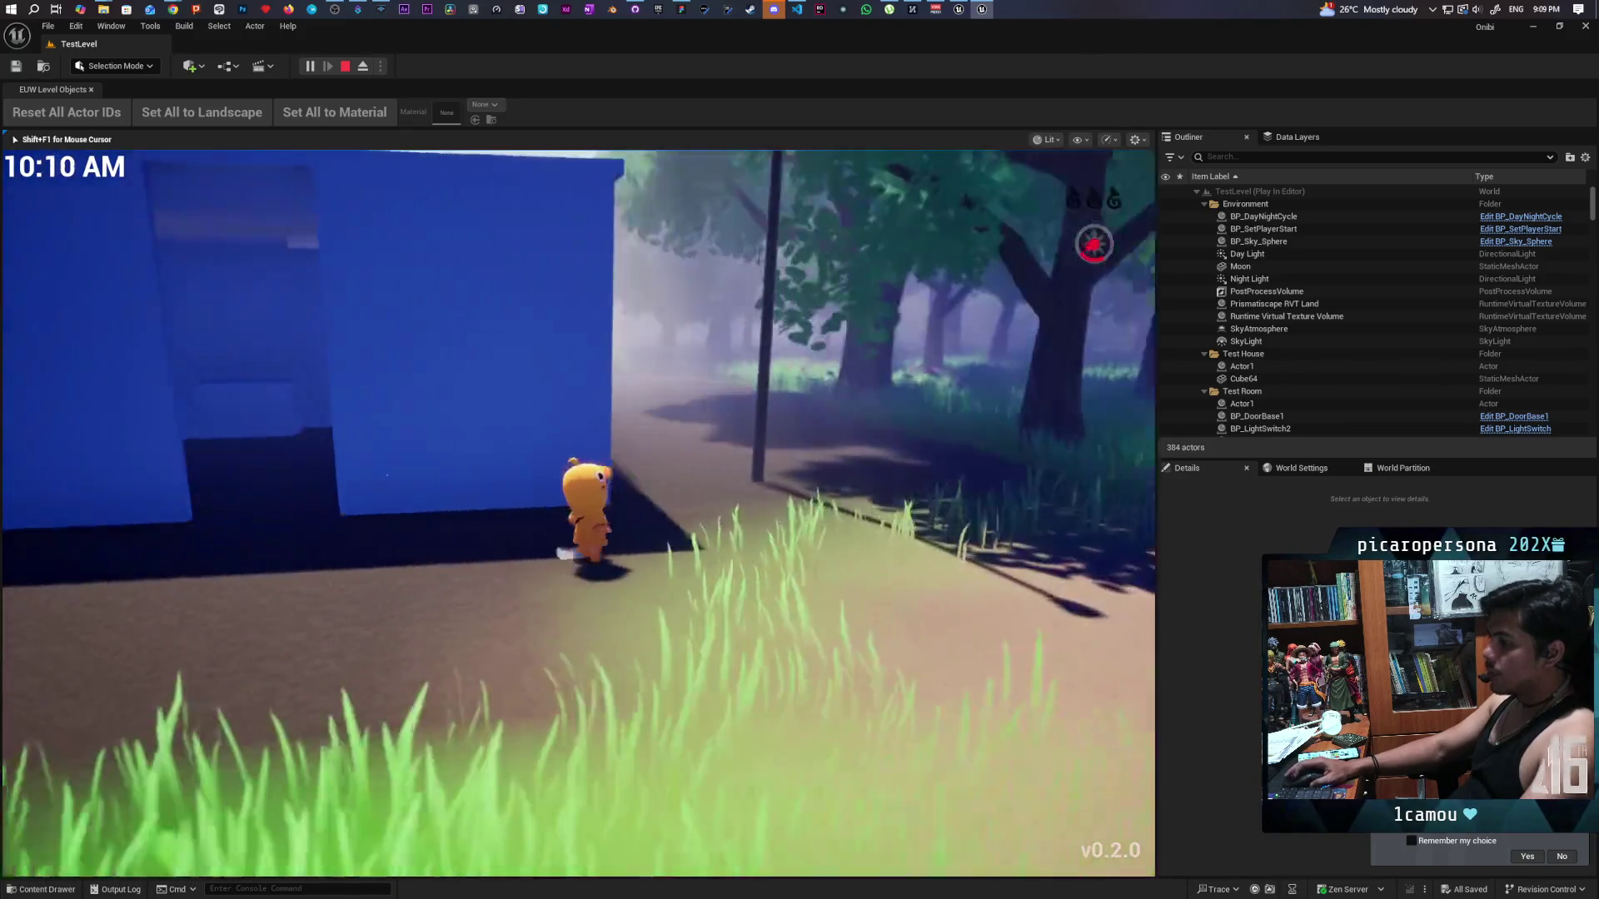
key("Escape")
key("ctrl+space")
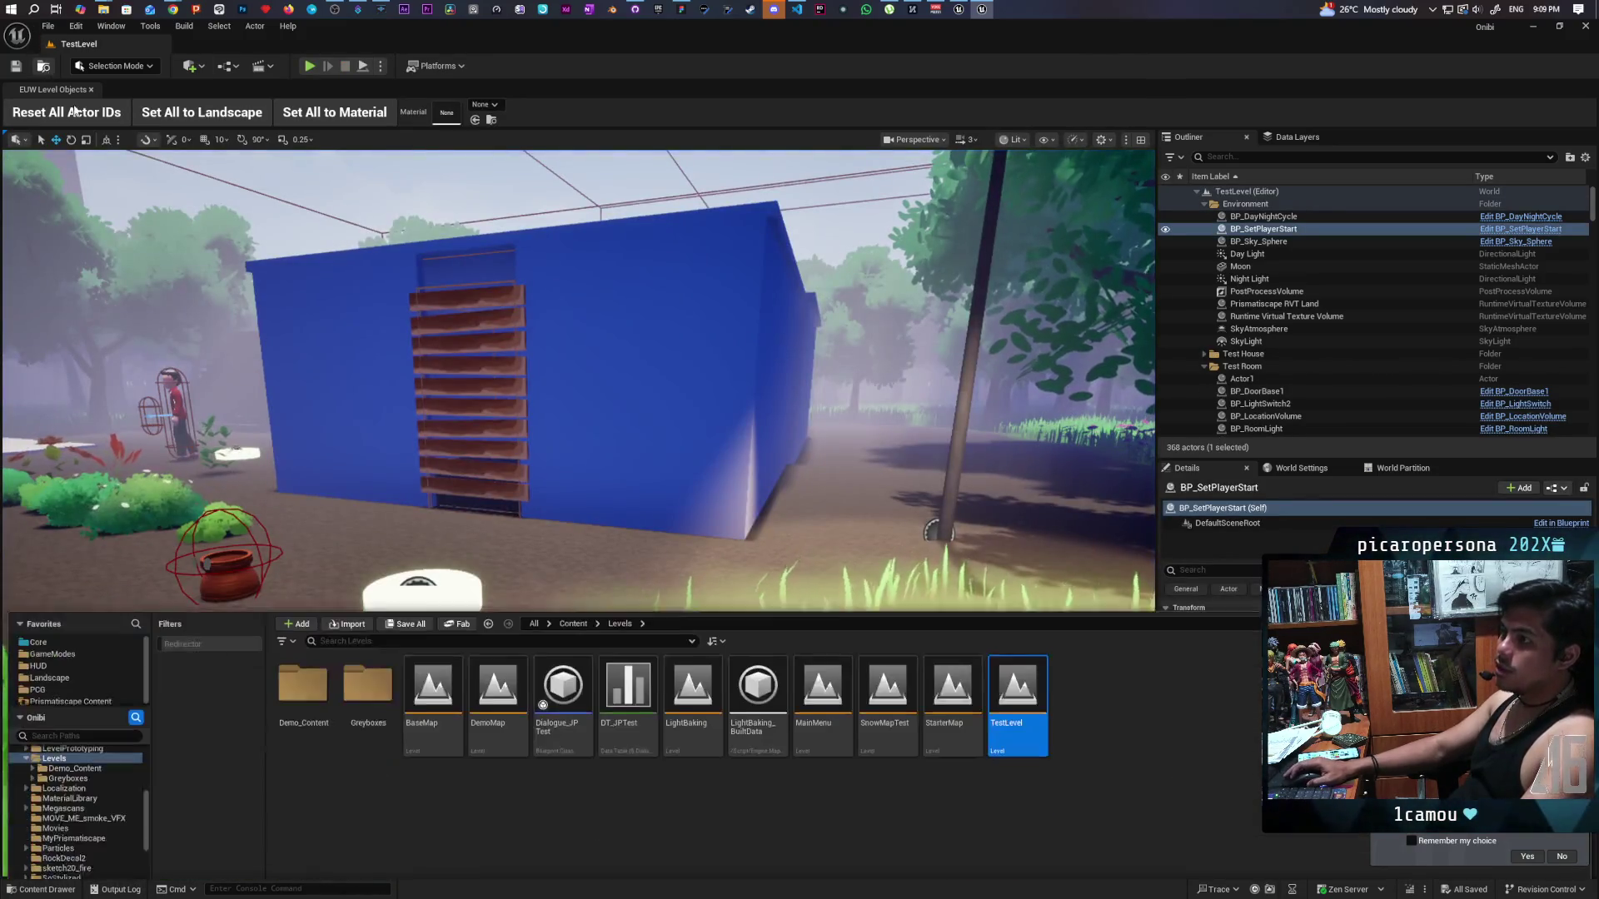
Load the TestOpenWorld level from the Greyboxes folder and hide the Content Drawer.
double_click(391, 686)
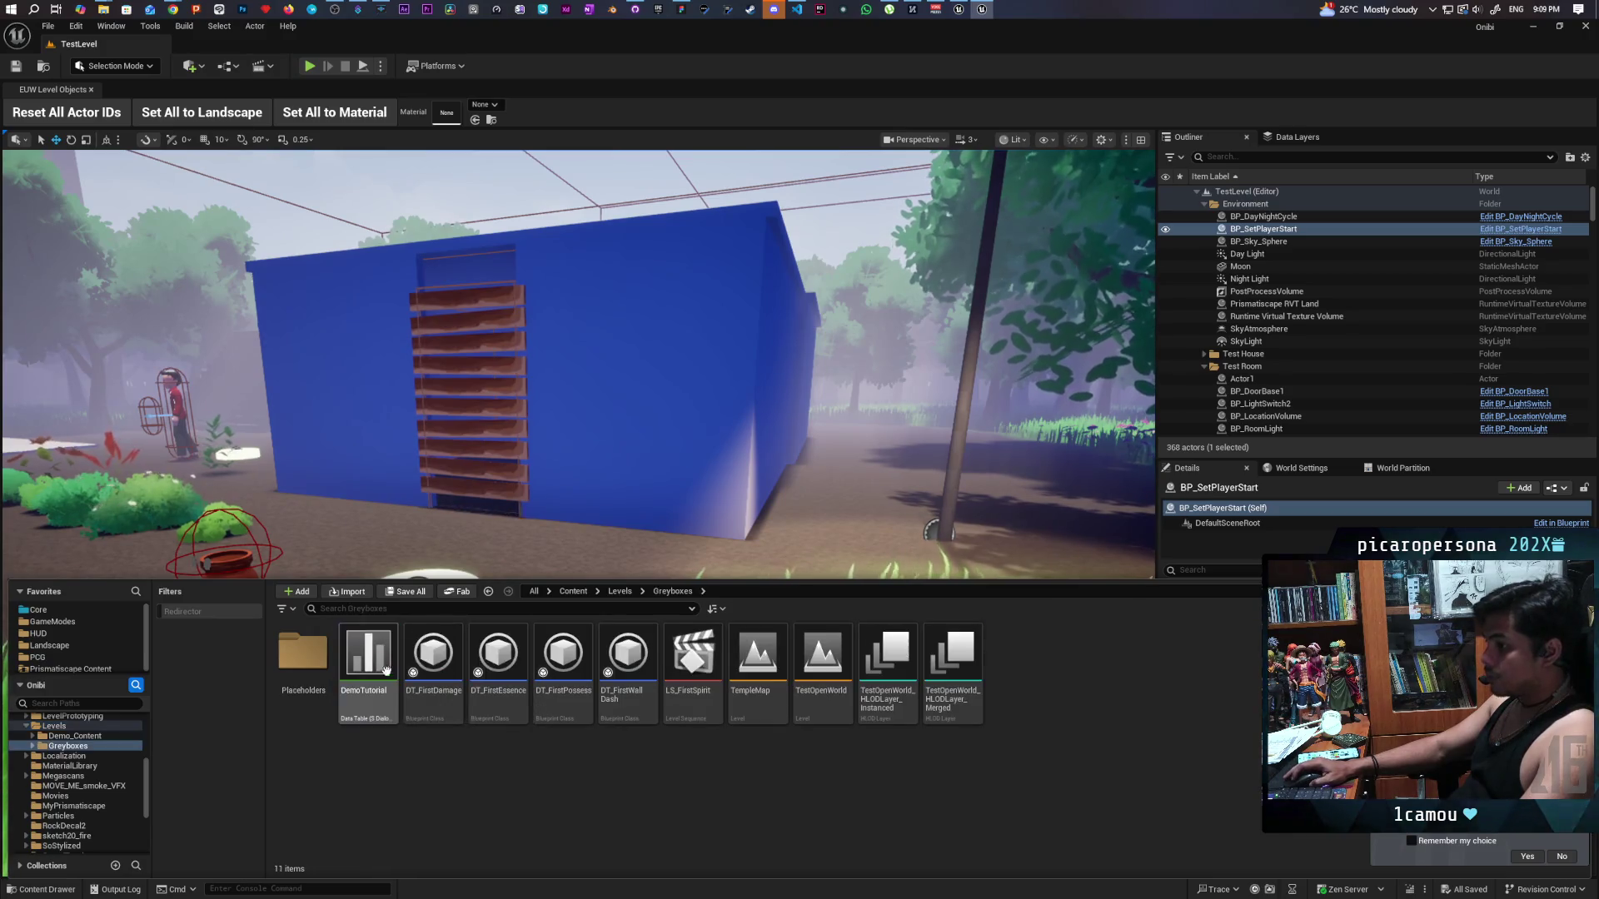
double_click(817, 650)
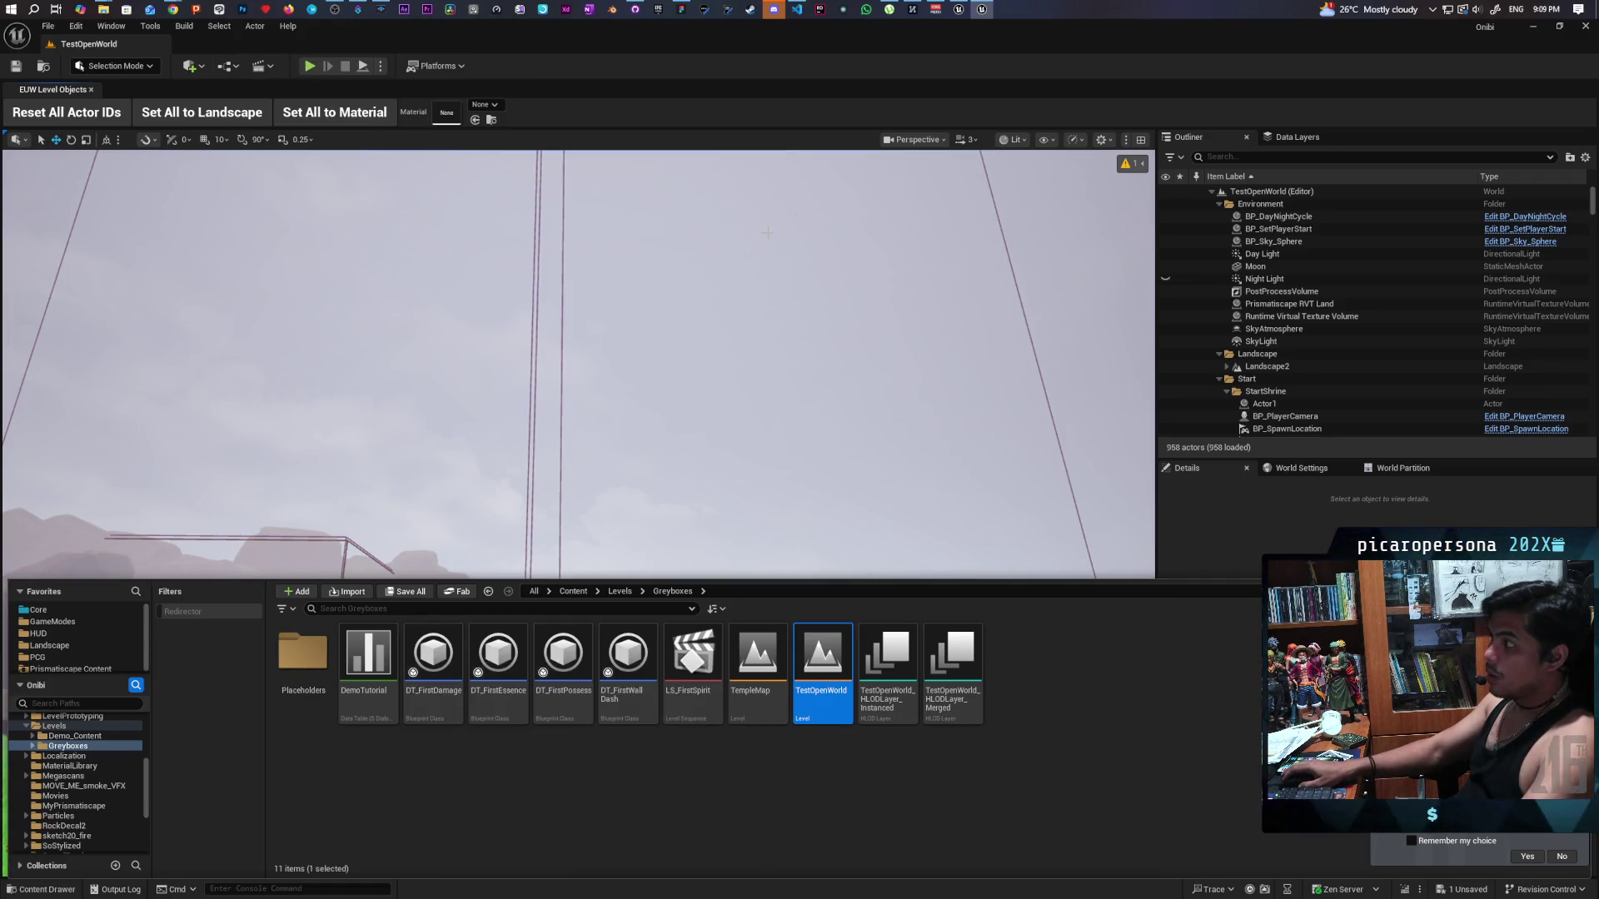
left_click(1120, 127)
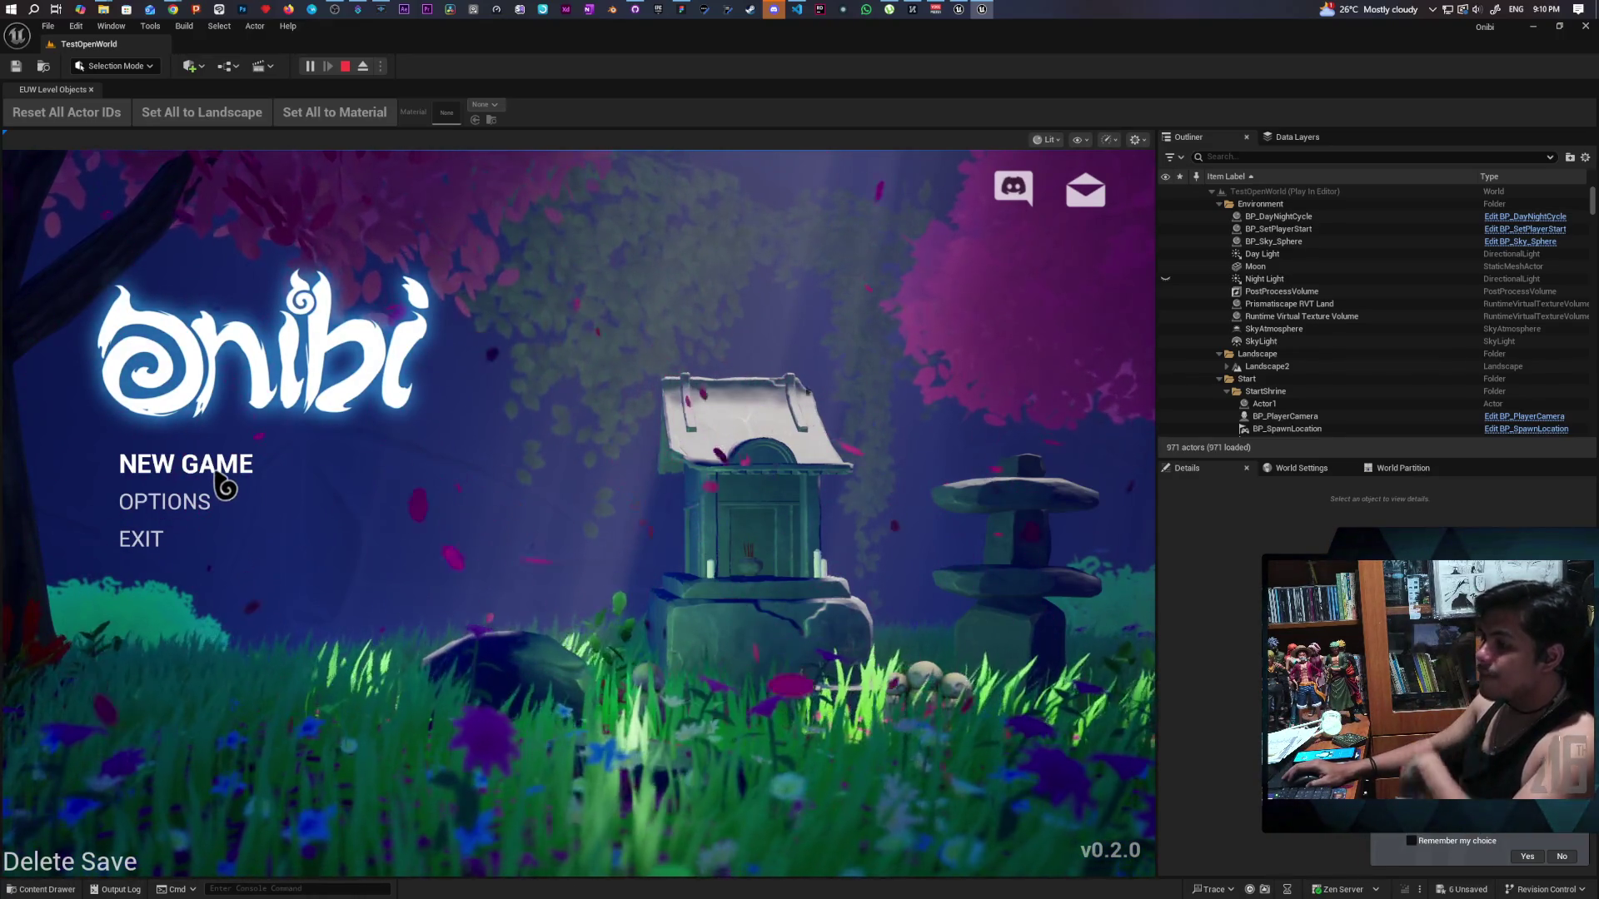
Choose NEW GAME on the Onibi title menu.
left_click(220, 479)
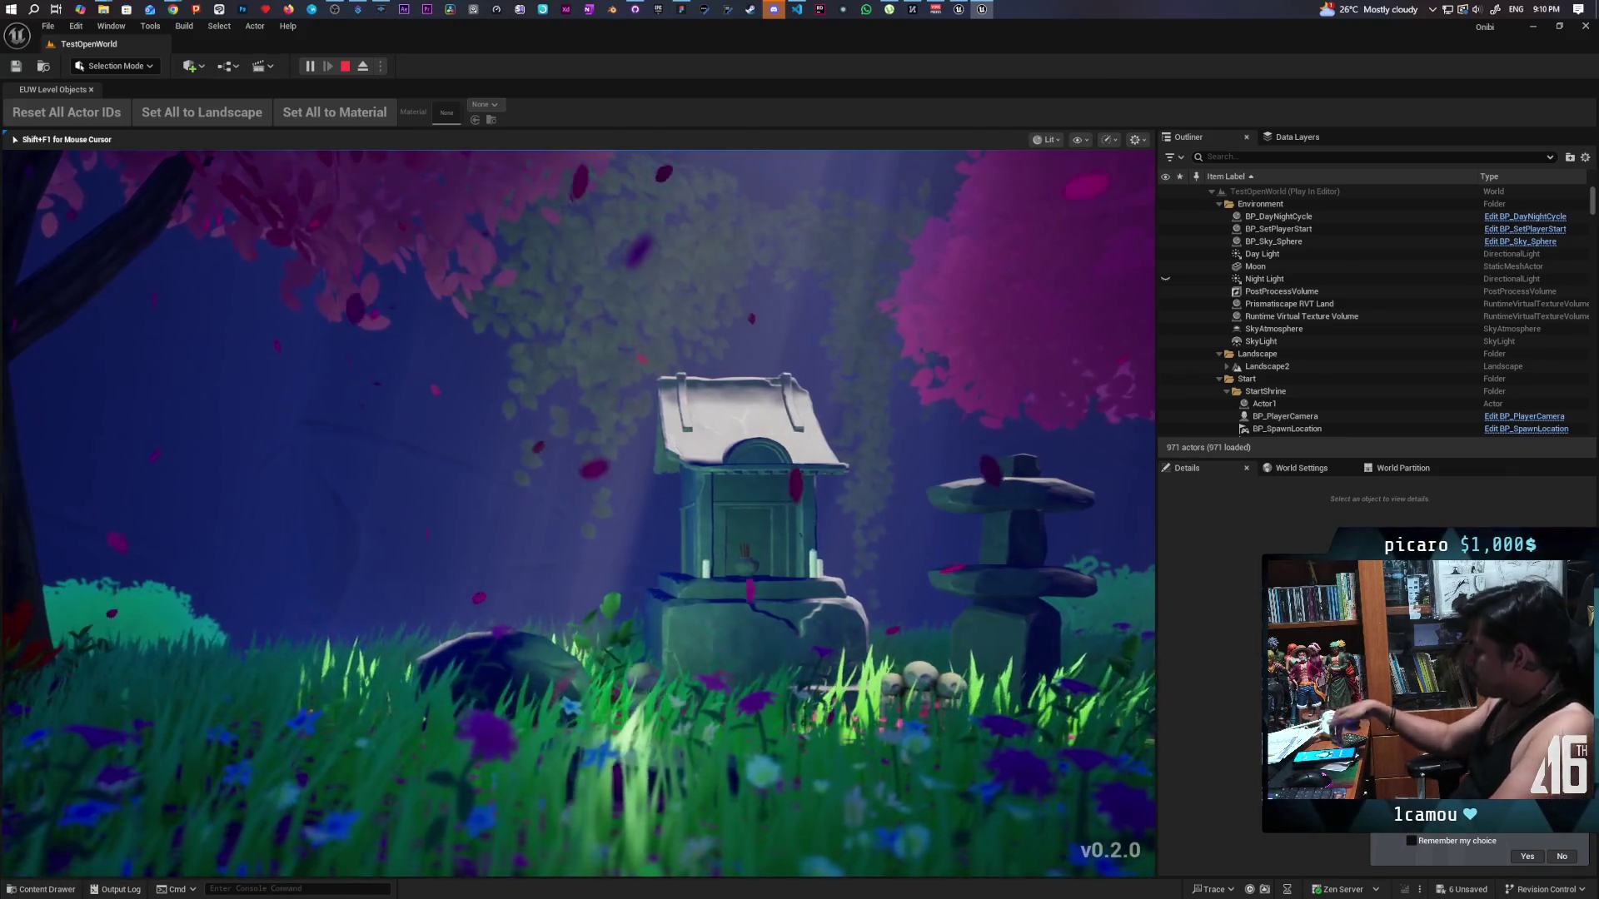